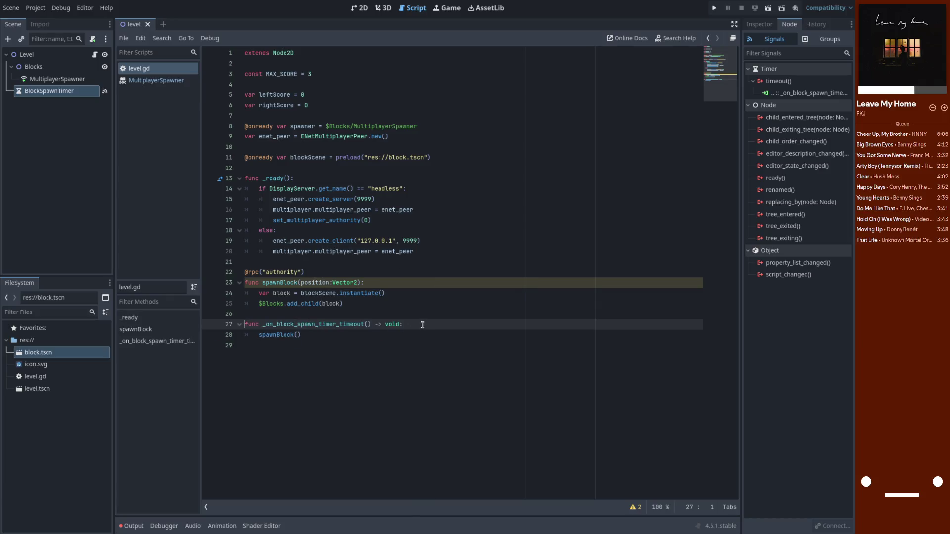
Change line 28's call to spawnBlock(Vector2(0,0)), save level.gd, and run the project.
{"action": "left_click", "coordinate": [268, 335]}
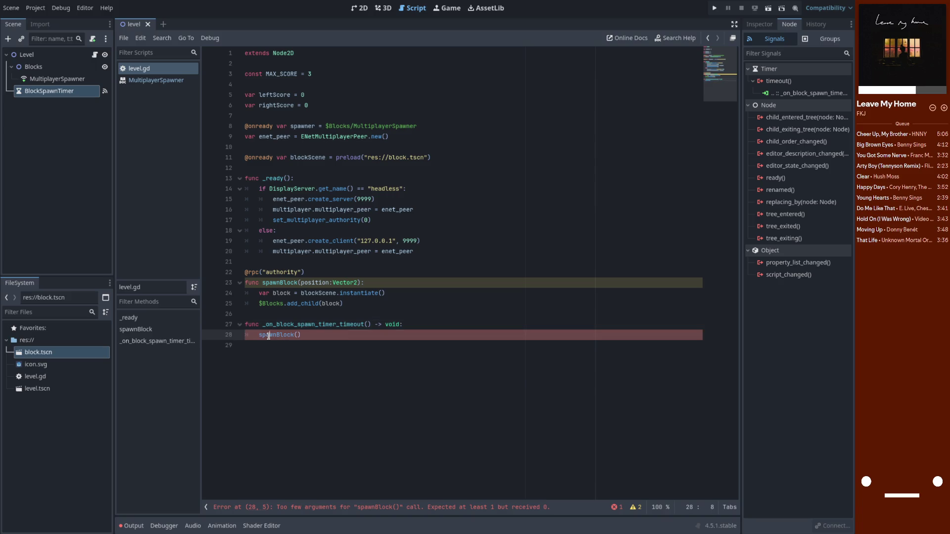
{"action": "double_click", "coordinate": [332, 280]}
{"action": "left_click", "coordinate": [297, 334]}
{"action": "type", "text": "0,"}
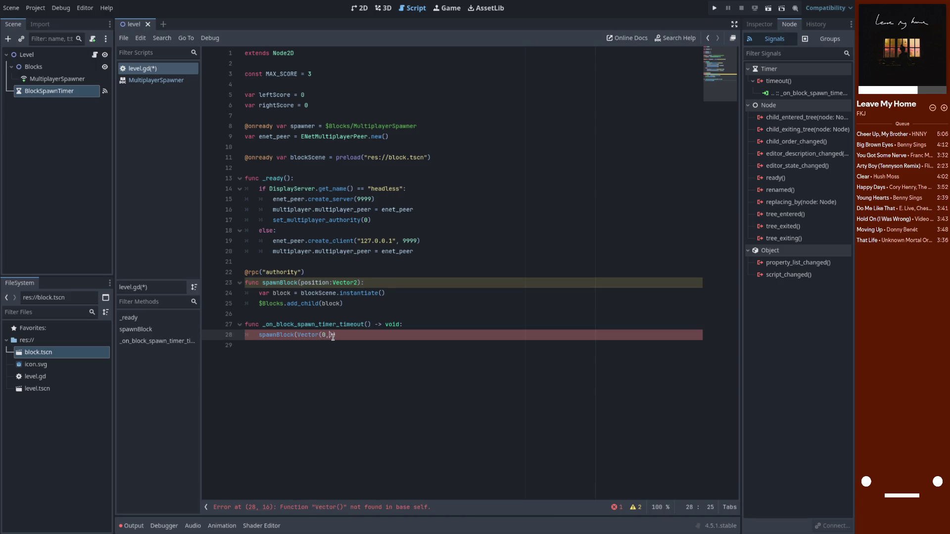
{"action": "type", "text": ")"}
{"action": "type", "text": "2"}
{"action": "left_click", "coordinate": [518, 288]}
{"action": "key", "text": "ctrl+s"}
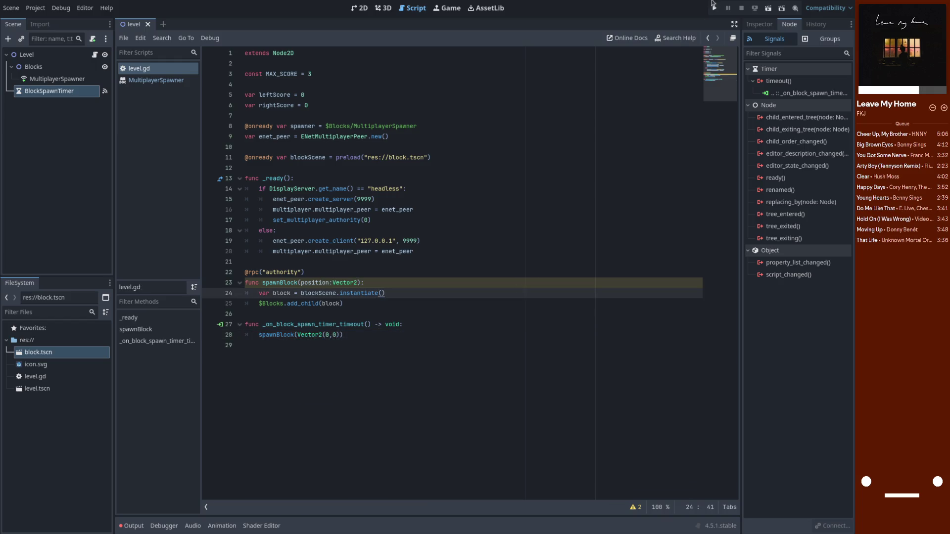
{"action": "left_click", "coordinate": [714, 8]}
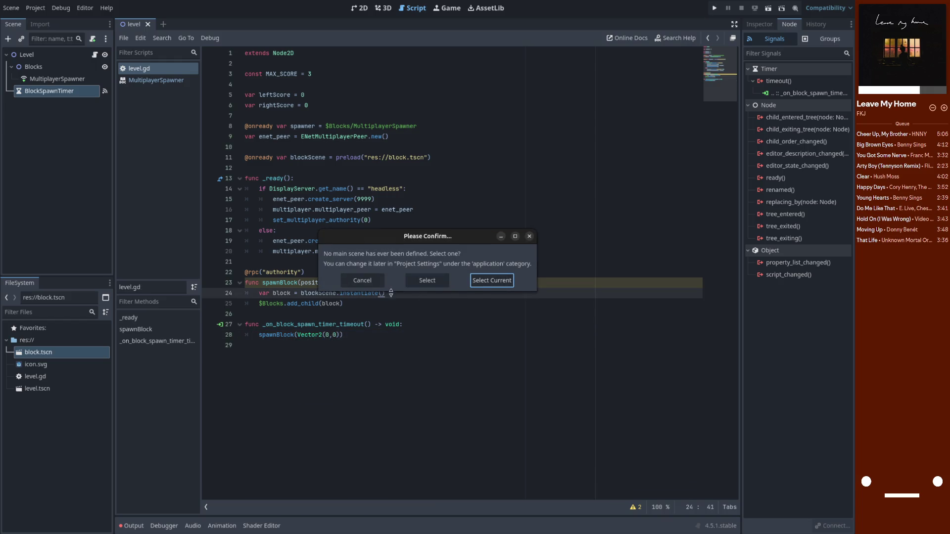
Make the current scene the main scene and configure 2 run instances, the first with --headless.
{"action": "left_click", "coordinate": [482, 280]}
{"action": "left_click", "coordinate": [663, 123]}
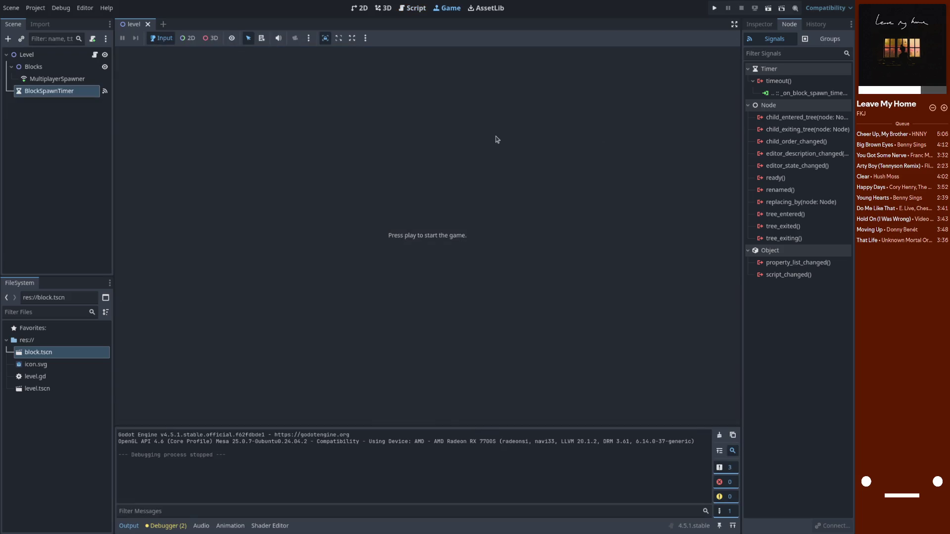
{"action": "left_click", "coordinate": [84, 9]}
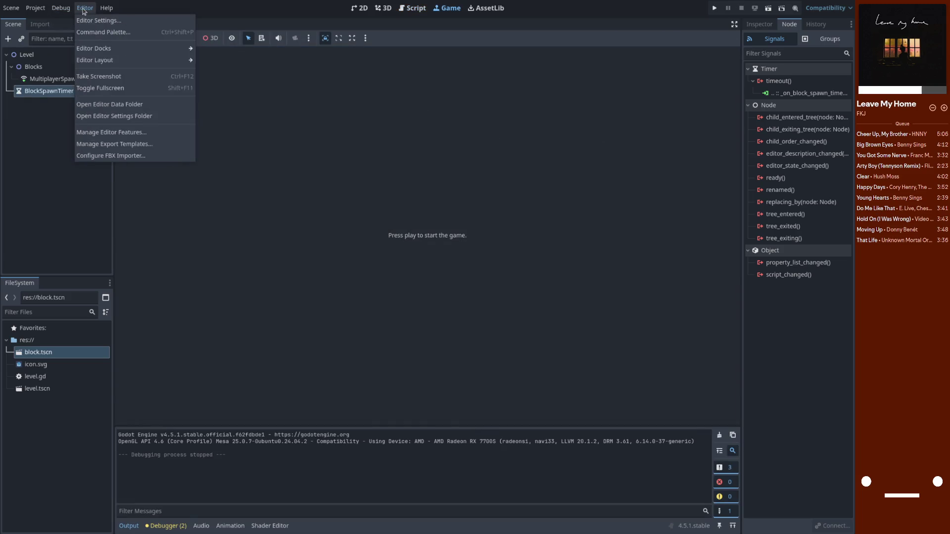
{"action": "mouse_move", "coordinate": [68, 8]}
{"action": "left_click", "coordinate": [93, 155]}
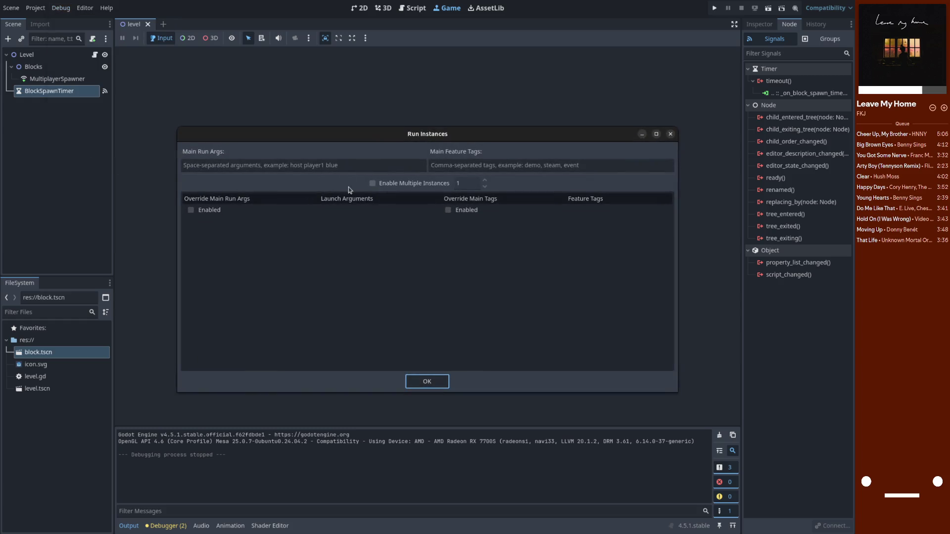
{"action": "left_click", "coordinate": [373, 184]}
{"action": "left_click", "coordinate": [485, 180]}
{"action": "left_click", "coordinate": [300, 213]}
{"action": "type", "text": "--headless"}
{"action": "key", "text": "Return"}
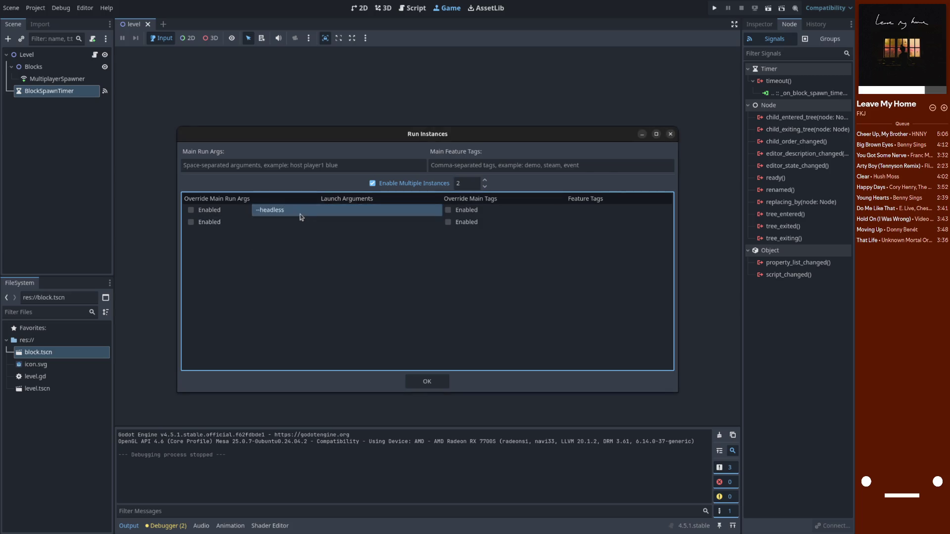
{"action": "left_click", "coordinate": [431, 379]}
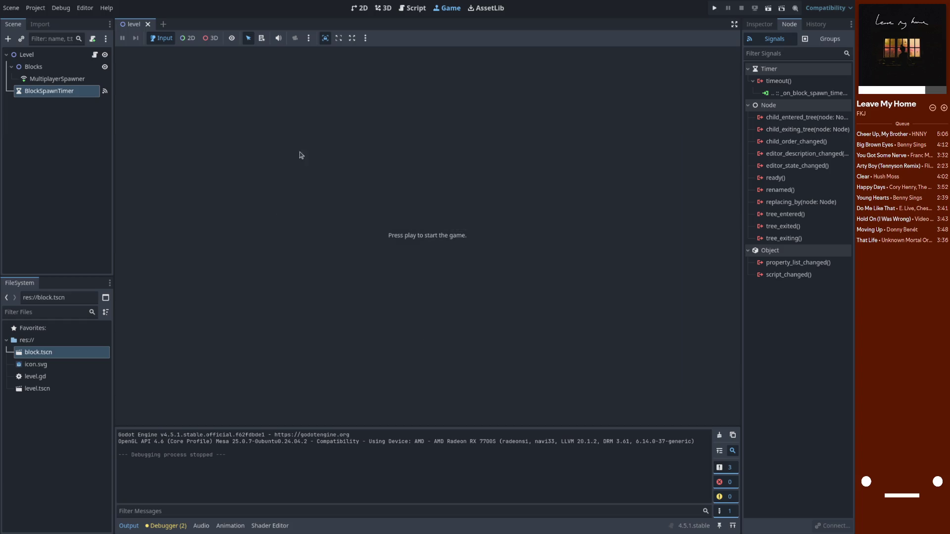
Review the headless check and server creation in level.gd's _ready, then run the project.
{"action": "left_click", "coordinate": [413, 8]}
{"action": "left_click", "coordinate": [390, 190]}
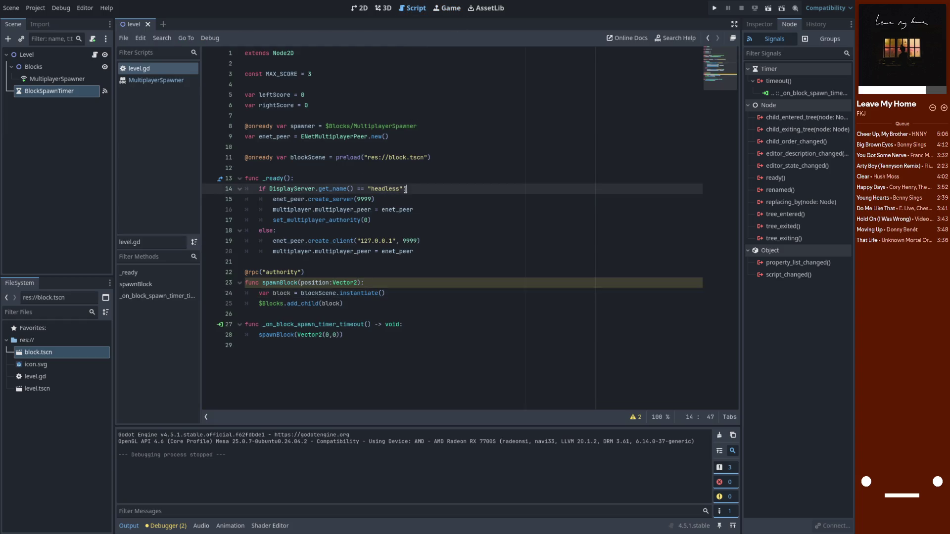
{"action": "left_click", "coordinate": [425, 196]}
{"action": "left_click", "coordinate": [713, 9]}
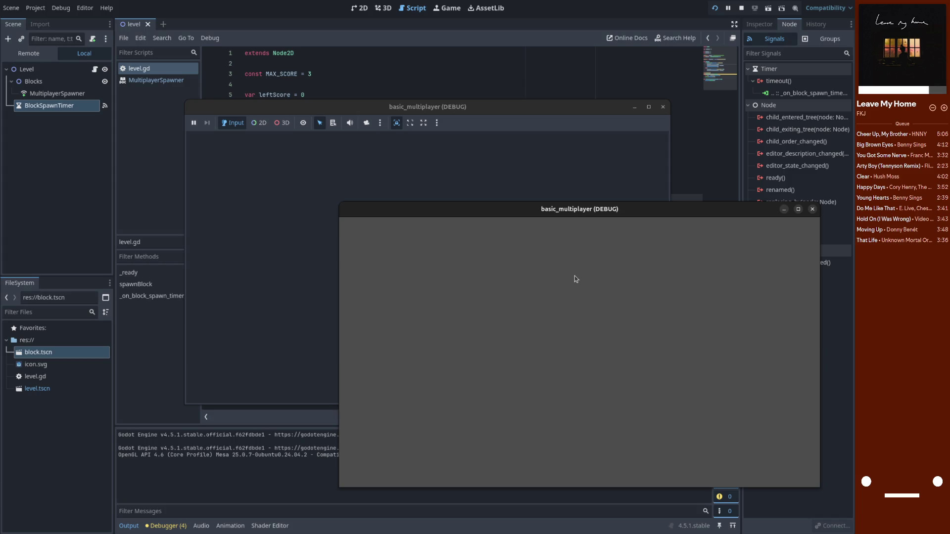
Drag the second game window aside, then close both basic_multiplayer debug windows.
{"action": "mouse_move", "coordinate": [562, 213]}
{"action": "left_mouse_down"}
{"action": "mouse_move", "coordinate": [537, 231]}
{"action": "mouse_move", "coordinate": [535, 210]}
{"action": "mouse_move", "coordinate": [544, 224]}
{"action": "mouse_move", "coordinate": [494, 221]}
{"action": "mouse_move", "coordinate": [494, 186]}
{"action": "mouse_move", "coordinate": [514, 218]}
{"action": "mouse_move", "coordinate": [452, 208]}
{"action": "mouse_move", "coordinate": [484, 195]}
{"action": "mouse_move", "coordinate": [446, 190]}
{"action": "left_mouse_up"}
{"action": "left_click", "coordinate": [698, 189]}
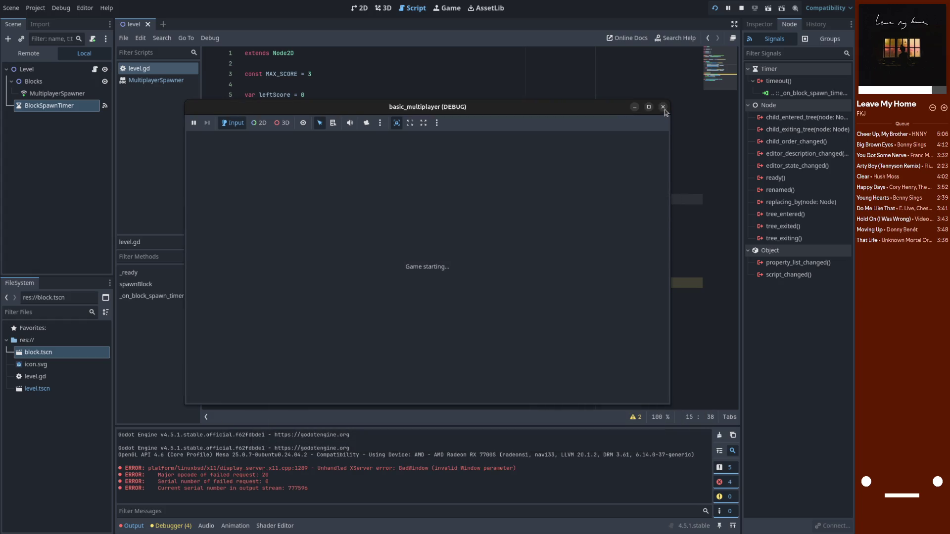
{"action": "left_click", "coordinate": [662, 107]}
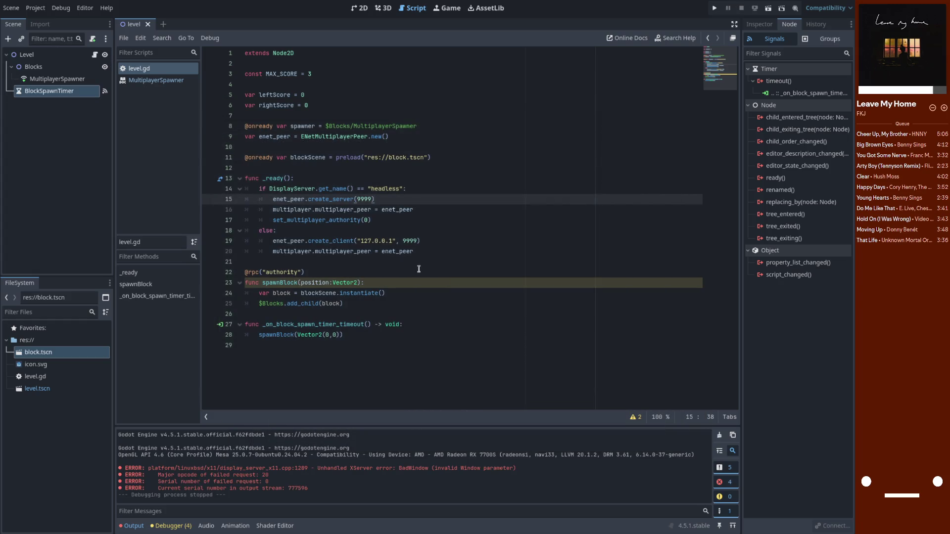
Select the MultiplayerSpawner, locate its spawned signal, and go to the last line of level.gd.
{"action": "left_click", "coordinate": [56, 79]}
{"action": "left_click", "coordinate": [794, 94]}
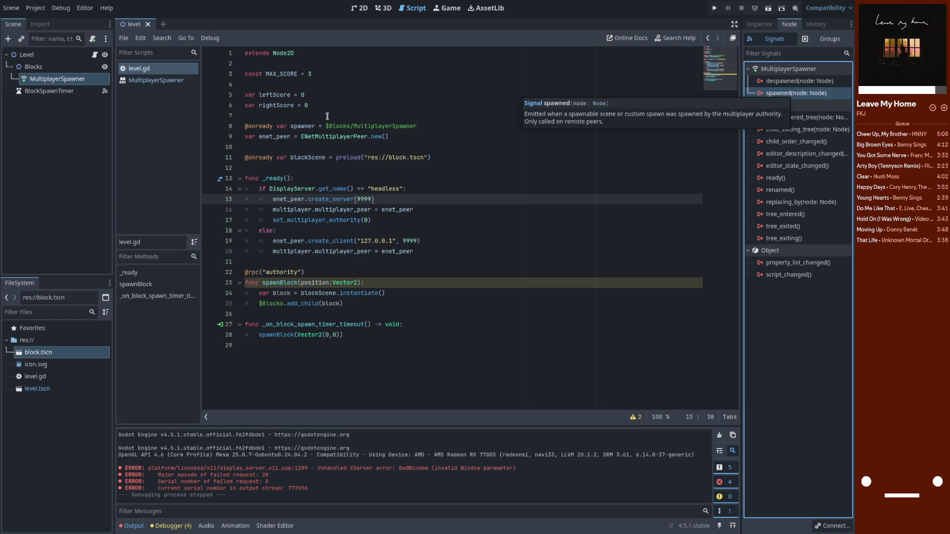
{"action": "left_click", "coordinate": [424, 115]}
{"action": "left_click", "coordinate": [326, 348]}
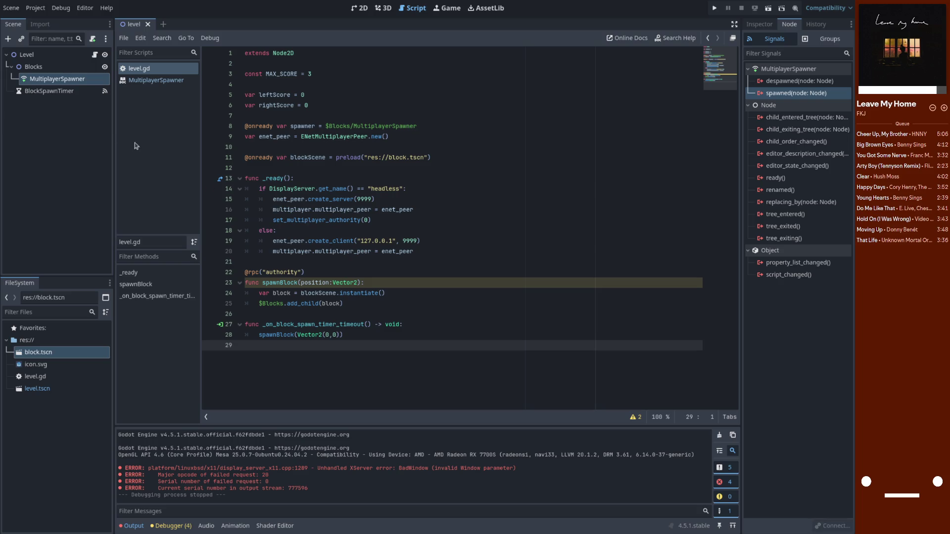
Connect spawned to a new level handler that runs print(node), save, and run the game.
{"action": "double_click", "coordinate": [801, 94]}
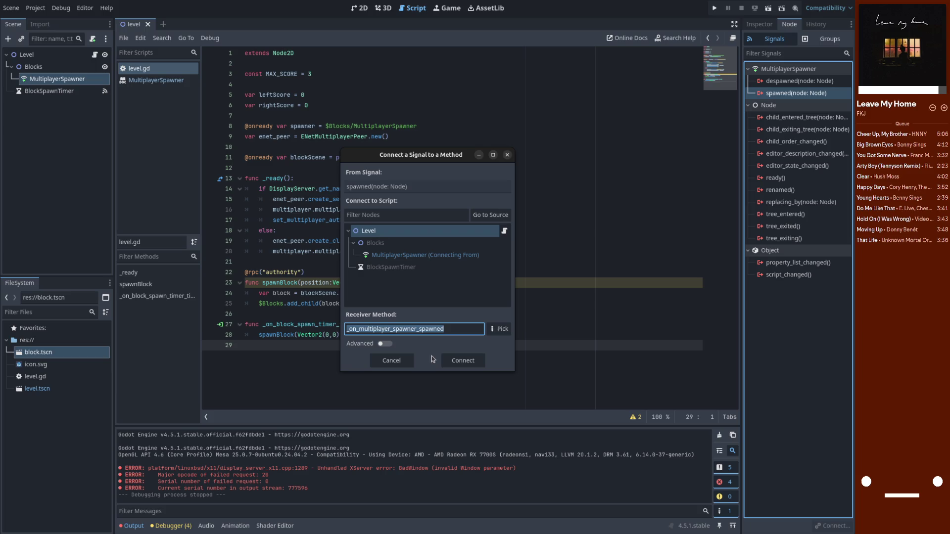
{"action": "left_click", "coordinate": [454, 360]}
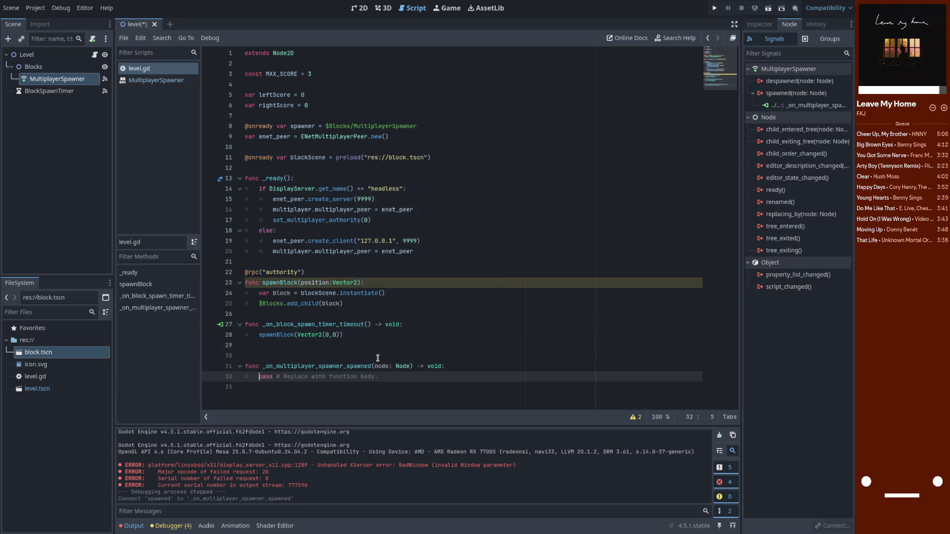
{"action": "left_click_drag", "start_coordinate": [401, 379], "coordinate": [257, 376]}
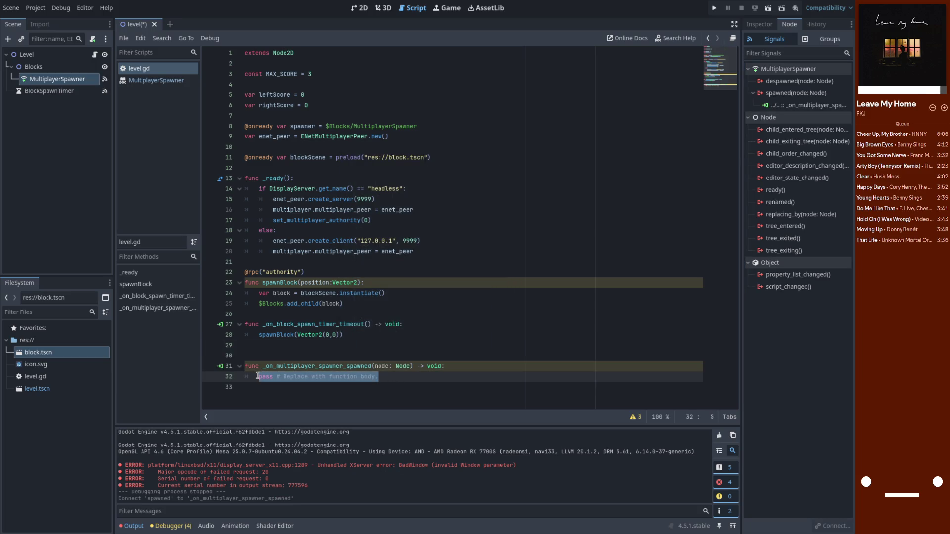
{"action": "type", "text": "print("}
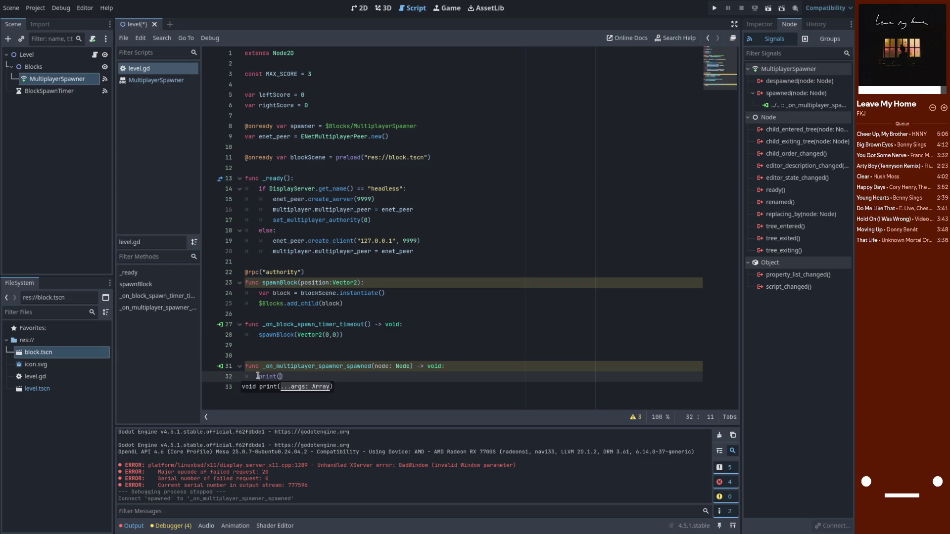
{"action": "type", "text": "nod"}
{"action": "type", "text": "e)"}
{"action": "key", "text": "ctrl+s"}
{"action": "left_click", "coordinate": [713, 8]}
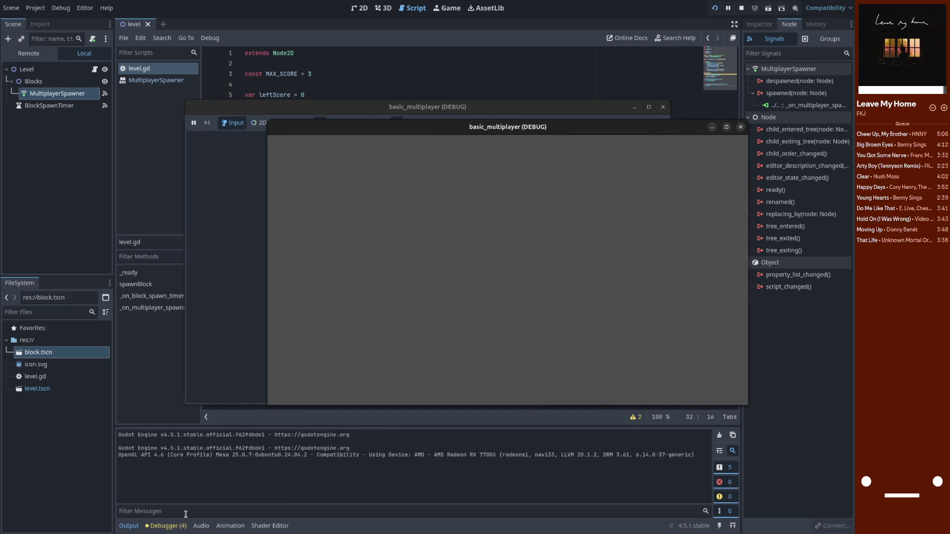
Enable Autostart on BlockSpawnTimer, relaunch the game, and move its window into view.
{"action": "left_click", "coordinate": [129, 526]}
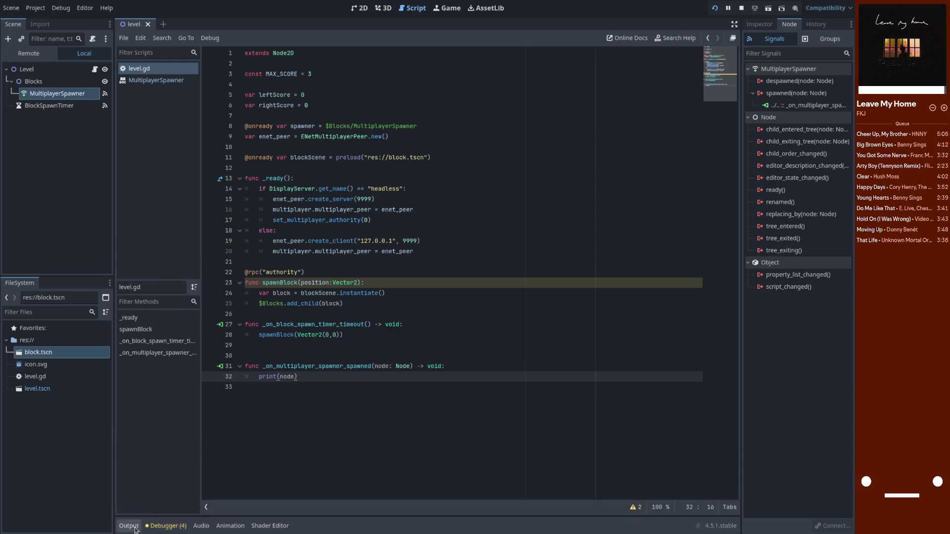
{"action": "left_click", "coordinate": [129, 526]}
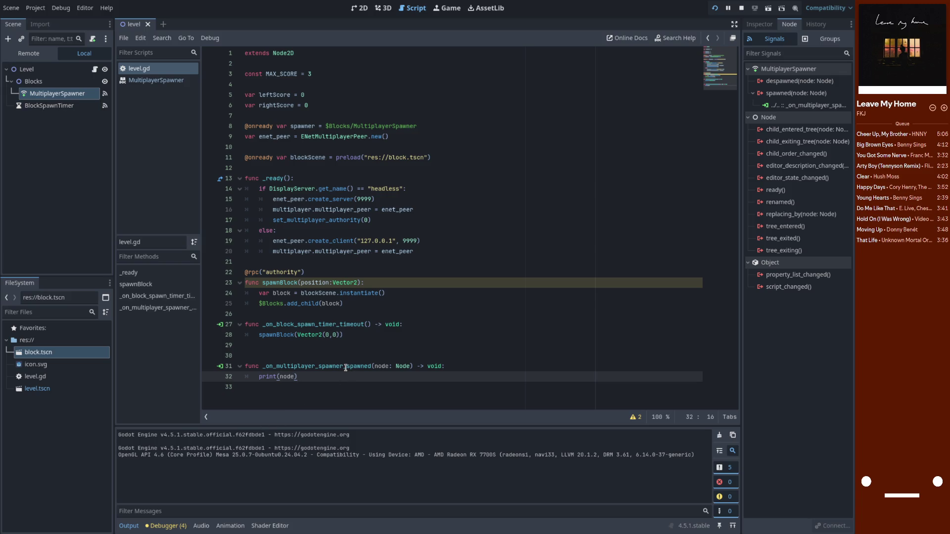
{"action": "left_click", "coordinate": [59, 105]}
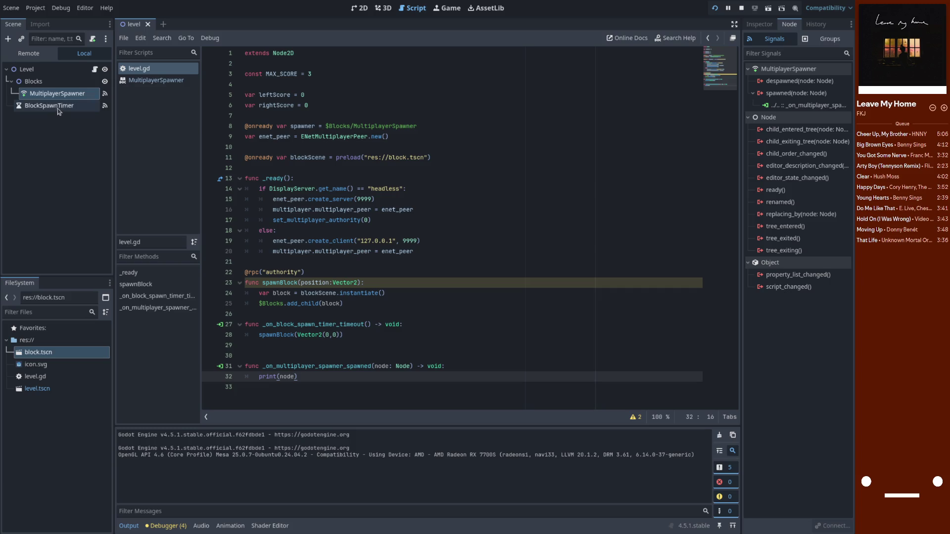
{"action": "left_click", "coordinate": [759, 25]}
{"action": "left_click", "coordinate": [804, 132]}
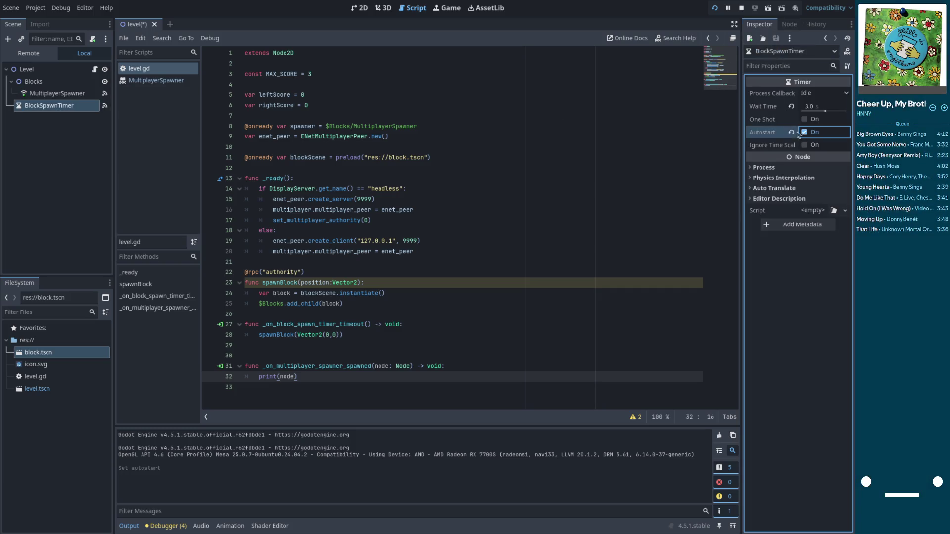
{"action": "left_click", "coordinate": [714, 8]}
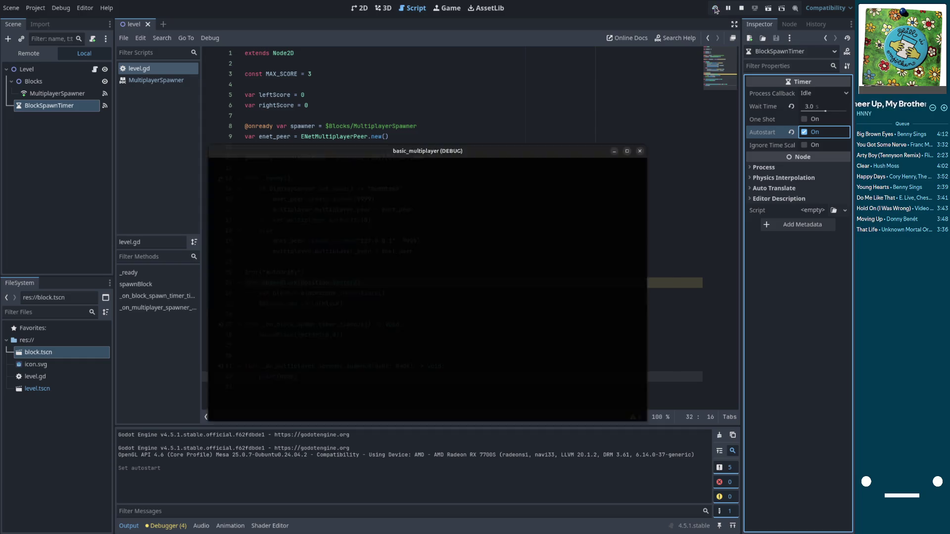
{"action": "mouse_move", "coordinate": [404, 123]}
{"action": "left_mouse_down"}
{"action": "mouse_move", "coordinate": [608, 201]}
{"action": "mouse_move", "coordinate": [524, 213]}
{"action": "left_mouse_up"}
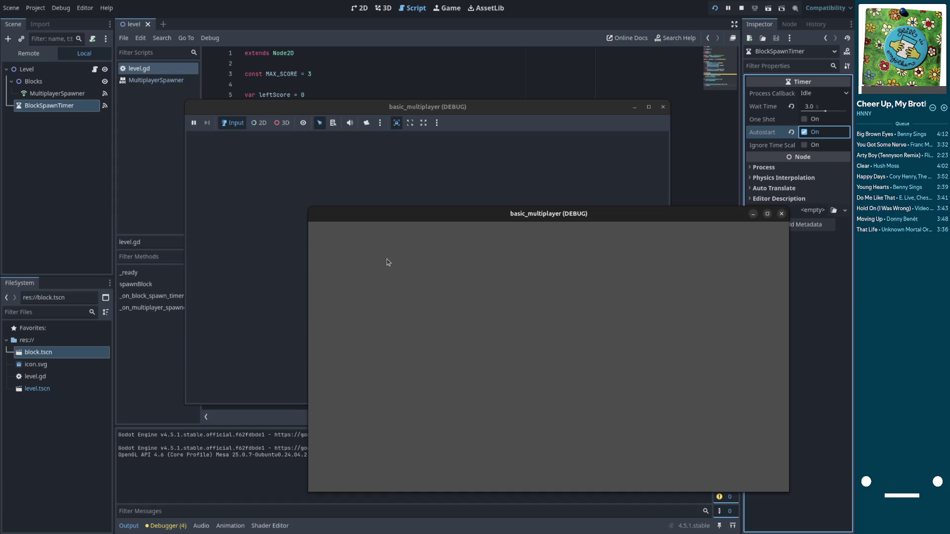
Stop the game, revert the Blocks node's Position to (0, 0), and save the level scene.
{"action": "key", "text": "F8"}
{"action": "left_click", "coordinate": [359, 8]}
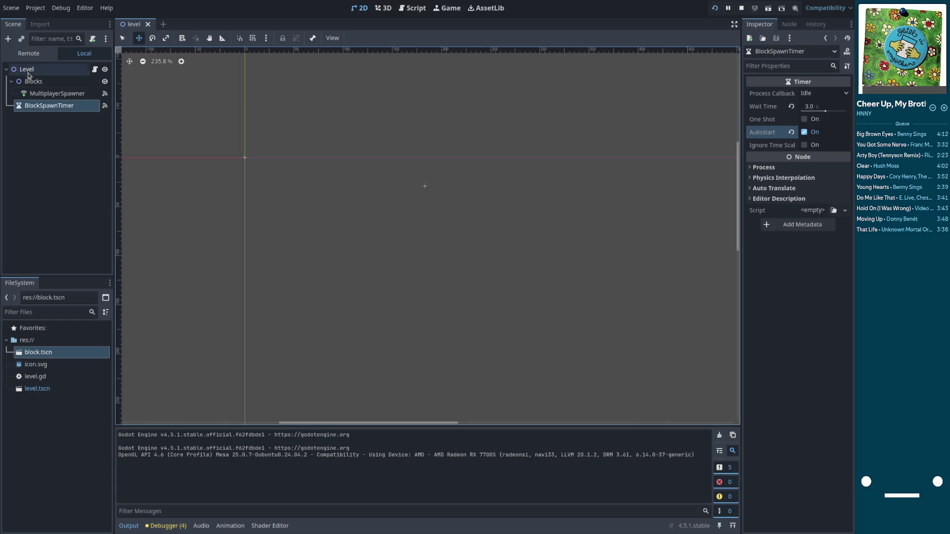
{"action": "left_click", "coordinate": [33, 81]}
{"action": "scroll", "coordinate": [413, 187], "scroll_direction": "down", "scroll_amount": 6}
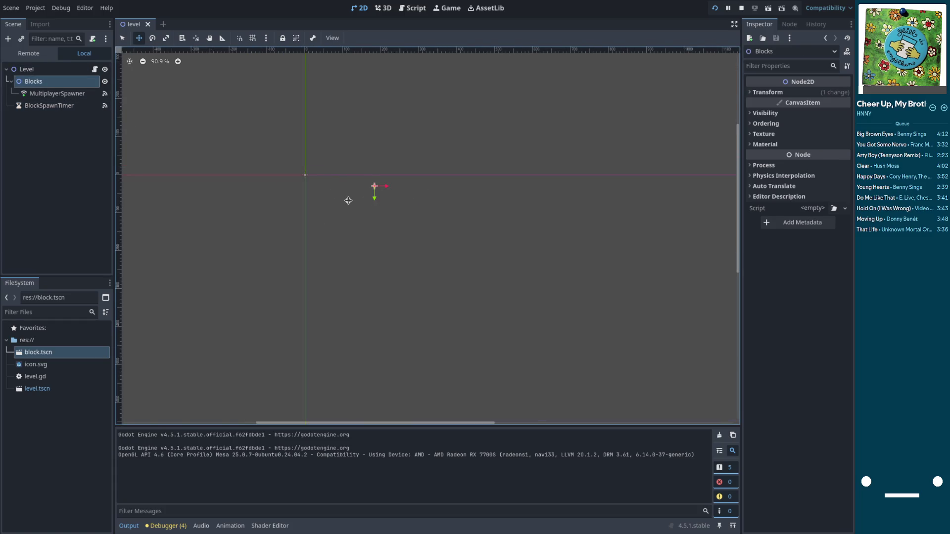
{"action": "left_click", "coordinate": [767, 92]}
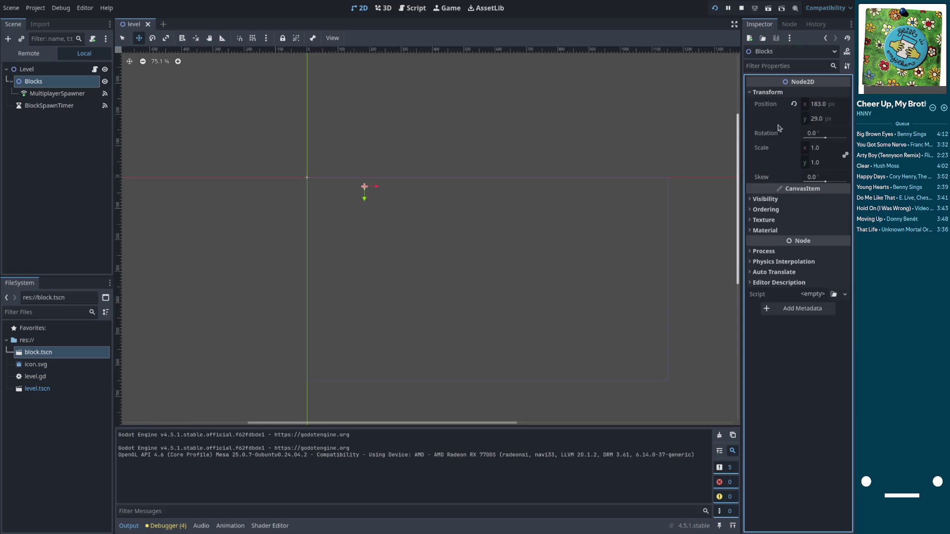
{"action": "left_click", "coordinate": [794, 105]}
{"action": "key", "text": "ctrl+s"}
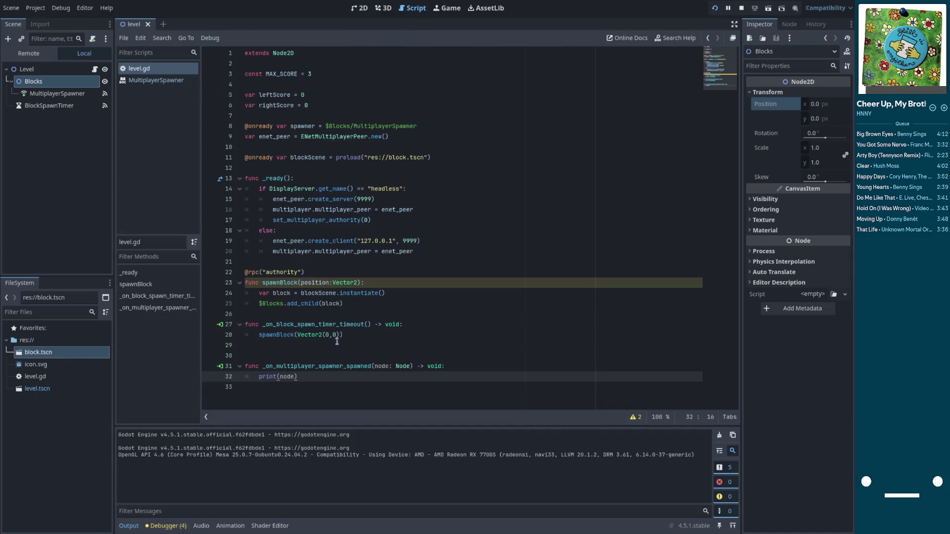
{"action": "left_click", "coordinate": [328, 334]}
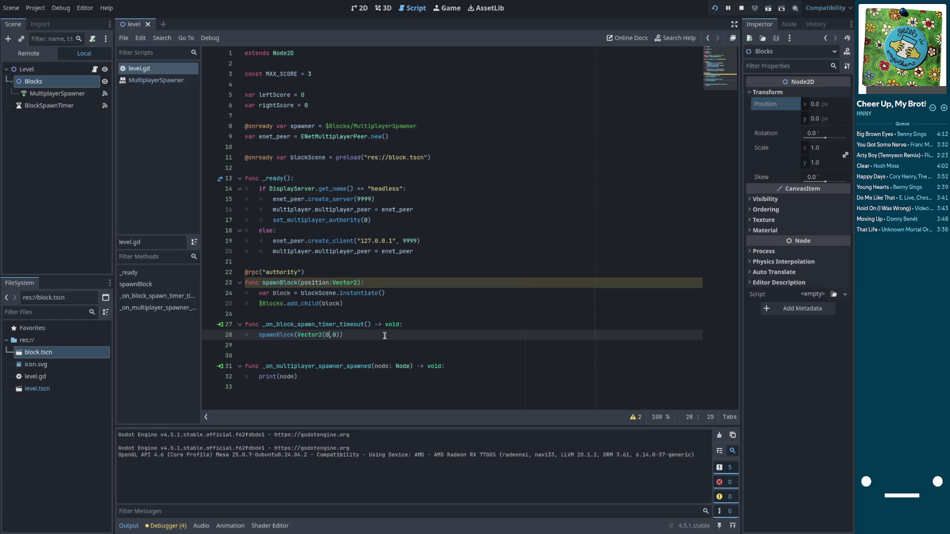
{"action": "left_click", "coordinate": [40, 69]}
Add a Node2D child named OtherNode under Level and save the scene.
{"action": "key", "text": "ctrl+a"}
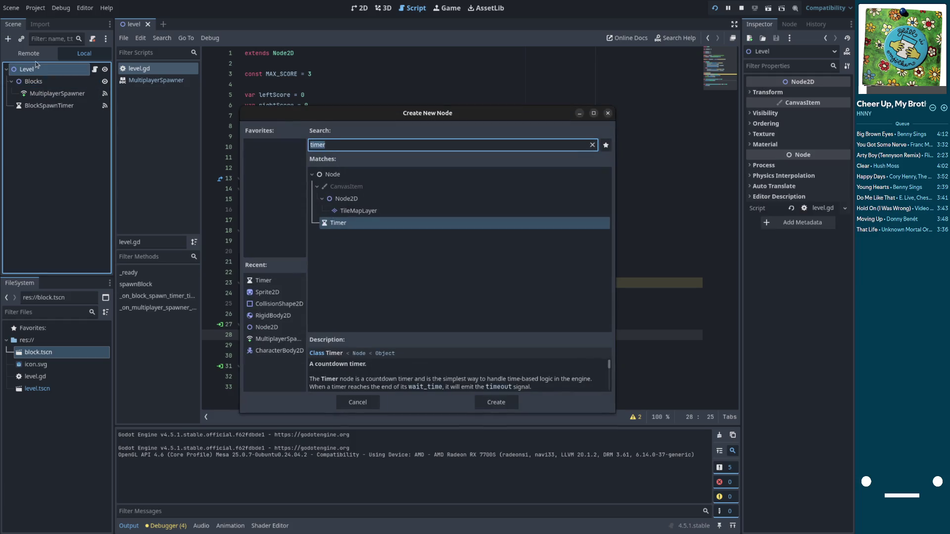
{"action": "type", "text": "node2d"}
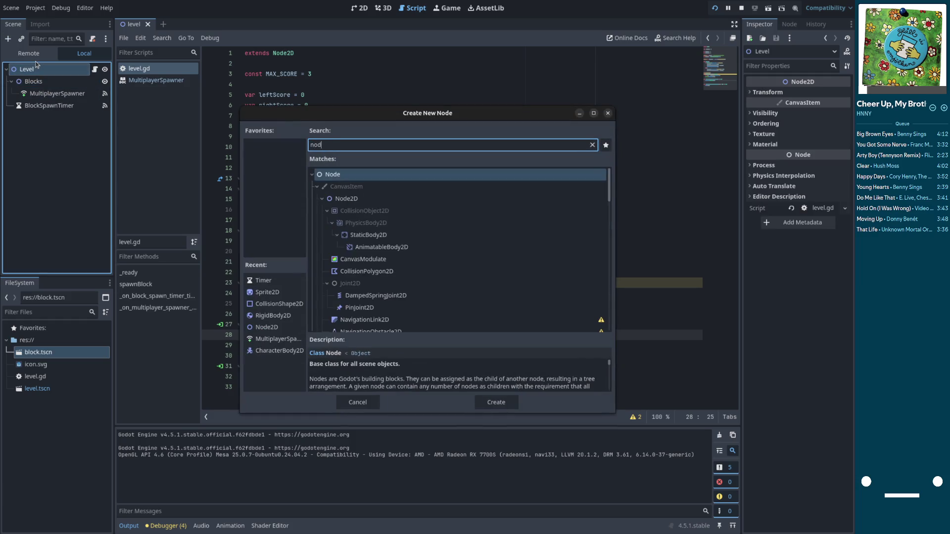
{"action": "key", "text": "Return"}
{"action": "type", "text": "Ot"}
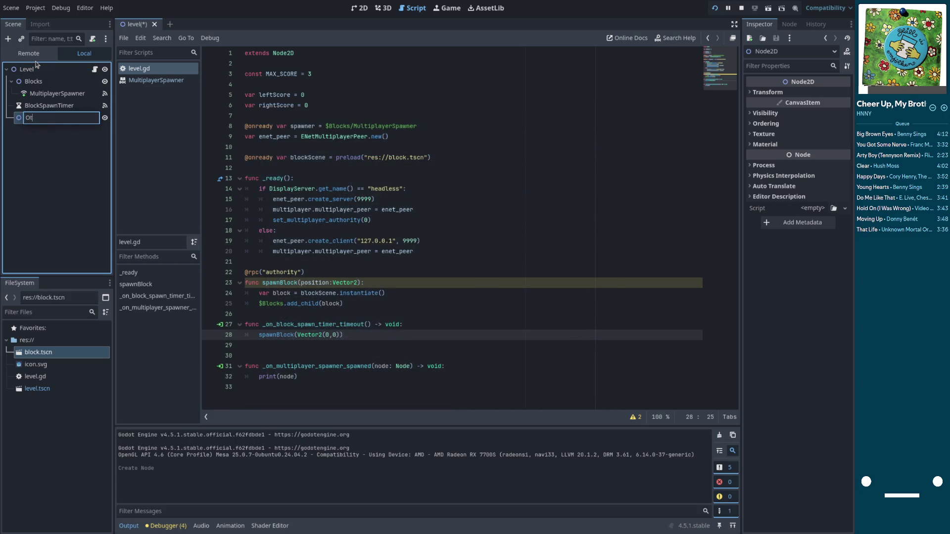
{"action": "type", "text": "de"}
{"action": "key", "text": "Return"}
{"action": "key", "text": "ctrl+s"}
Replace Vector2(0,0) on line 28 with $OtherNode.global_position, then run and stop the game.
{"action": "left_click_drag", "start_coordinate": [339, 337], "coordinate": [296, 336]}
{"action": "type", "text": "$OtherNode."}
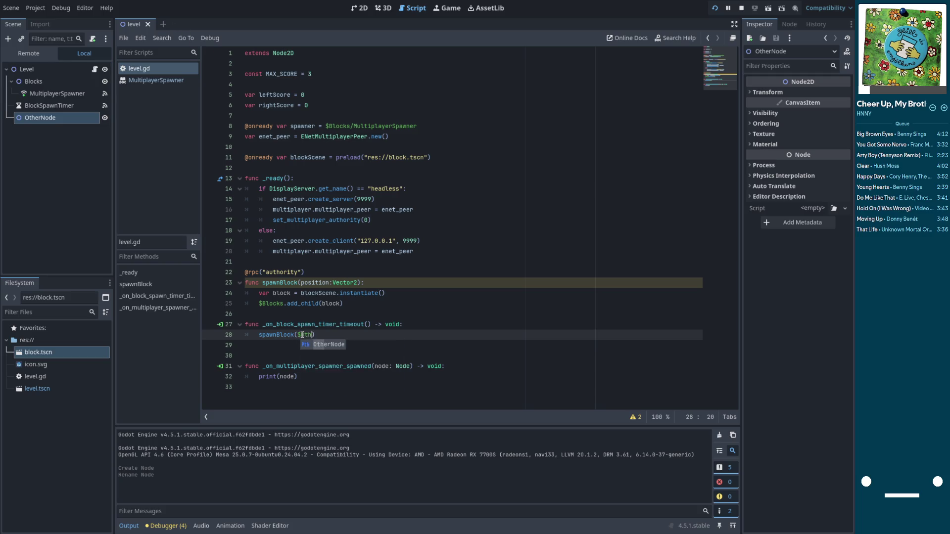
{"action": "type", "text": "global"}
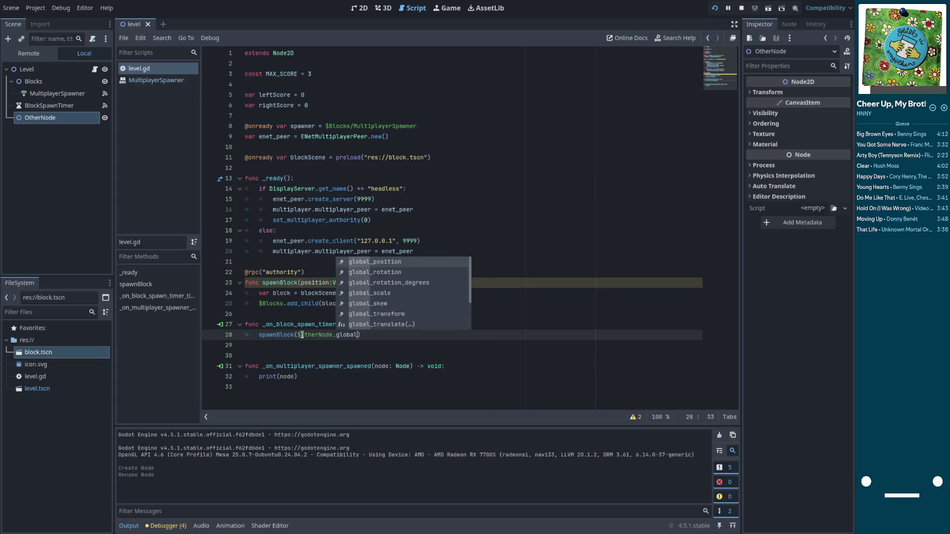
{"action": "key", "text": "Return"}
{"action": "key", "text": "F5"}
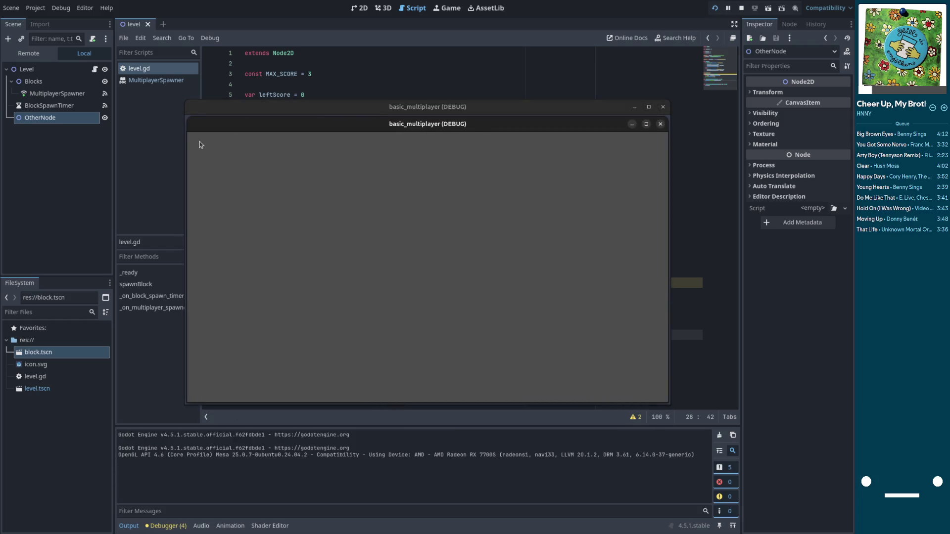
{"action": "key", "text": "F8"}
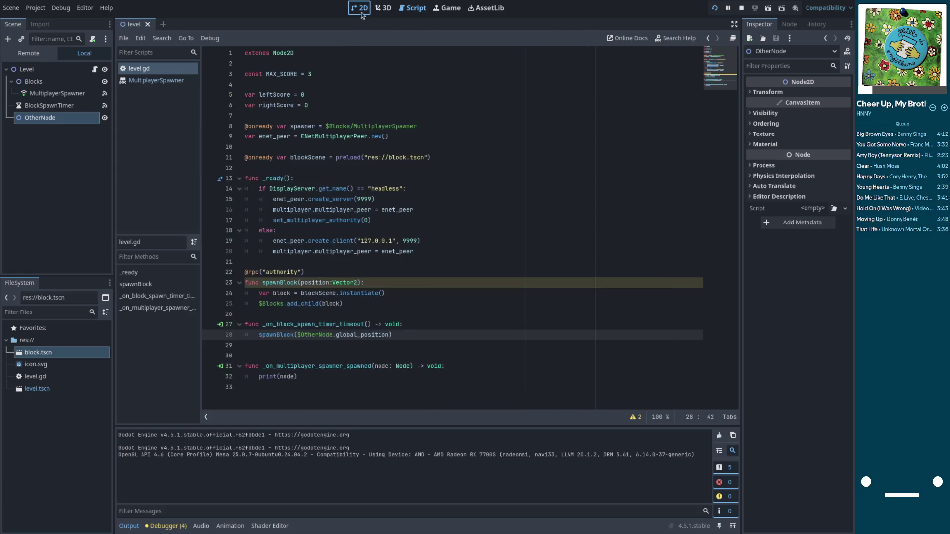
Drag OtherNode to about (528, 205) in the 2D view and run the game again.
{"action": "left_click", "coordinate": [54, 119]}
{"action": "left_click_drag", "start_coordinate": [337, 195], "coordinate": [503, 260]}
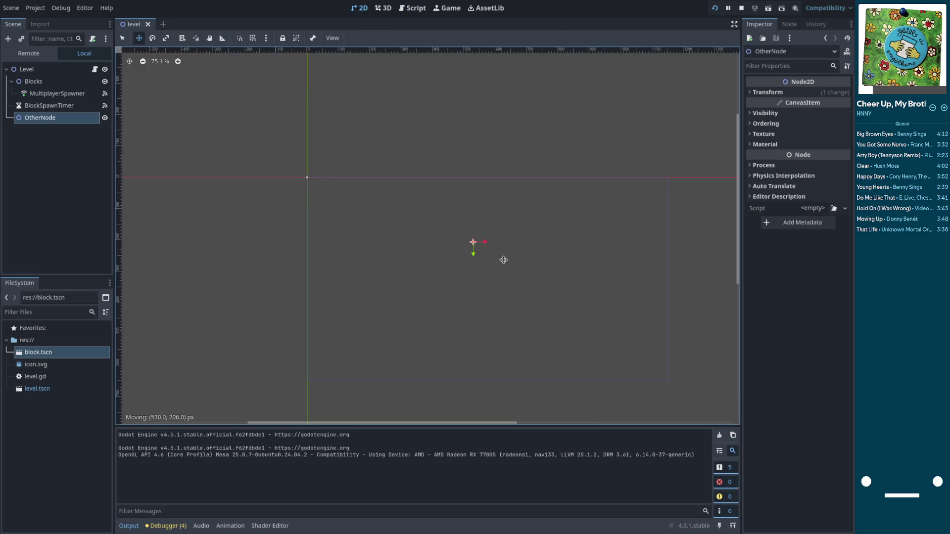
{"action": "key", "text": "F5"}
{"action": "key", "text": "super"}
{"action": "key", "text": "super"}
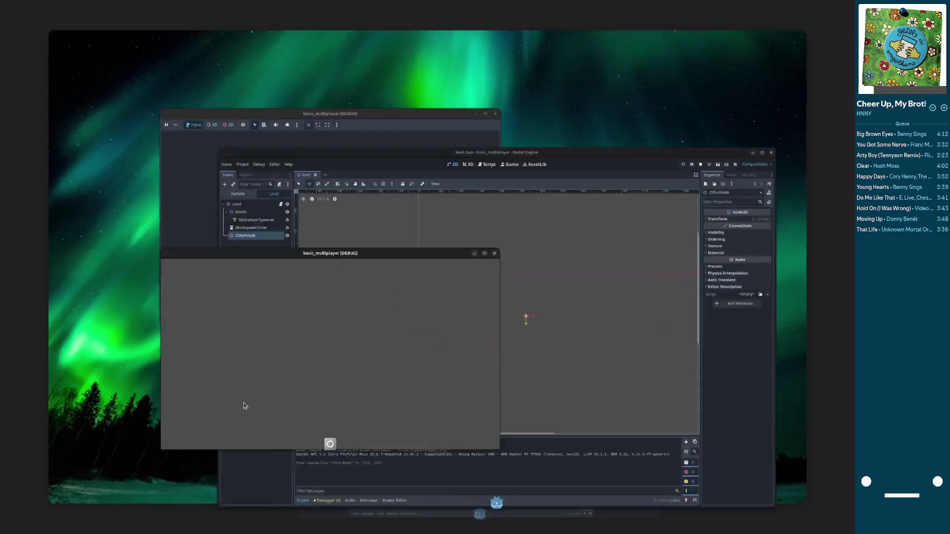
{"action": "left_click", "coordinate": [714, 8]}
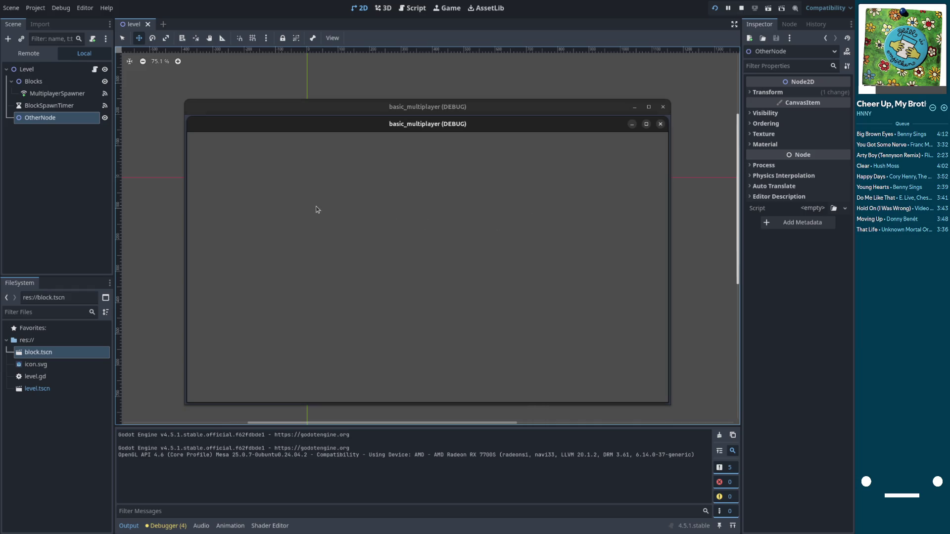
In level.gd, select the spawnBlock call, its position parameter, and the block variable.
{"action": "left_click", "coordinate": [413, 8]}
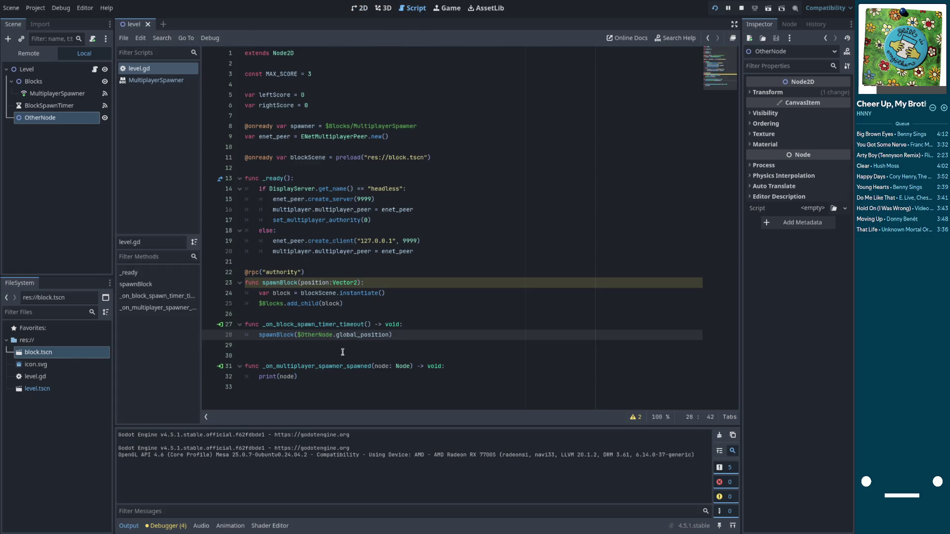
{"action": "double_click", "coordinate": [277, 334]}
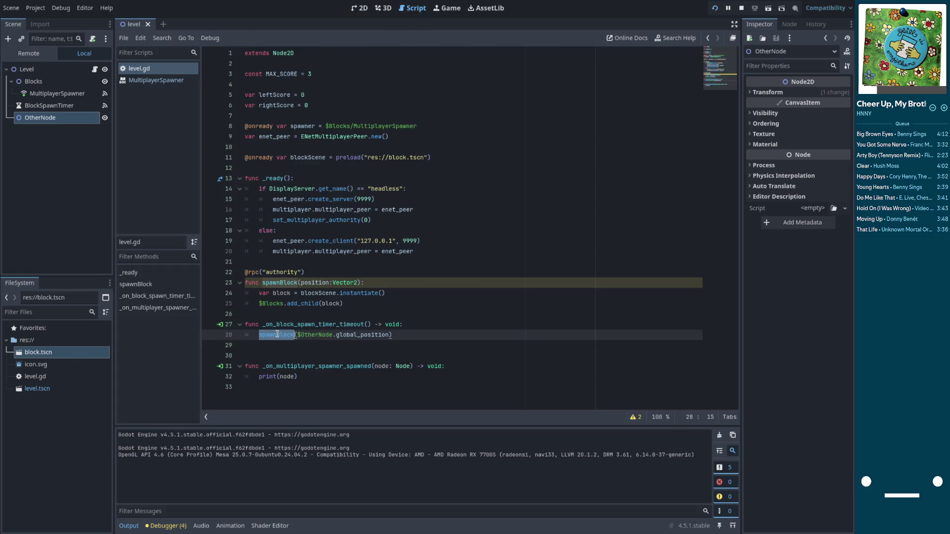
{"action": "double_click", "coordinate": [318, 282]}
{"action": "double_click", "coordinate": [278, 293]}
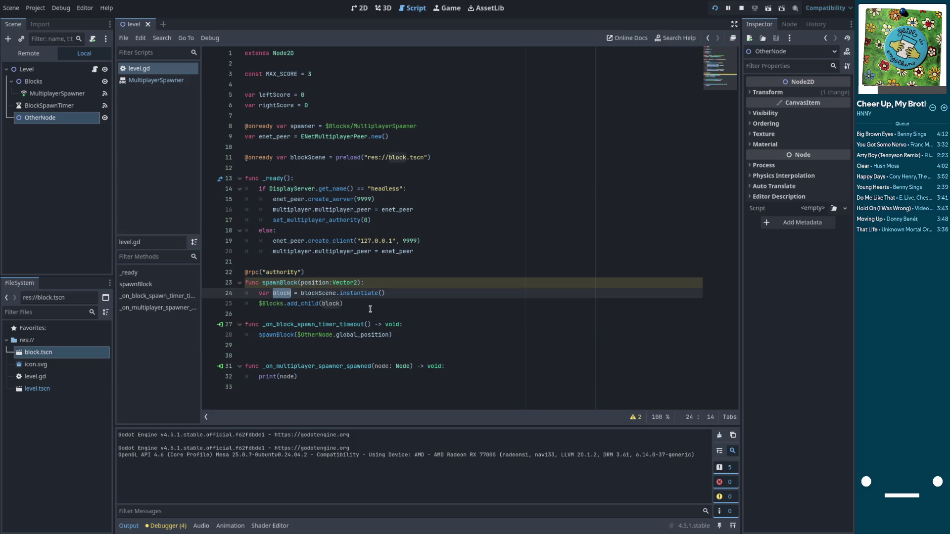
Add 'block.global_position = position' after add_child in spawnBlock and save level.gd.
{"action": "key", "text": "Down"}
{"action": "key", "text": "End"}
{"action": "key", "text": "Return"}
{"action": "type", "text": "block."}
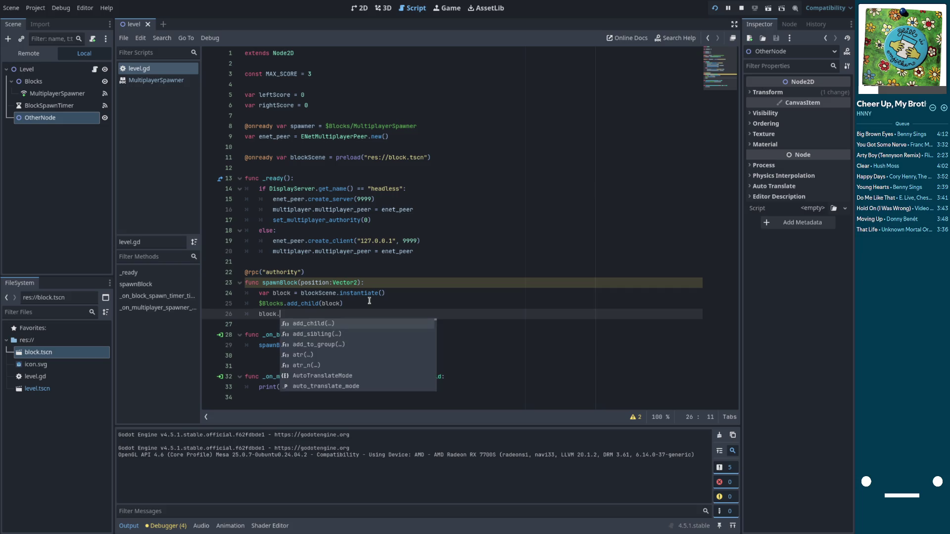
{"action": "type", "text": "global"}
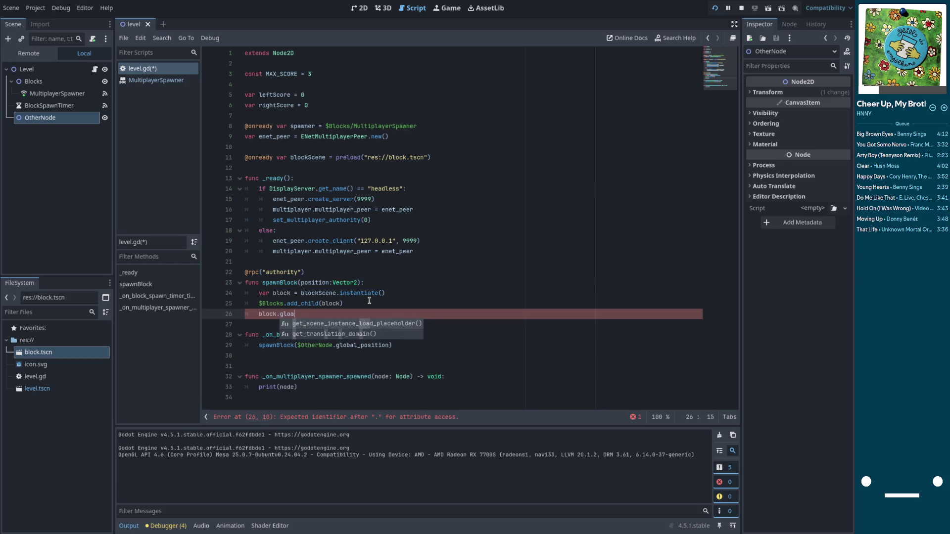
{"action": "type", "text": "_posi"}
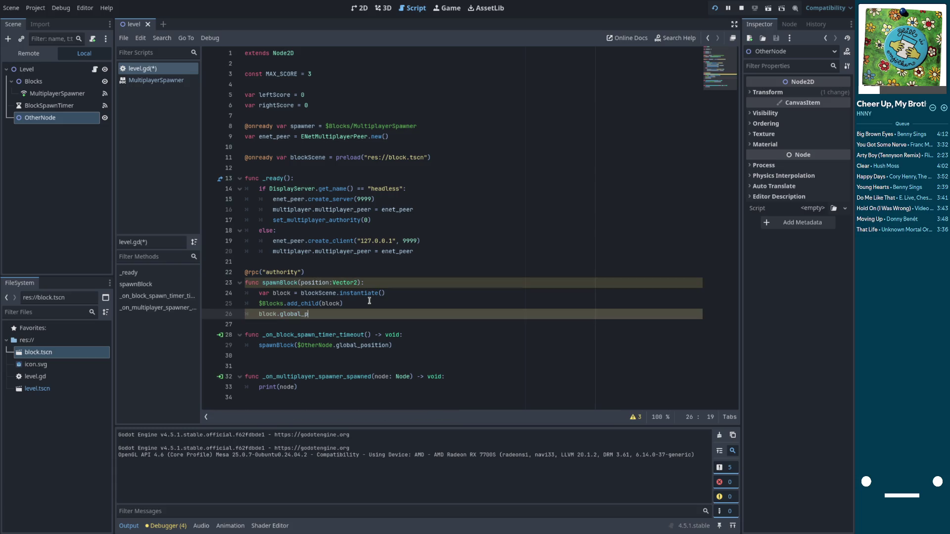
{"action": "type", "text": "tion = positi"}
{"action": "type", "text": "on"}
{"action": "key", "text": "ctrl+s"}
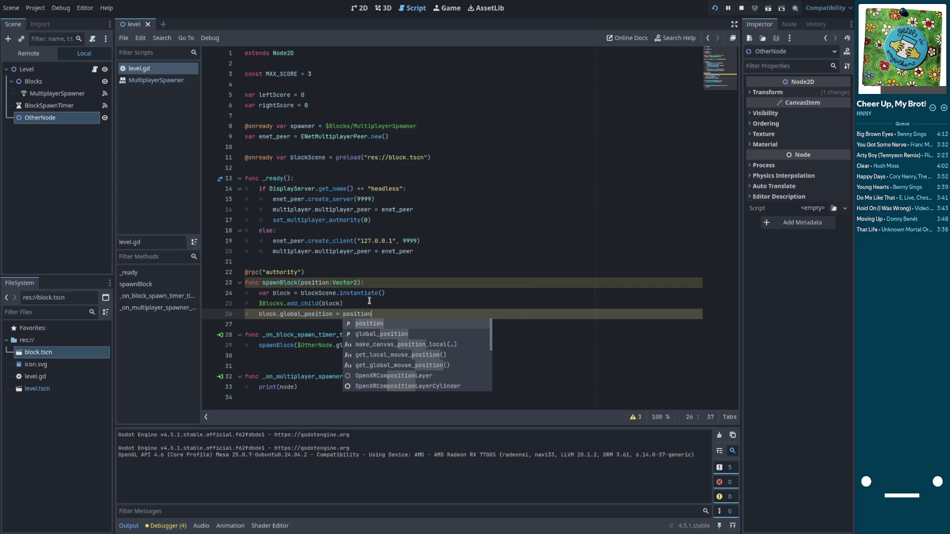
{"action": "key", "text": "Escape"}
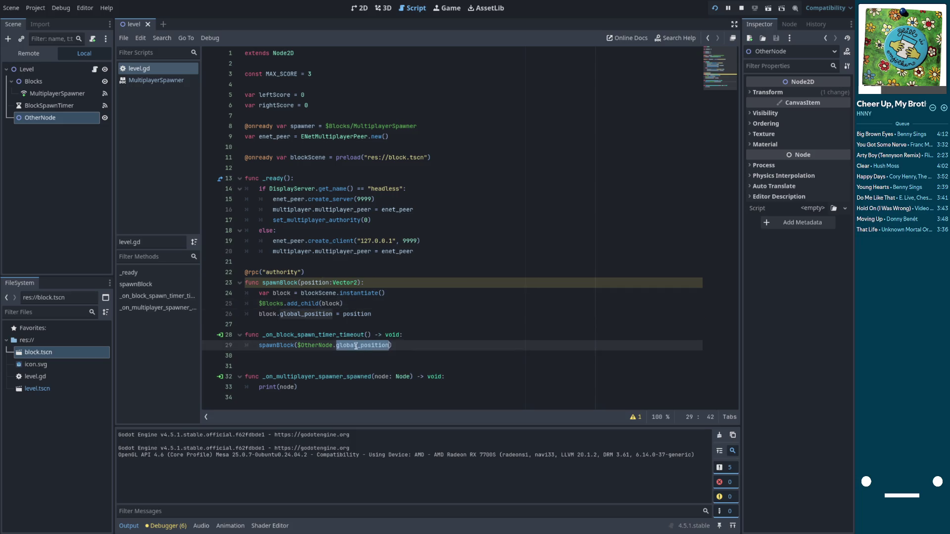
{"action": "double_click", "coordinate": [286, 314]}
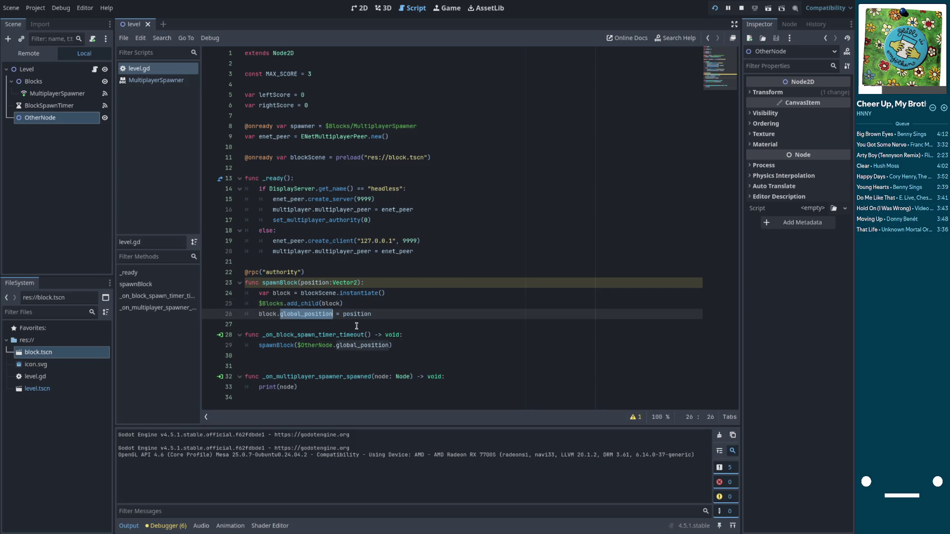
{"action": "left_click", "coordinate": [369, 304]}
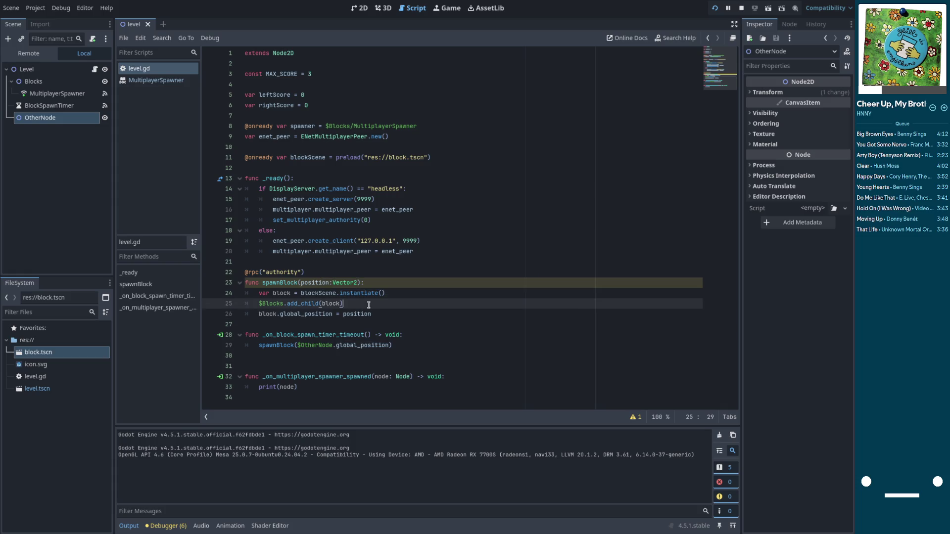
Run the project to check block placement, then close both game windows.
{"action": "left_click", "coordinate": [714, 9]}
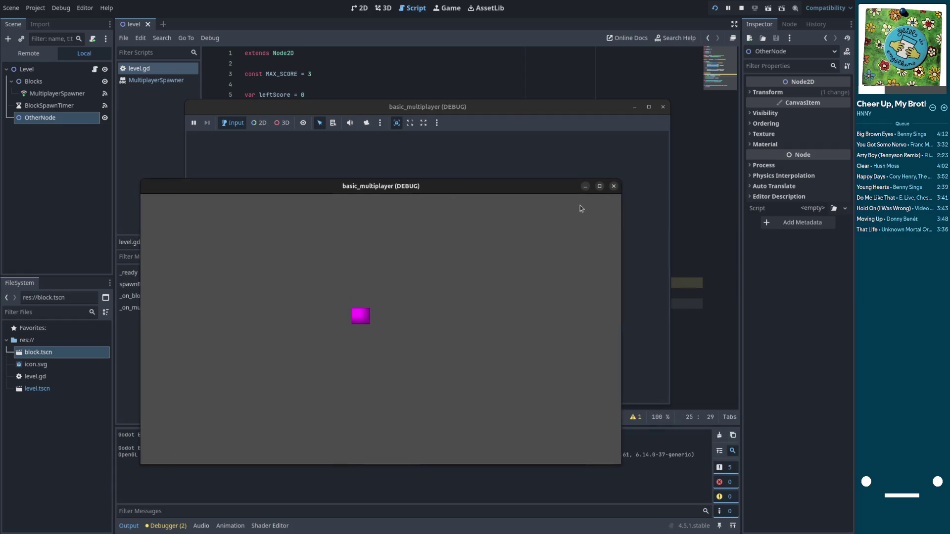
{"action": "left_click", "coordinate": [613, 186]}
{"action": "left_click", "coordinate": [662, 107]}
{"action": "left_click", "coordinate": [392, 262]}
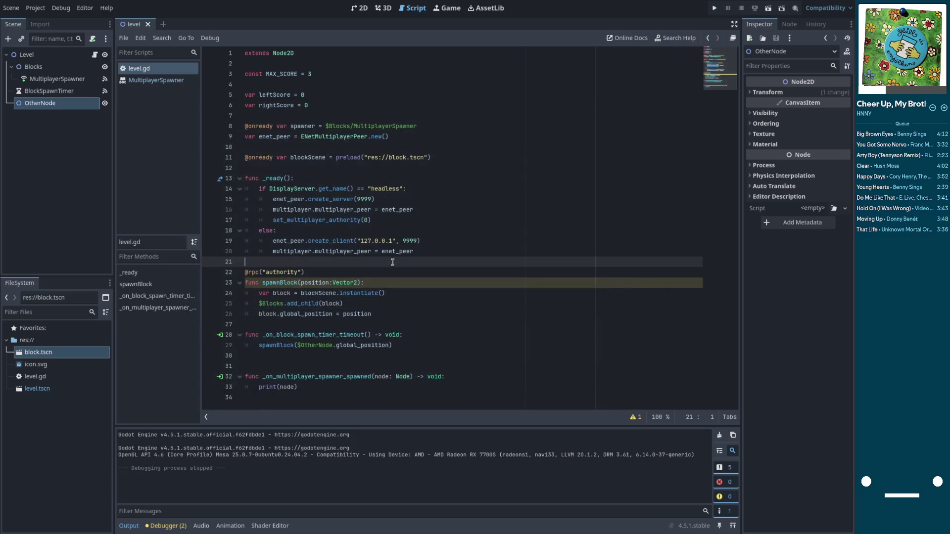
{"action": "triple_click", "coordinate": [325, 269]}
{"action": "key", "text": "BackSpace"}
{"action": "mouse_move", "coordinate": [372, 303]}
{"action": "left_mouse_down"}
{"action": "mouse_move", "coordinate": [297, 302]}
{"action": "mouse_move", "coordinate": [257, 285]}
{"action": "left_mouse_up"}
{"action": "key", "text": "ctrl+c"}
{"action": "key", "text": "BackSpace"}
{"action": "mouse_move", "coordinate": [396, 314]}
{"action": "left_mouse_down"}
{"action": "mouse_move", "coordinate": [259, 313]}
{"action": "mouse_move", "coordinate": [244, 272]}
{"action": "left_mouse_up"}
{"action": "key", "text": "ctrl+v"}
{"action": "key", "text": "BackSpace"}
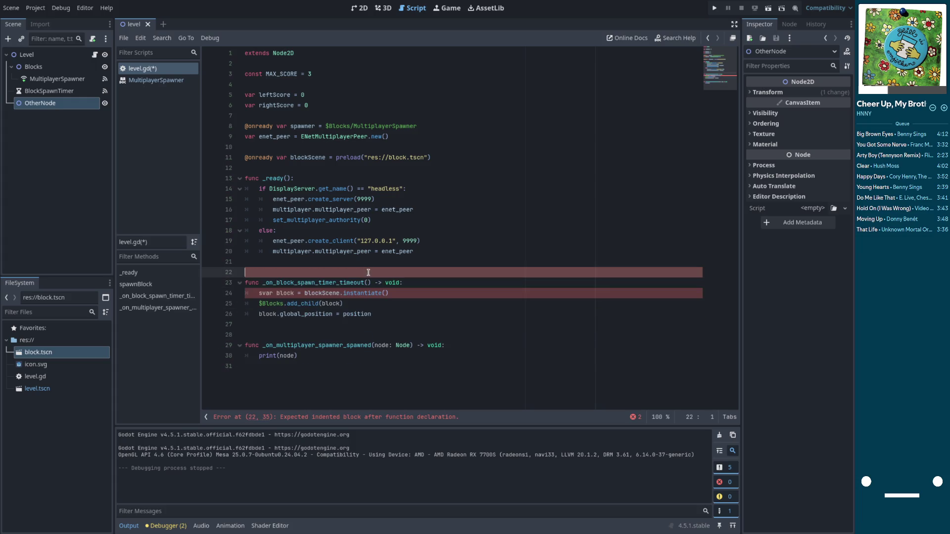
{"action": "key", "text": "ctrl+s"}
Fix the pasted lines' indentation and delete the stray s before var.
{"action": "left_click_drag", "start_coordinate": [373, 303], "coordinate": [229, 287]}
{"action": "key", "text": "Tab"}
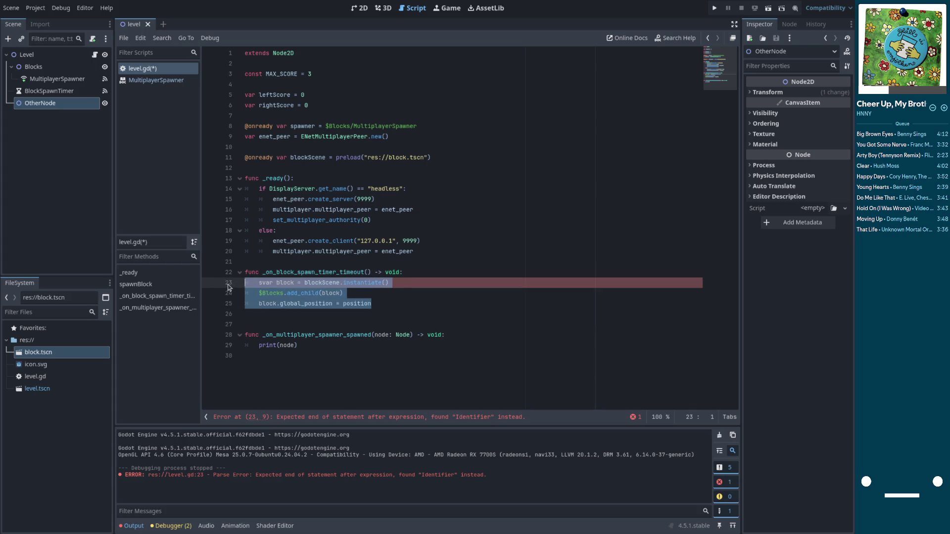
{"action": "key", "text": "shift+Tab"}
{"action": "left_click", "coordinate": [261, 283]}
{"action": "key", "text": "BackSpace"}
Set the block's global_position to $OtherNode.global_position, then test-run and close the game.
{"action": "double_click", "coordinate": [356, 304]}
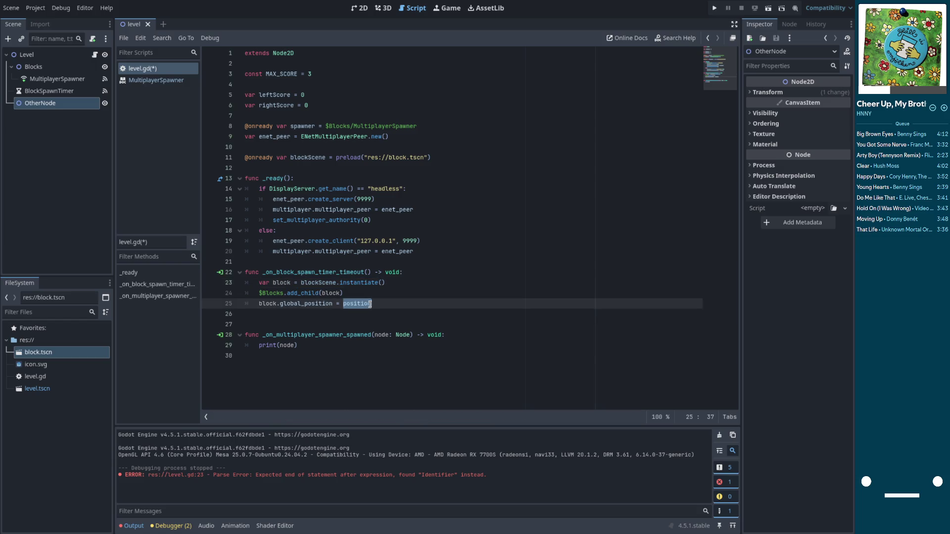
{"action": "type", "text": "$0"}
{"action": "key", "text": "Return"}
{"action": "type", "text": "glo"}
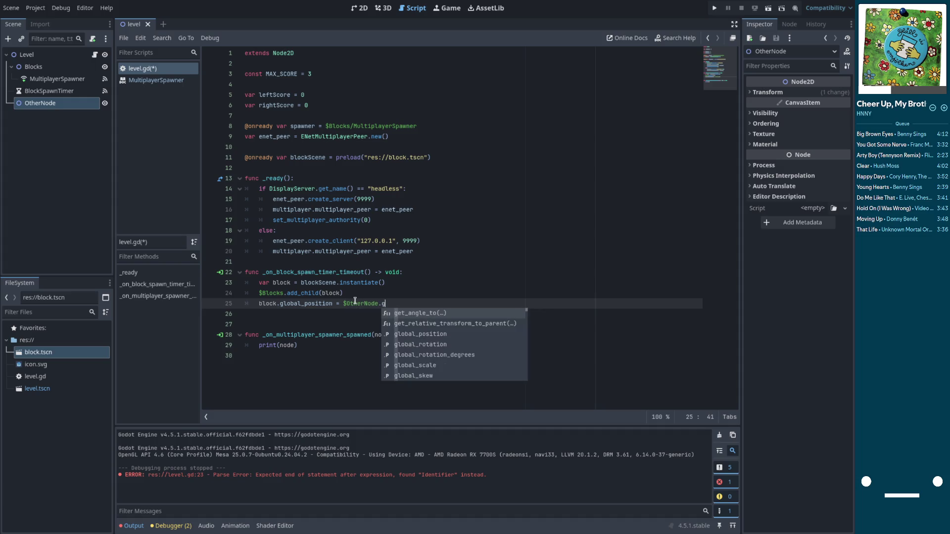
{"action": "key", "text": "Return"}
{"action": "left_click", "coordinate": [718, 8]}
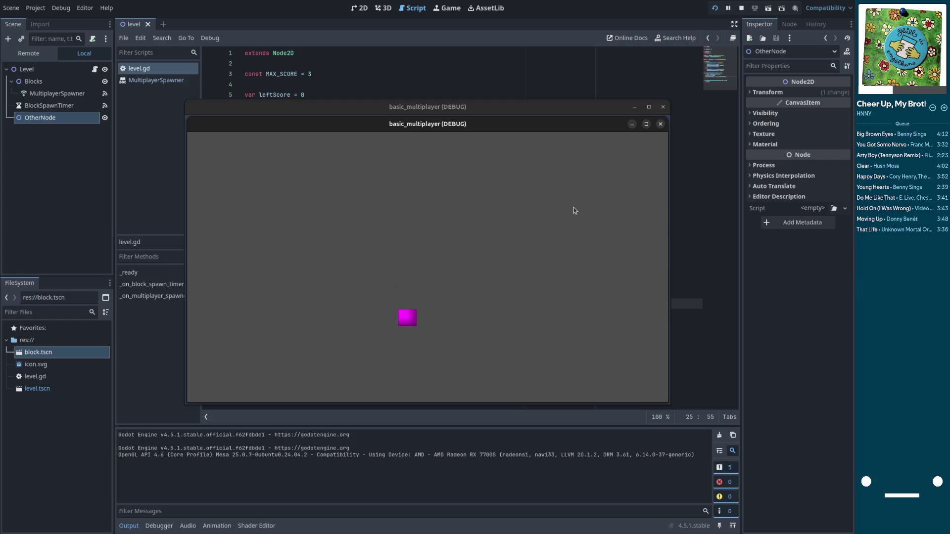
{"action": "left_click", "coordinate": [660, 123]}
{"action": "left_click", "coordinate": [369, 294]}
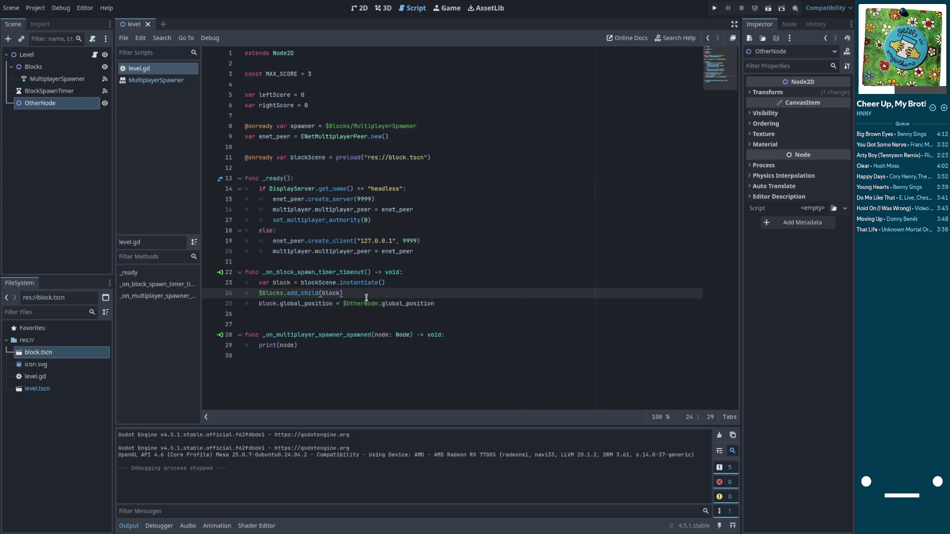
Delete the extra blank line below the timer handler and select the three block-spawning lines.
{"action": "left_click", "coordinate": [349, 314]}
{"action": "key", "text": "BackSpace"}
{"action": "left_click", "coordinate": [359, 295]}
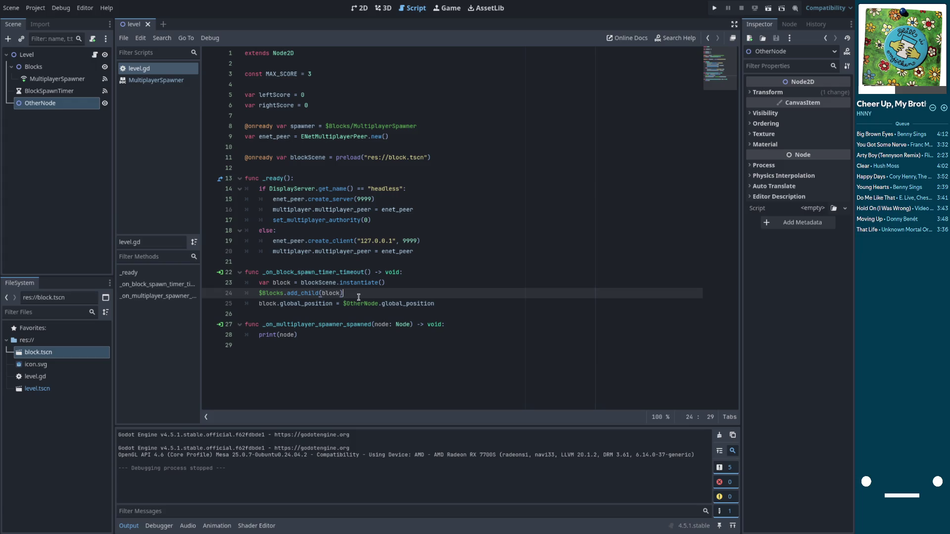
{"action": "left_click_drag", "start_coordinate": [452, 299], "coordinate": [259, 281]}
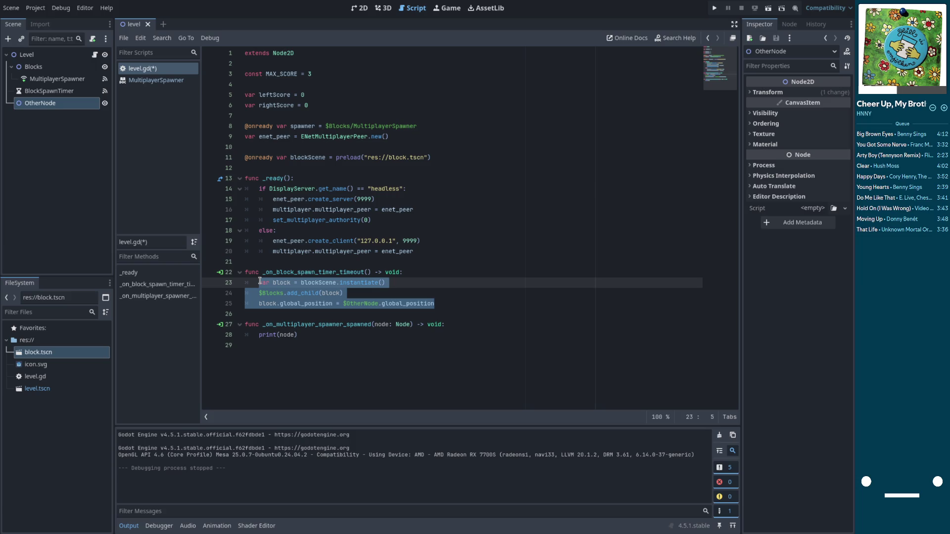
Move MultiplayerSpawner out of Blocks to sit directly under Level, then test-run the project.
{"action": "left_click", "coordinate": [46, 67]}
{"action": "left_click", "coordinate": [50, 80]}
{"action": "left_click", "coordinate": [51, 89]}
{"action": "left_click", "coordinate": [52, 78]}
{"action": "left_click_drag", "start_coordinate": [51, 78], "coordinate": [53, 57]}
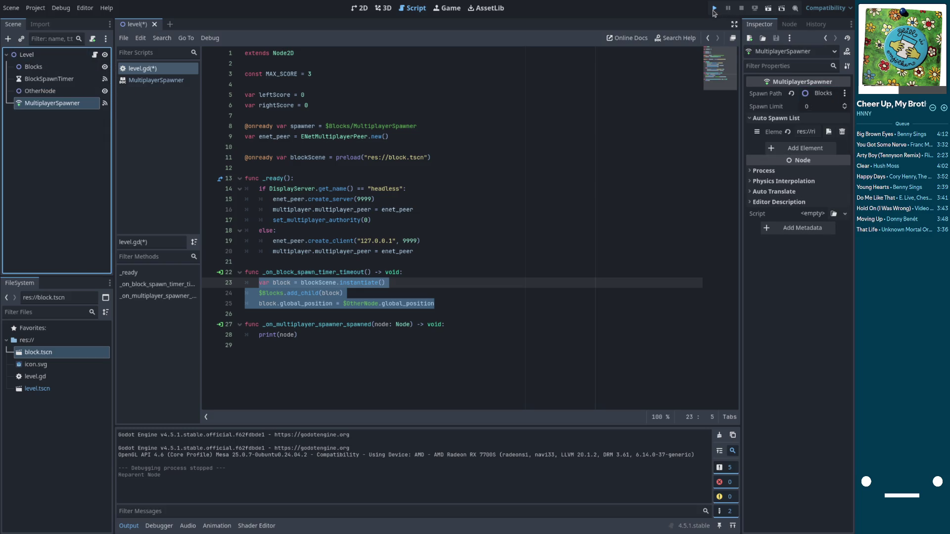
{"action": "left_click", "coordinate": [714, 9]}
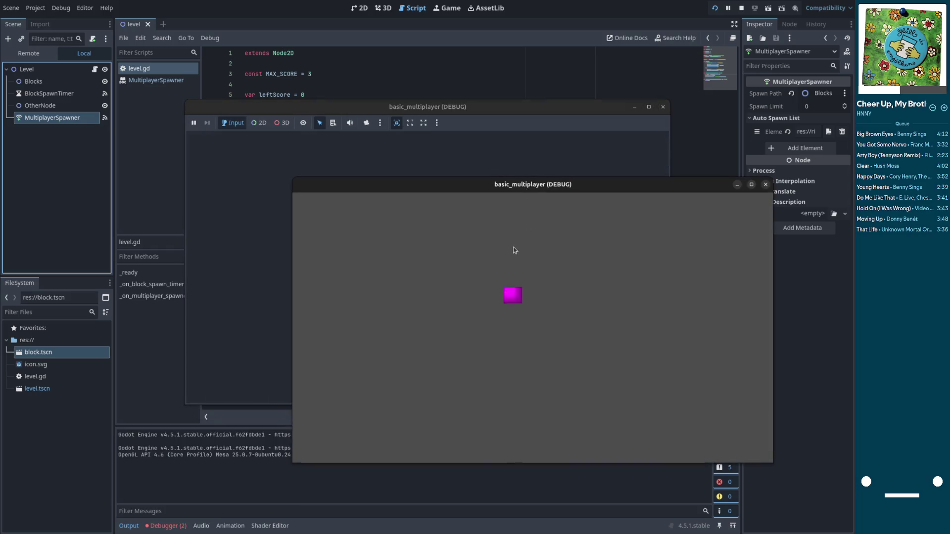
{"action": "left_click", "coordinate": [765, 185]}
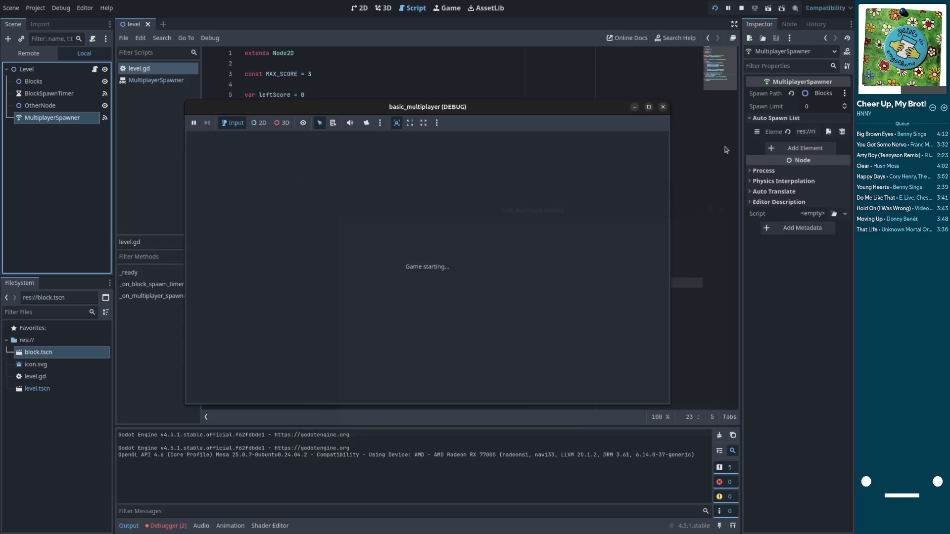
Set the spawner's Spawn Path to the Level node, save, and test-run the game.
{"action": "left_click", "coordinate": [821, 93]}
{"action": "double_click", "coordinate": [399, 149]}
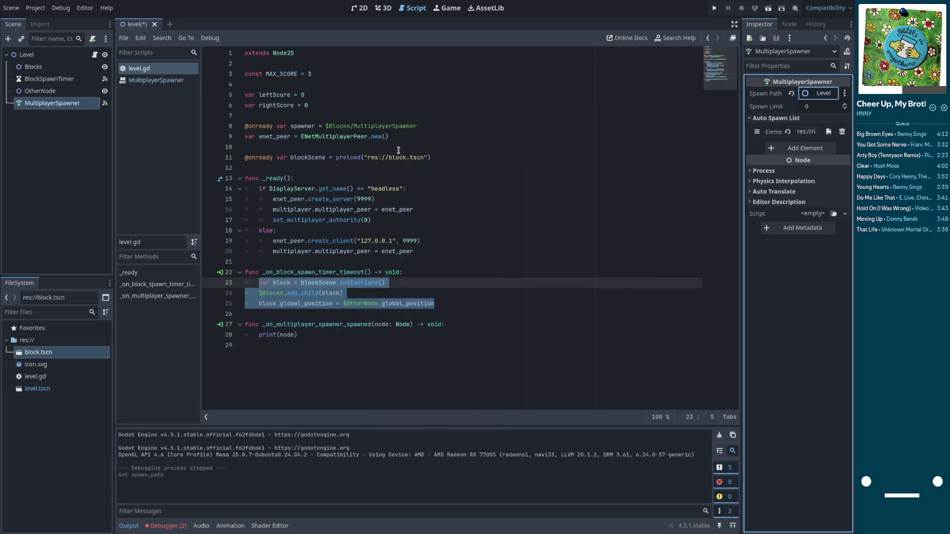
{"action": "left_click", "coordinate": [539, 164]}
{"action": "key", "text": "ctrl+s"}
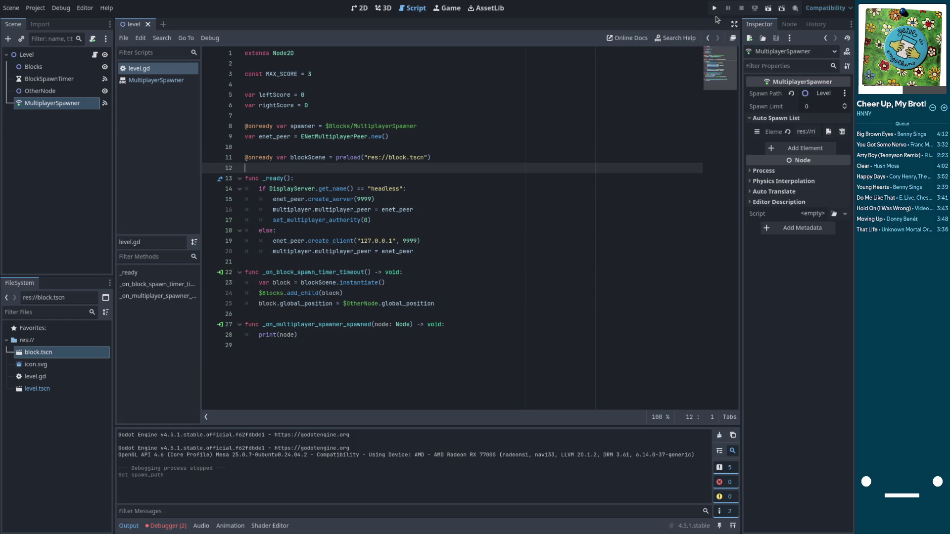
{"action": "left_click", "coordinate": [714, 8]}
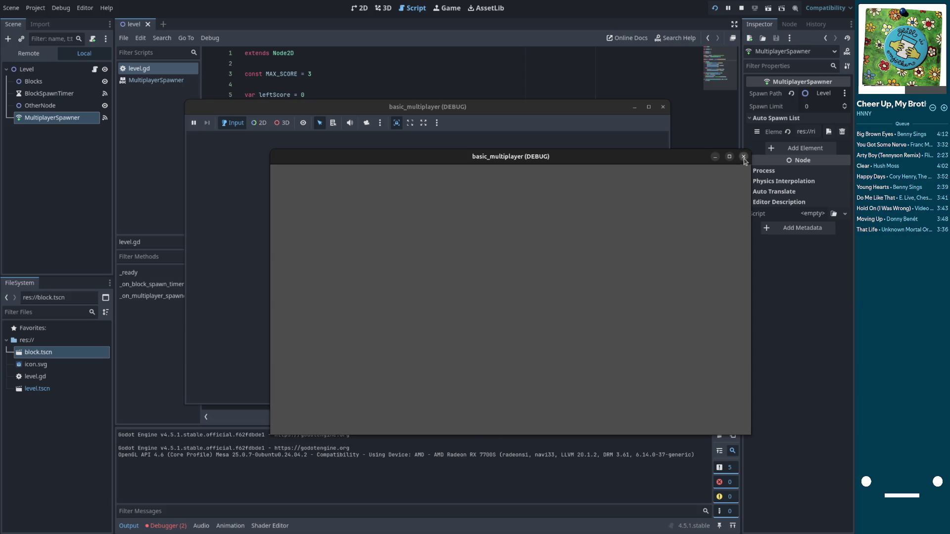
{"action": "left_click", "coordinate": [663, 107]}
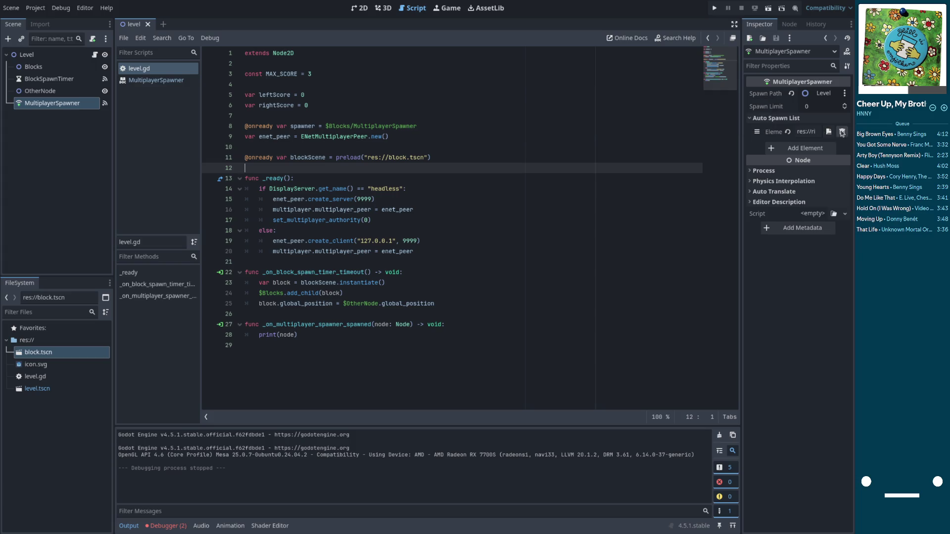
Delete the Auto Spawn List entry, then run the game and compare both windows before stopping.
{"action": "left_click", "coordinate": [841, 133]}
{"action": "left_click", "coordinate": [714, 10]}
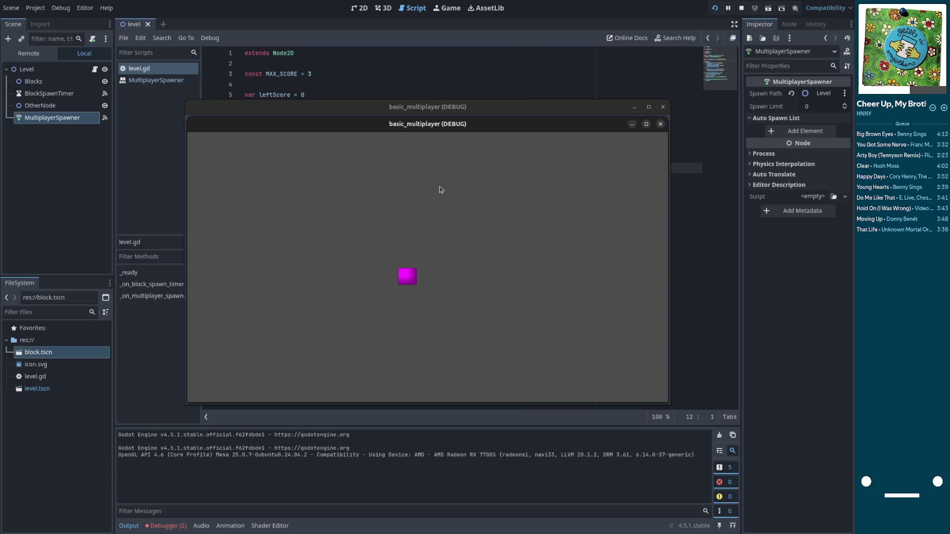
{"action": "left_click_drag", "start_coordinate": [434, 126], "coordinate": [541, 180]}
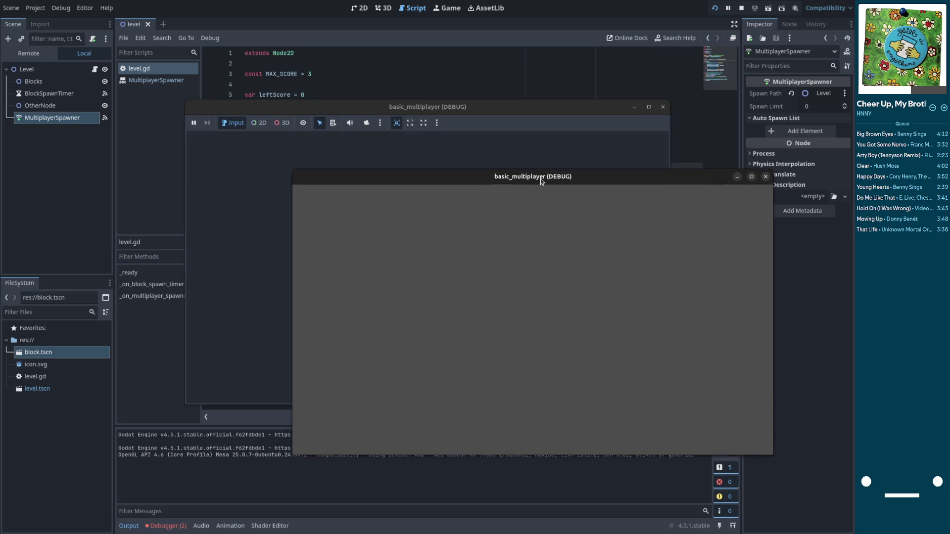
{"action": "key", "text": "F8"}
{"action": "left_click", "coordinate": [364, 293]}
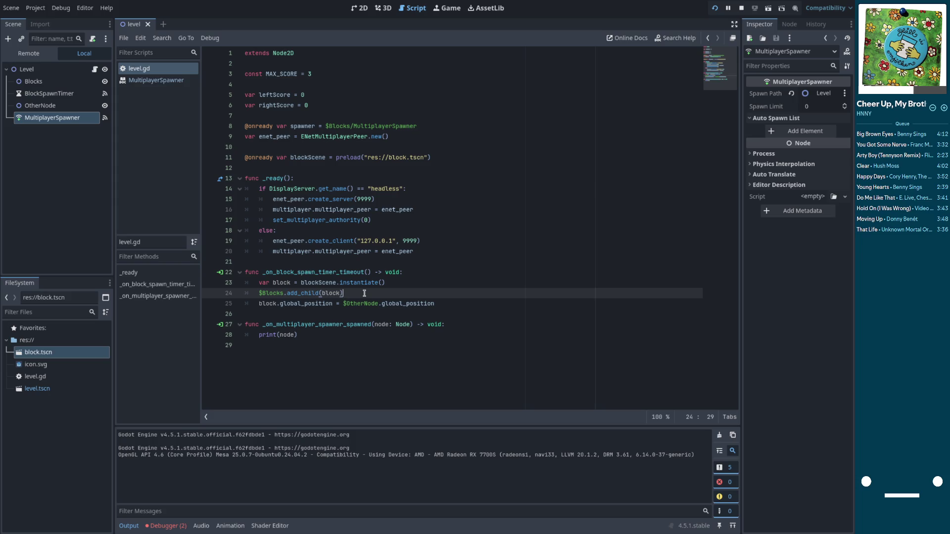
{"action": "left_click", "coordinate": [326, 158]}
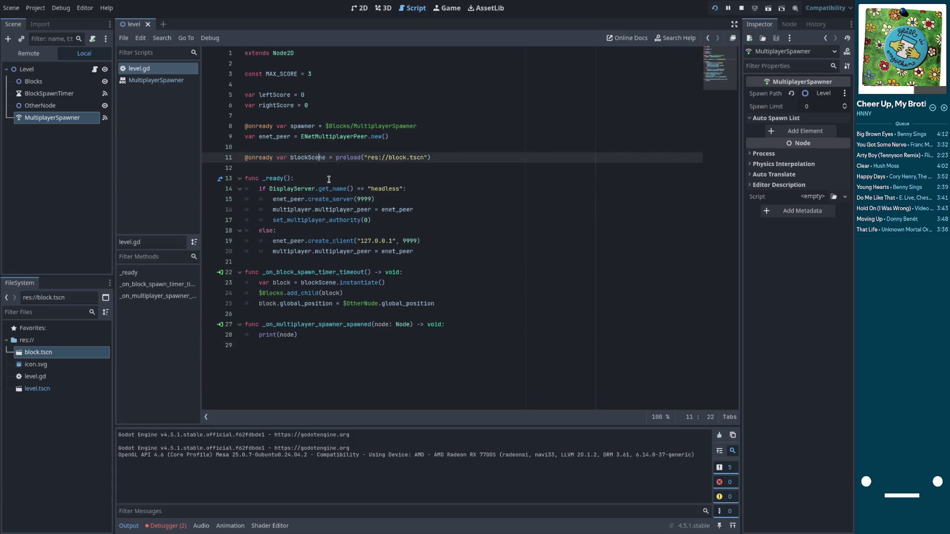
Add a new first line in the timer function reading 'if multiplayer.is' and browse its completions.
{"action": "left_click", "coordinate": [329, 179]}
{"action": "left_click", "coordinate": [436, 273]}
{"action": "key", "text": "Return"}
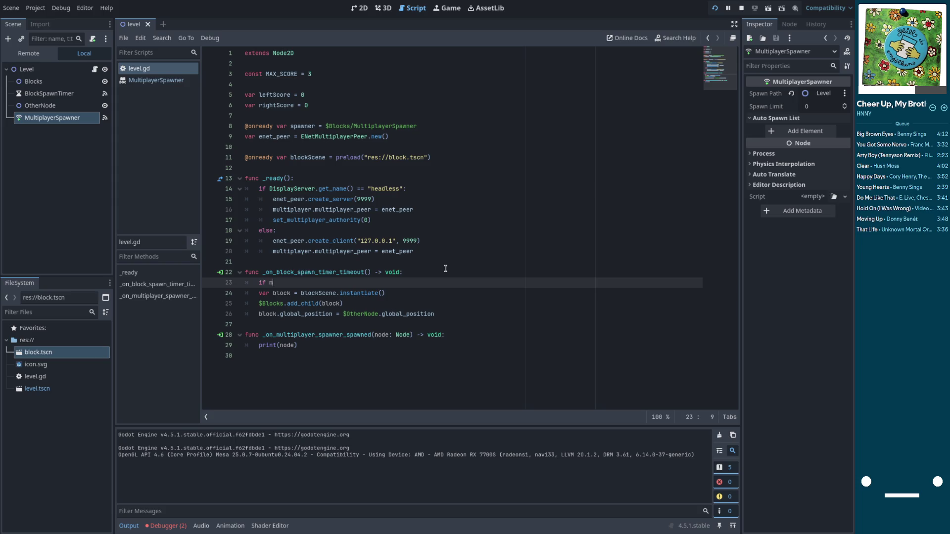
{"action": "type", "text": "ultiplayer.is"}
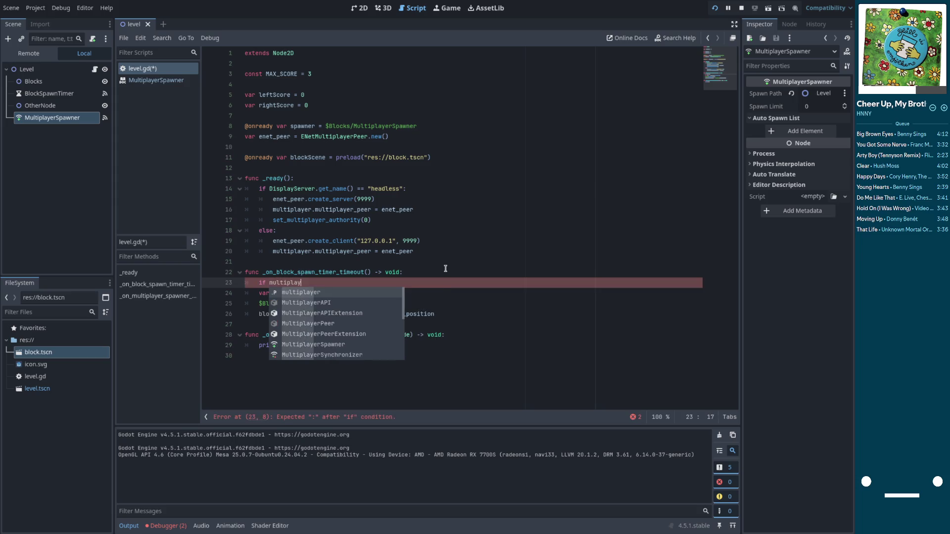
{"action": "key", "text": "Down"}
{"action": "key", "text": "Down"}
{"action": "key", "text": "Down"}
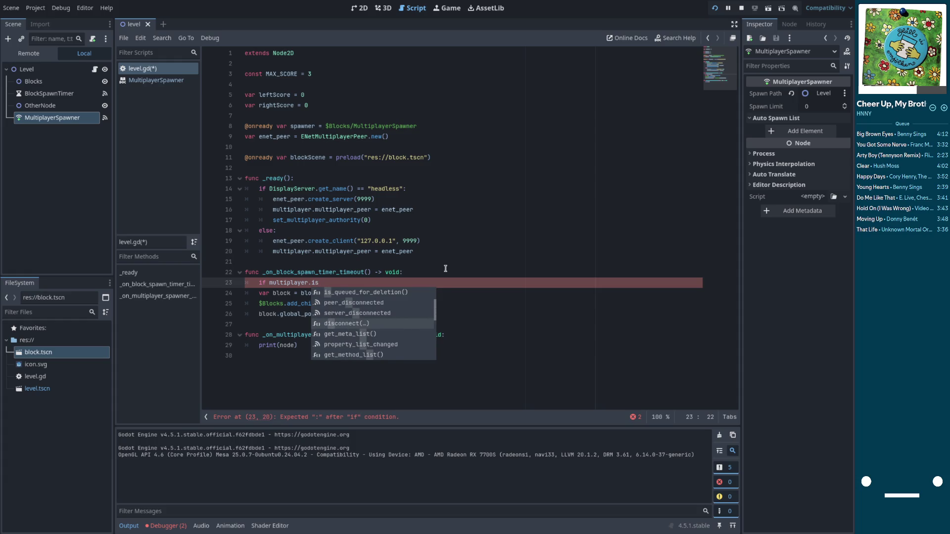
{"action": "key", "text": "Down"}
{"action": "key", "text": "Down"}
{"action": "key", "text": "Down"}
In the pong project, select the authority check on line 9 of player.gd, then return to the lobby scene.
{"action": "key", "text": "super"}
{"action": "left_click", "coordinate": [503, 267]}
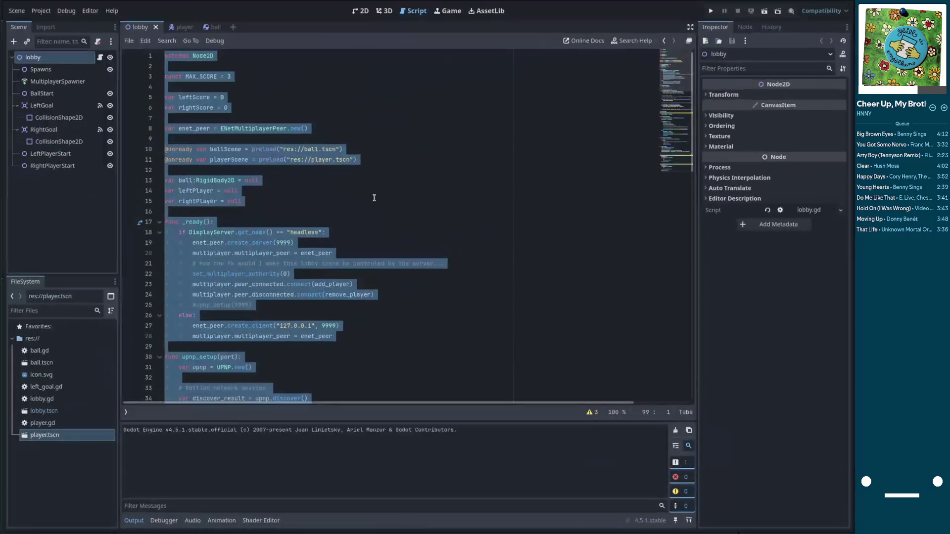
{"action": "scroll", "coordinate": [333, 246], "scroll_direction": "down", "scroll_amount": 2}
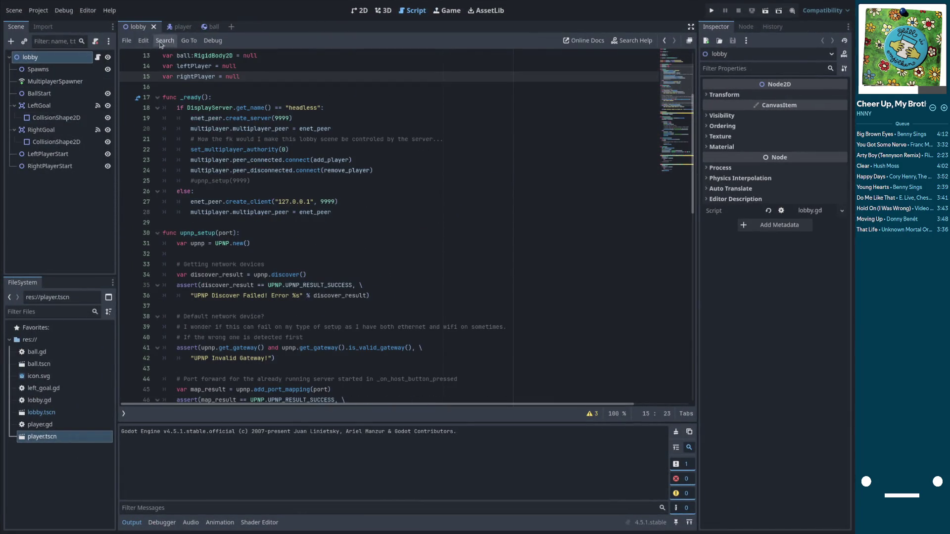
{"action": "left_click", "coordinate": [179, 28]}
{"action": "left_click", "coordinate": [97, 56]}
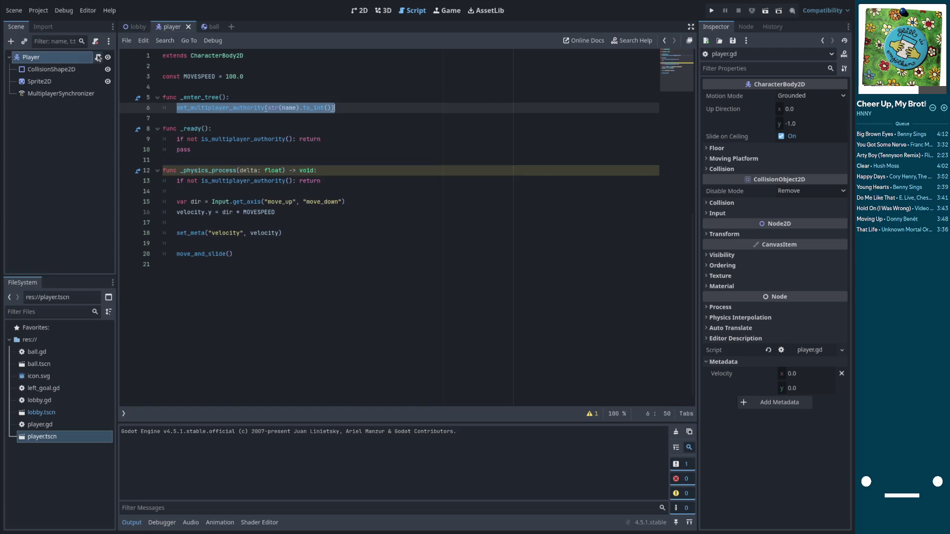
{"action": "left_click", "coordinate": [267, 140]}
{"action": "left_click_drag", "start_coordinate": [321, 139], "coordinate": [174, 139]}
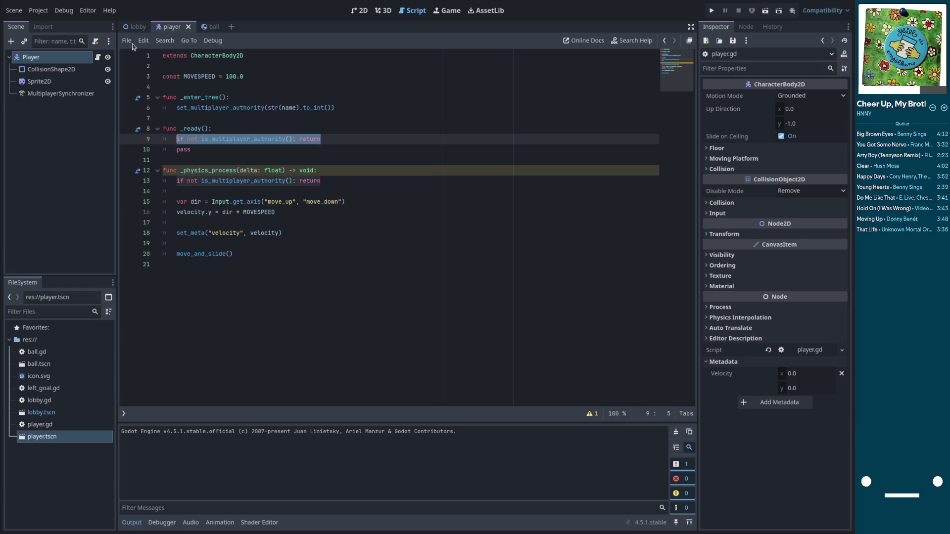
{"action": "left_click", "coordinate": [133, 28]}
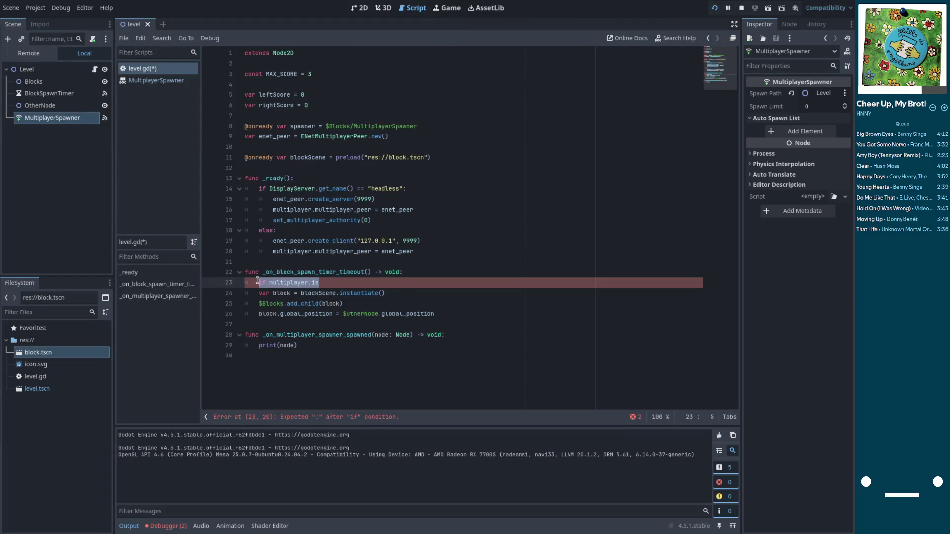
Save level.gd with the early-return authority check and test-run the project.
{"action": "key", "text": "ctrl+s"}
{"action": "left_click", "coordinate": [715, 8]}
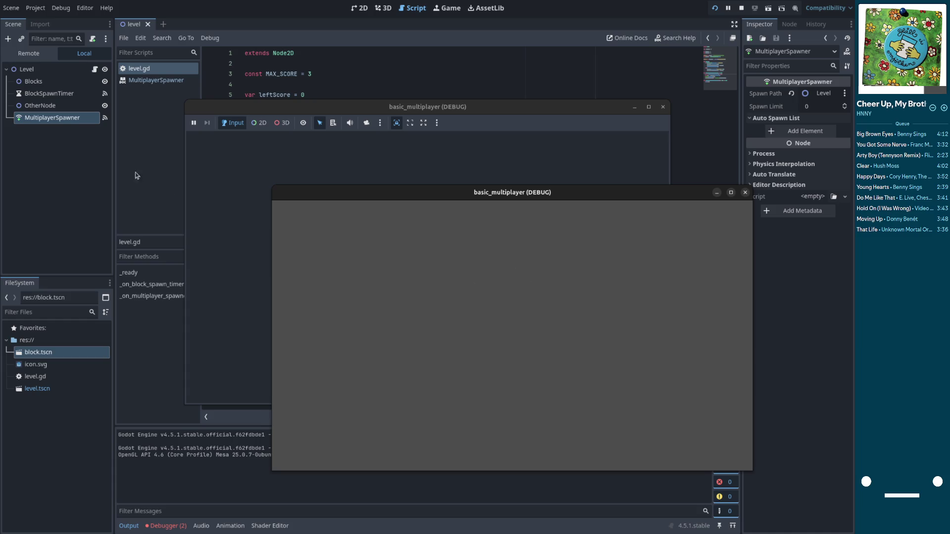
{"action": "left_click", "coordinate": [72, 122]}
Point the spawner's Spawn Path at Blocks, save, and run the project again.
{"action": "left_click", "coordinate": [817, 97]}
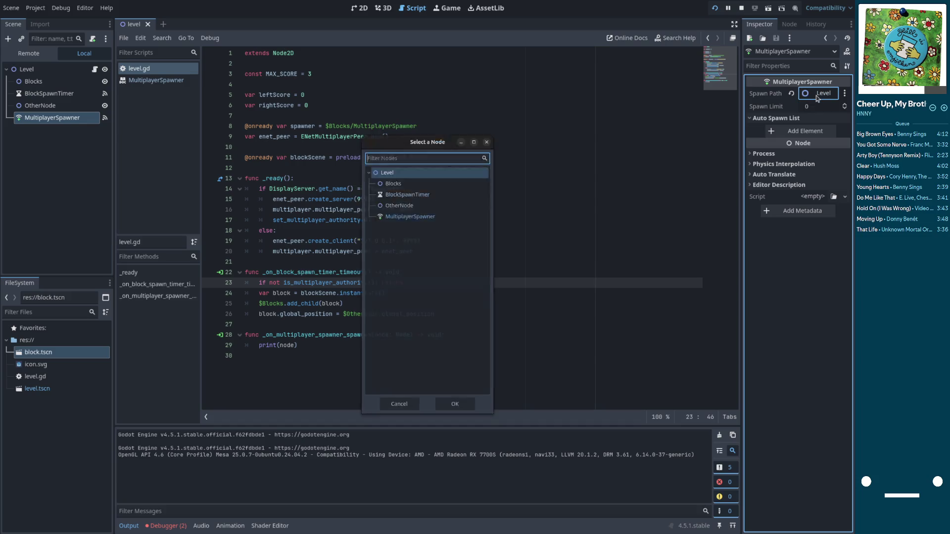
{"action": "double_click", "coordinate": [392, 183]}
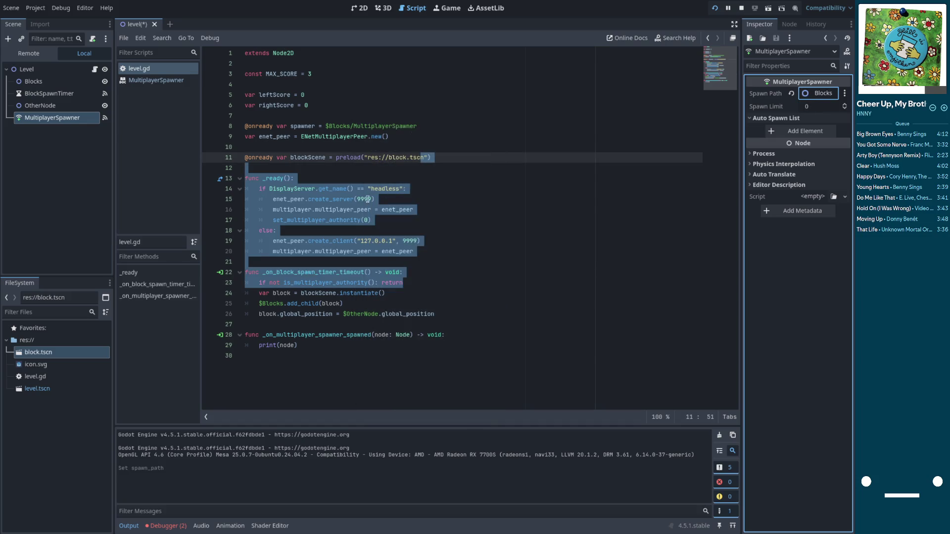
{"action": "key", "text": "ctrl+s"}
{"action": "left_click", "coordinate": [716, 9]}
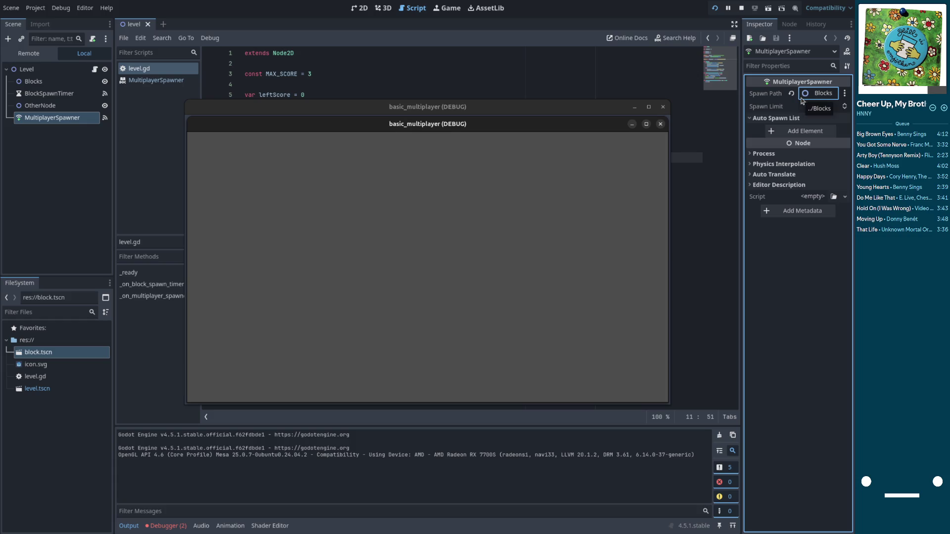
{"action": "left_click", "coordinate": [694, 105]}
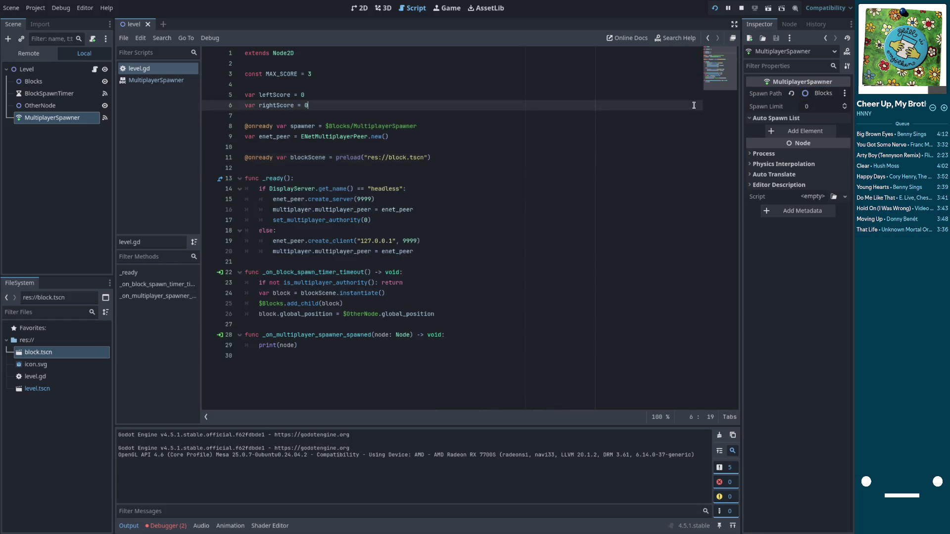
Add block.tscn as a new element in the spawner's Auto Spawn List.
{"action": "left_click", "coordinate": [805, 130]}
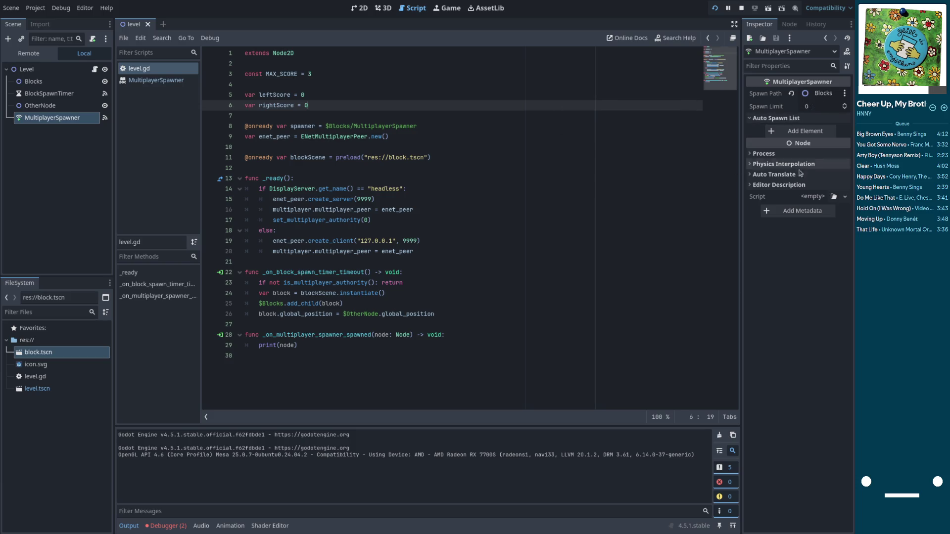
{"action": "left_click", "coordinate": [828, 131]}
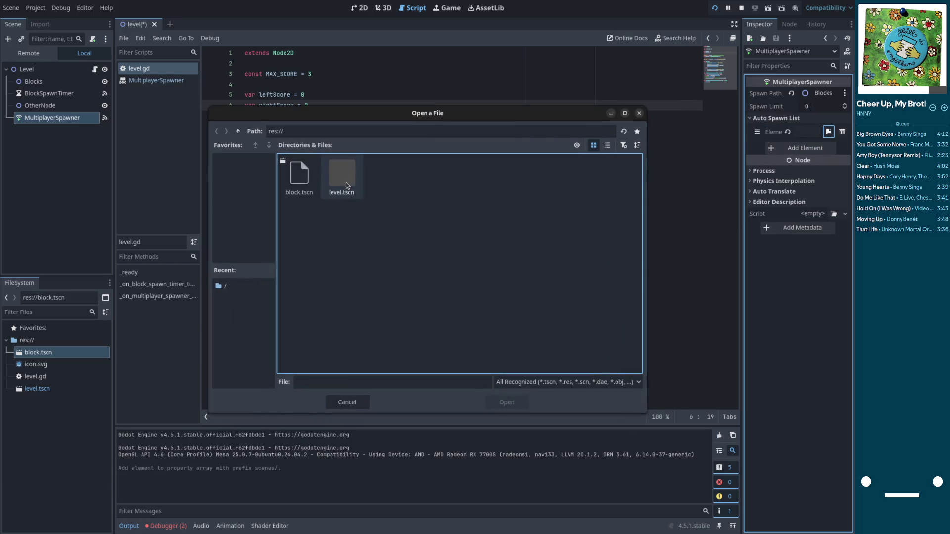
{"action": "double_click", "coordinate": [301, 178]}
{"action": "left_click", "coordinate": [599, 138]}
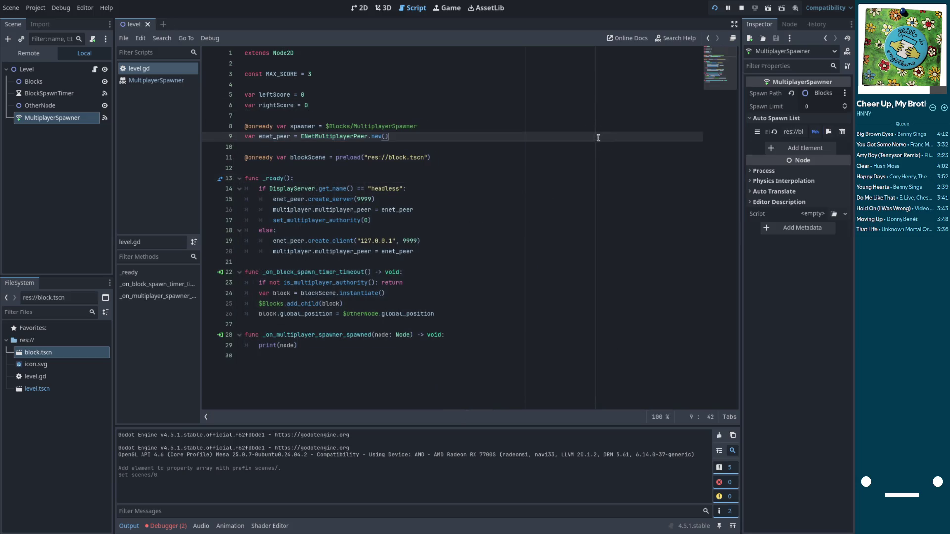
Test-run, drag MultiplayerSpawner onto Blocks in the Scene dock, and run the project once more.
{"action": "left_click", "coordinate": [715, 8]}
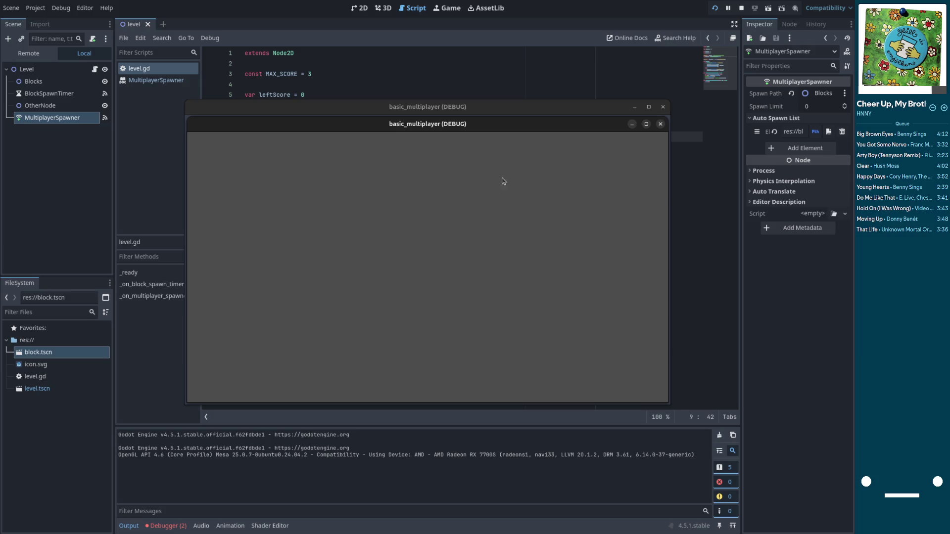
{"action": "left_click", "coordinate": [660, 123]}
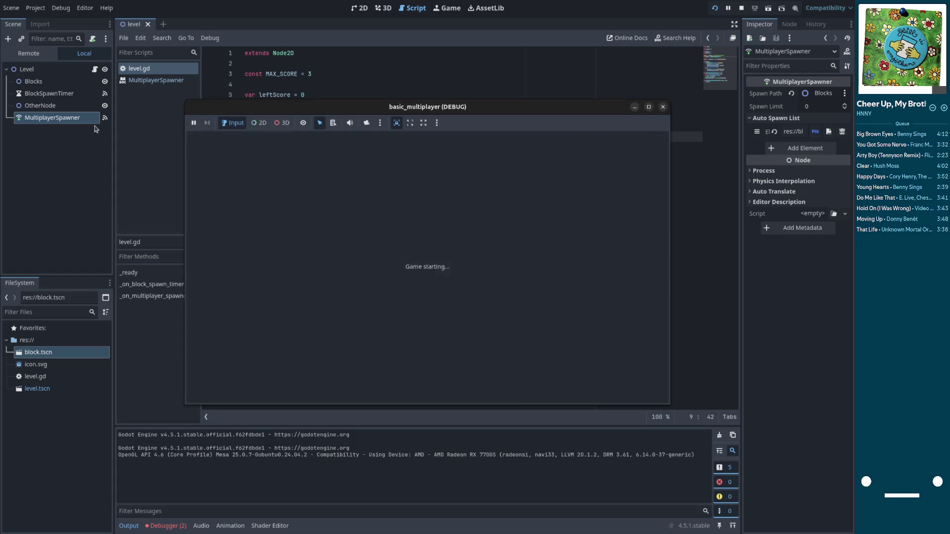
{"action": "mouse_move", "coordinate": [81, 109]}
{"action": "left_mouse_down"}
{"action": "mouse_move", "coordinate": [74, 84]}
{"action": "mouse_move", "coordinate": [59, 82]}
{"action": "left_mouse_up"}
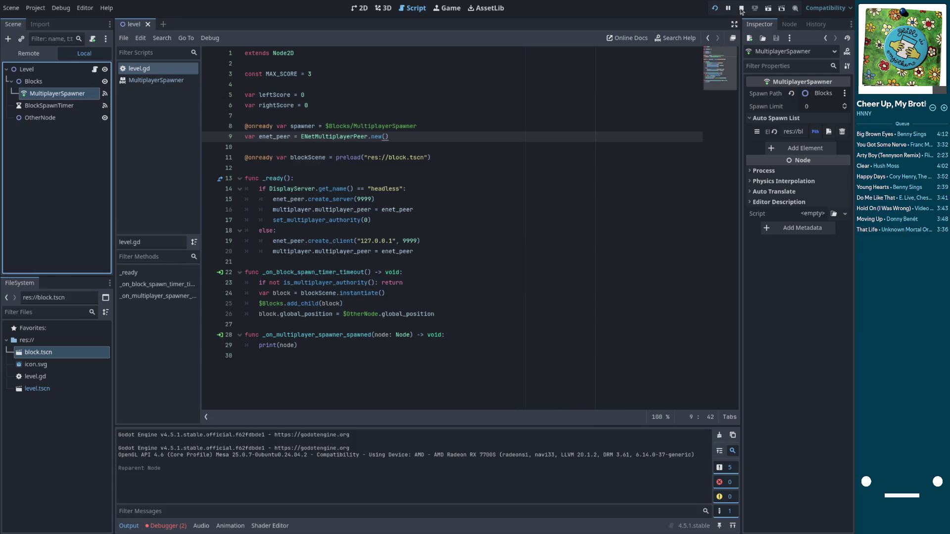
{"action": "left_click", "coordinate": [715, 9]}
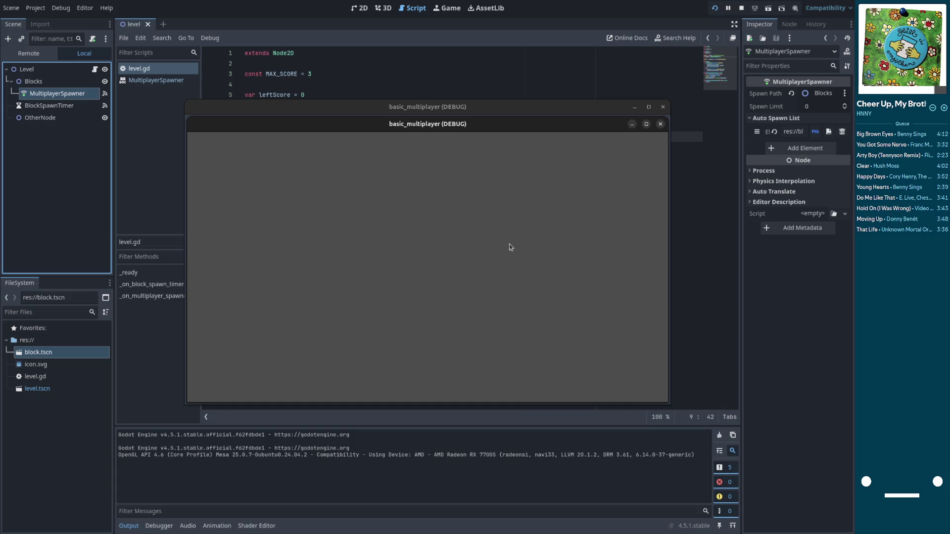
{"action": "left_click", "coordinate": [660, 123]}
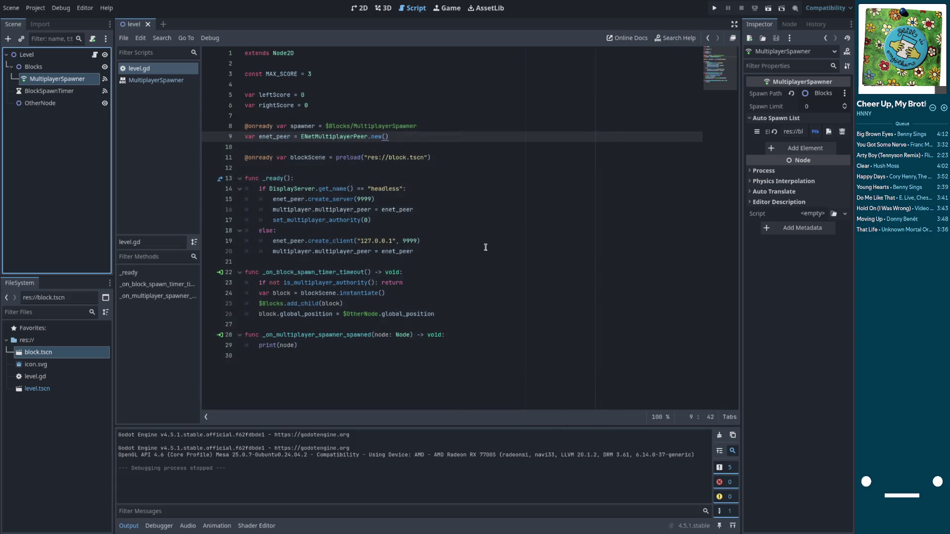
{"action": "left_click", "coordinate": [376, 301]}
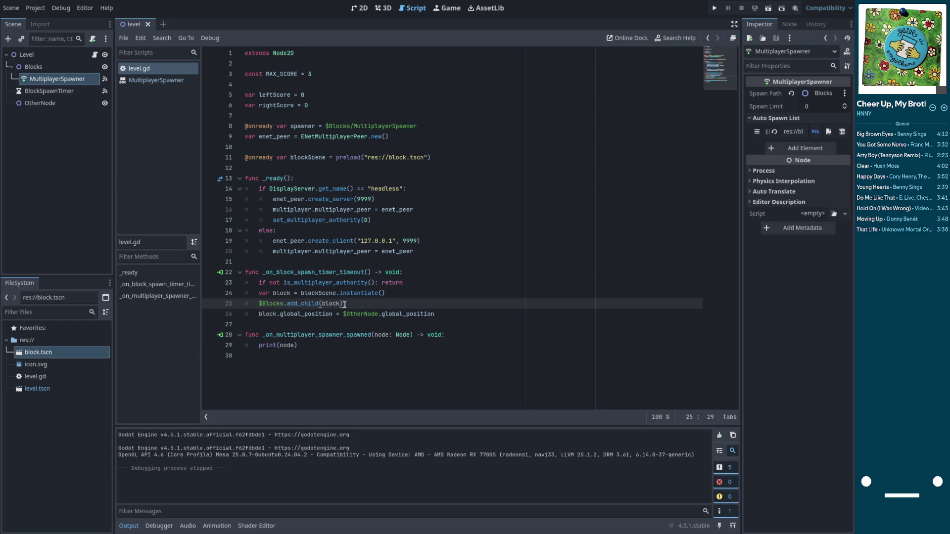
Write and then erase a scratch note below the authority check, then open Search Help.
{"action": "left_click", "coordinate": [431, 279]}
{"action": "key", "text": "Return"}
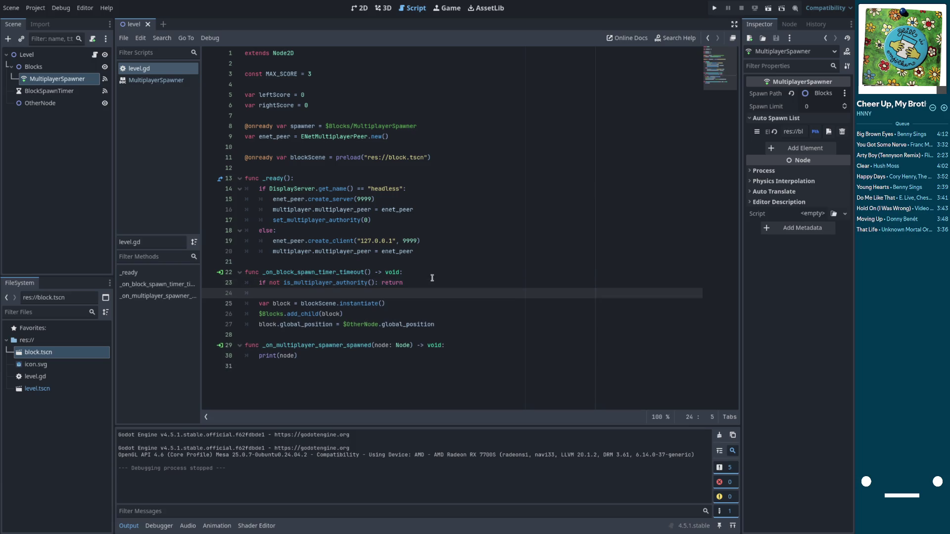
{"action": "type", "text": "ee. So server is calling this but the"}
{"action": "key", "text": "BackSpace"}
{"action": "key", "text": "BackSpace"}
{"action": "key", "text": "BackSpace"}
{"action": "type", "text": "th"}
{"action": "key", "text": "BackSpace"}
{"action": "key", "text": "BackSpace"}
{"action": "key", "text": "ctrl+BackSpace"}
{"action": "key", "text": "ctrl+BackSpace"}
{"action": "key", "text": "ctrl+BackSpace"}
{"action": "key", "text": "Delete"}
{"action": "key", "text": "End"}
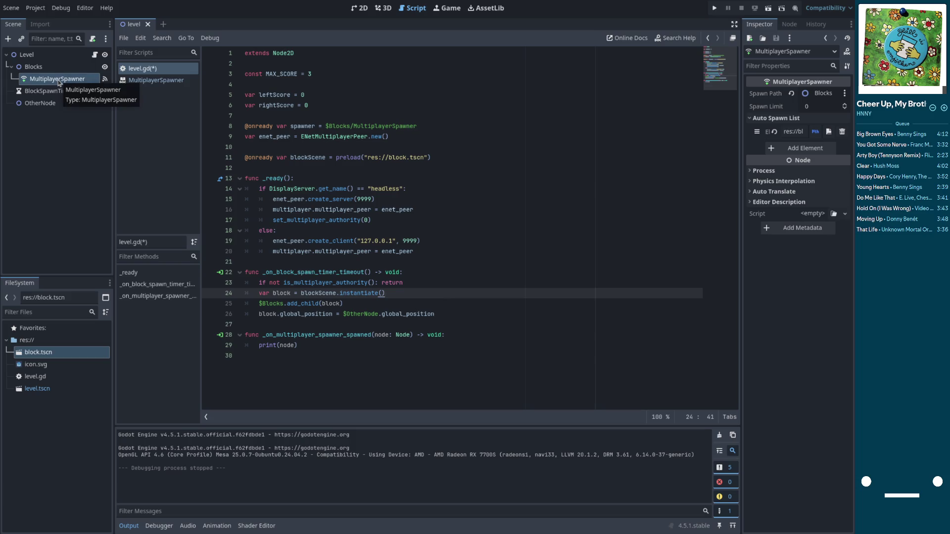
{"action": "left_click", "coordinate": [676, 38]}
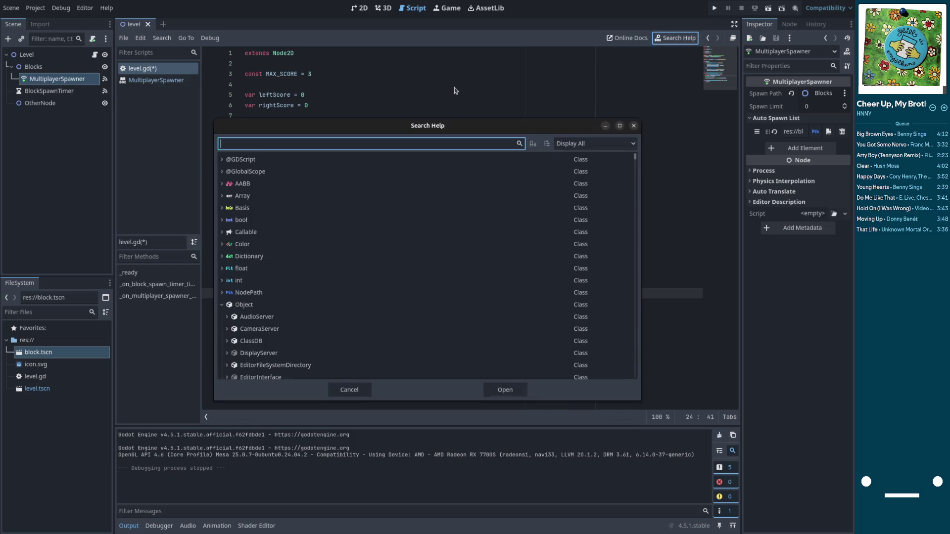
Look up the MultiplayerSpawner class reference, read its spawn() method, then return to level.gd.
{"action": "type", "text": "multiplayerspawner"}
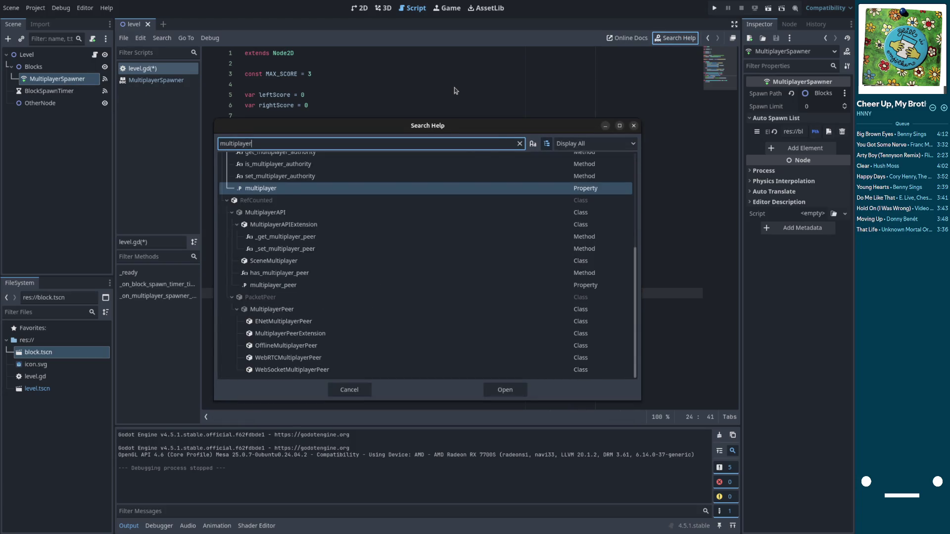
{"action": "key", "text": "Return"}
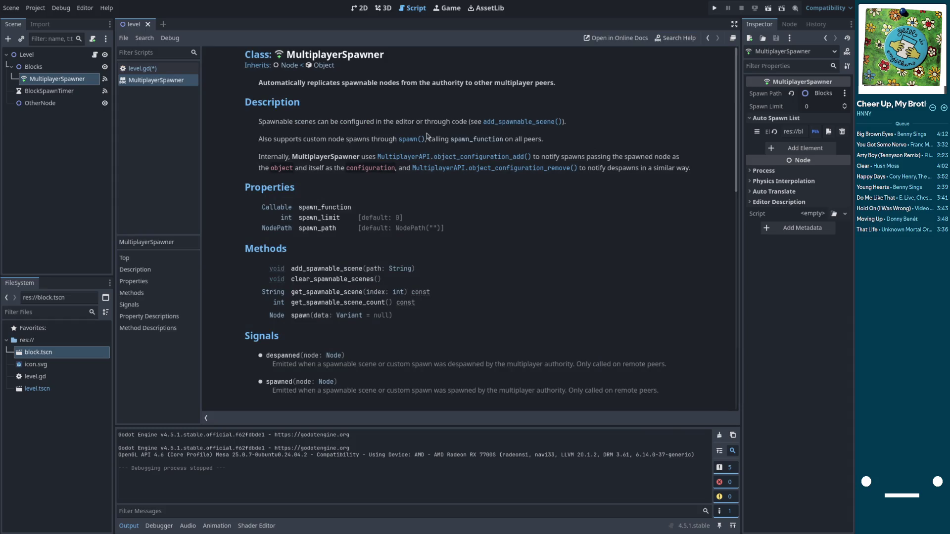
{"action": "scroll", "coordinate": [338, 290], "scroll_direction": "down", "scroll_amount": 3}
{"action": "scroll", "coordinate": [339, 290], "scroll_direction": "up", "scroll_amount": 3}
{"action": "left_click", "coordinate": [301, 317]}
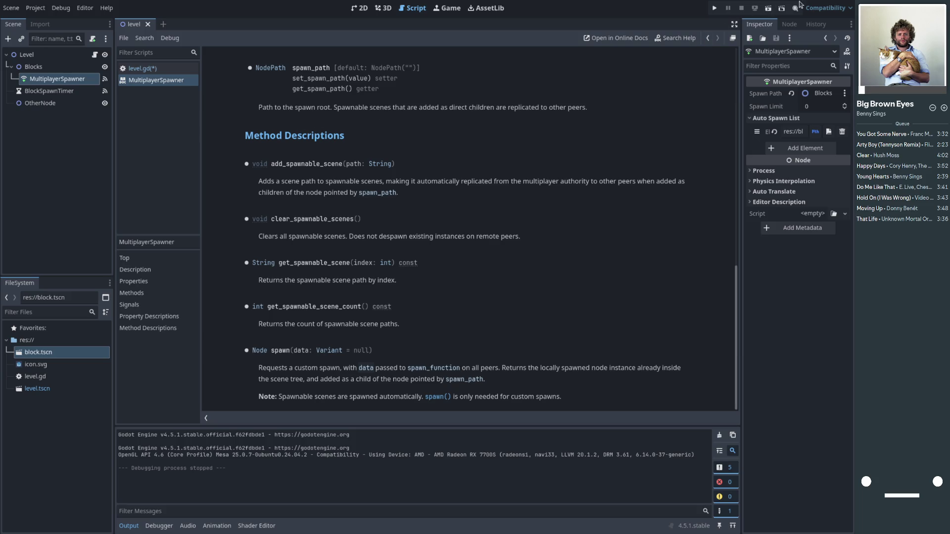
{"action": "left_click", "coordinate": [148, 69]}
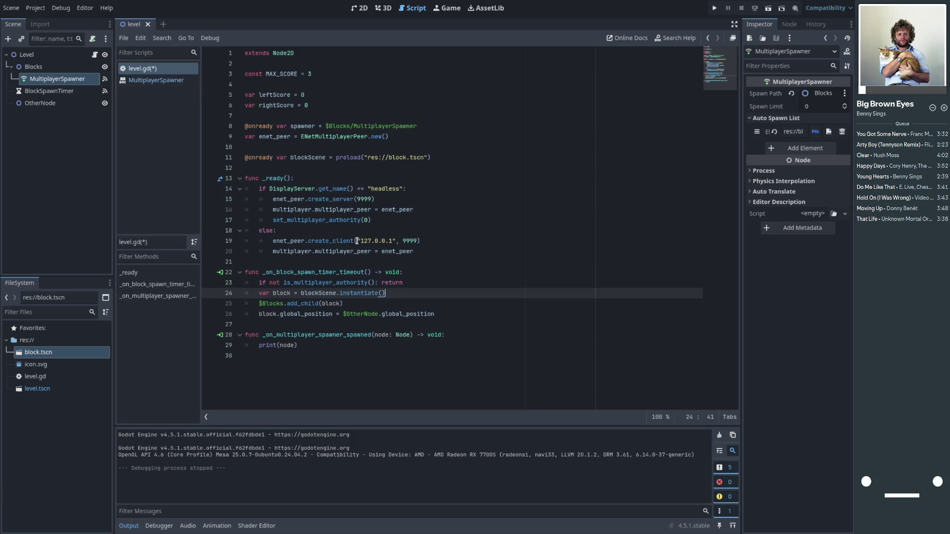
Replace blockScene.instantiate() on line 24 with $Blocks/MultiplayerSpawner.spawn(), save, and test-run.
{"action": "mouse_move", "coordinate": [392, 299]}
{"action": "left_mouse_down"}
{"action": "mouse_move", "coordinate": [291, 295]}
{"action": "mouse_move", "coordinate": [300, 295]}
{"action": "left_mouse_up"}
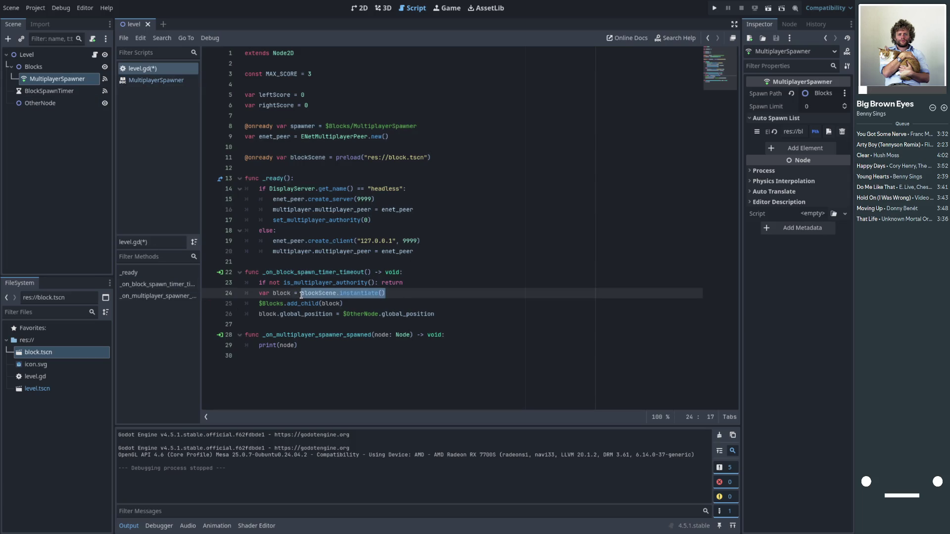
{"action": "type", "text": "$Blocks/MultiplayerSpawner.spa"}
{"action": "key", "text": "Return"}
{"action": "key", "text": "ctrl+s"}
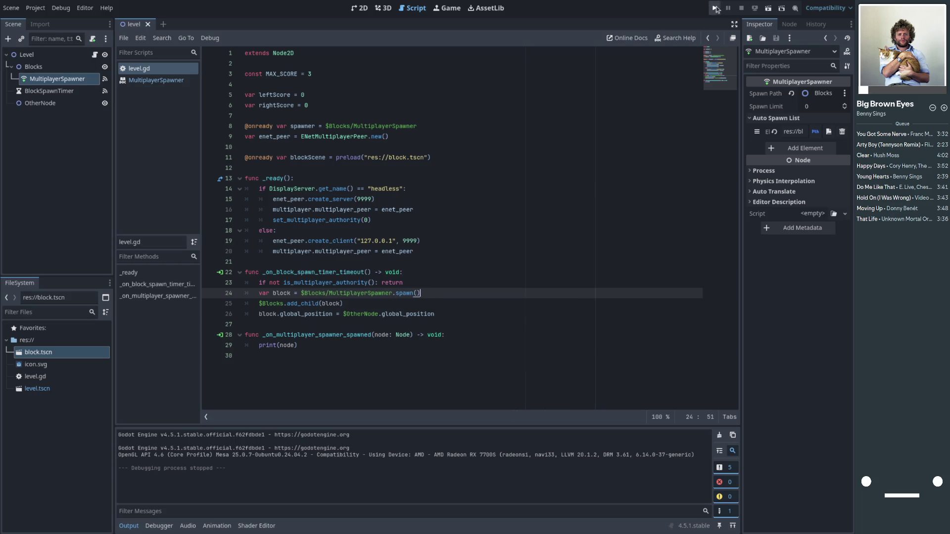
{"action": "left_click", "coordinate": [715, 7]}
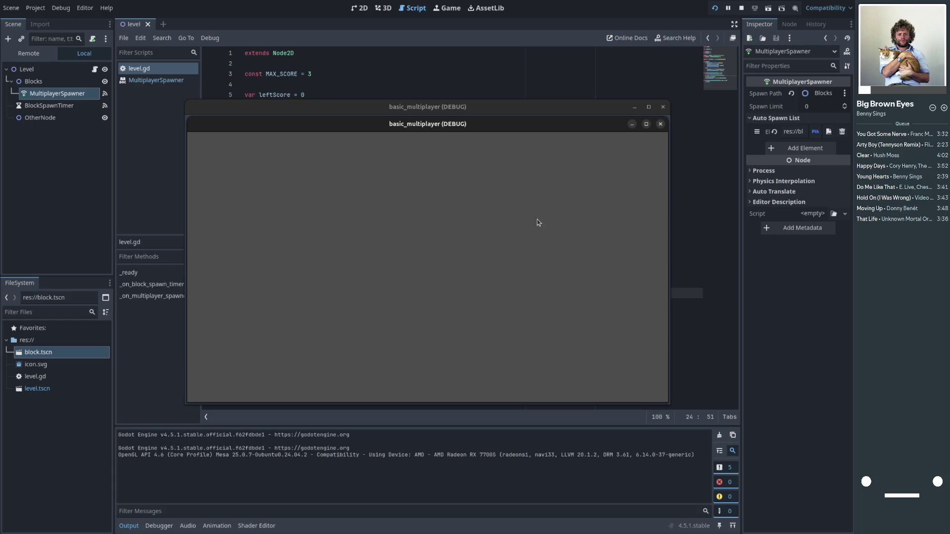
{"action": "left_click", "coordinate": [660, 123]}
Revert line 24 to blockScene.instantiate() and select the block-spawning lines 24–26.
{"action": "left_click", "coordinate": [663, 107]}
{"action": "key", "text": "BackSpace"}
{"action": "key", "text": "BackSpace"}
{"action": "key", "text": "BackSpace"}
{"action": "key", "text": "ctrl+z"}
{"action": "key", "text": "ctrl+z"}
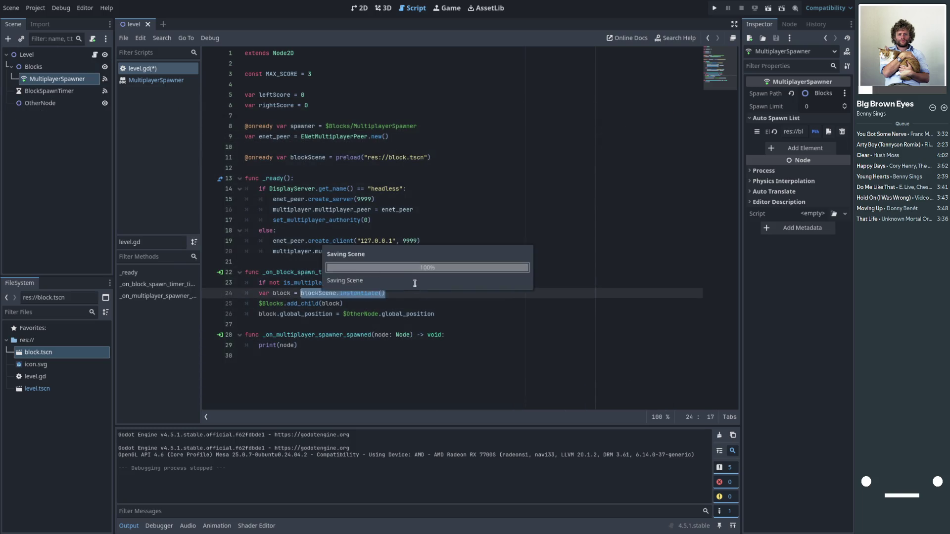
{"action": "mouse_move", "coordinate": [449, 313]}
{"action": "left_mouse_down"}
{"action": "mouse_move", "coordinate": [267, 284]}
{"action": "mouse_move", "coordinate": [257, 292]}
{"action": "left_mouse_up"}
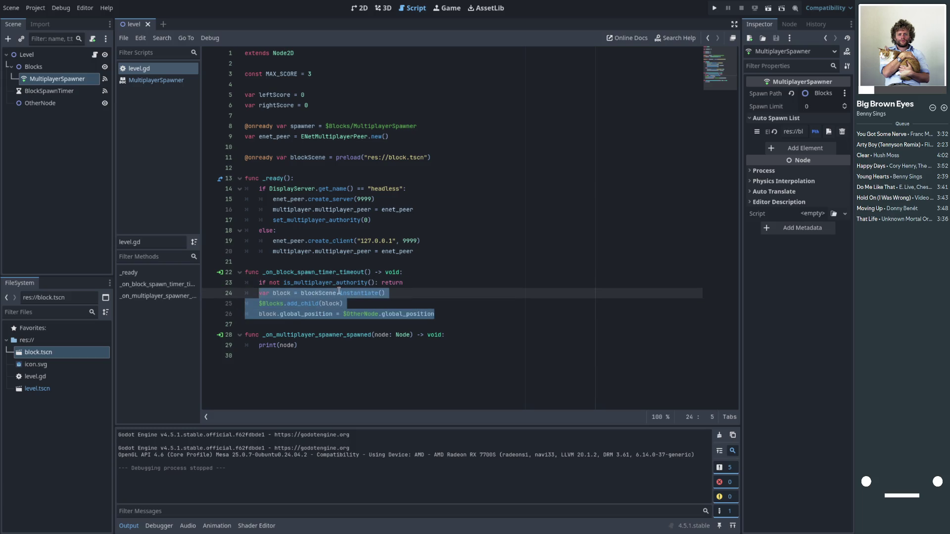
{"action": "key", "text": "BackSpace"}
{"action": "left_click", "coordinate": [305, 263]}
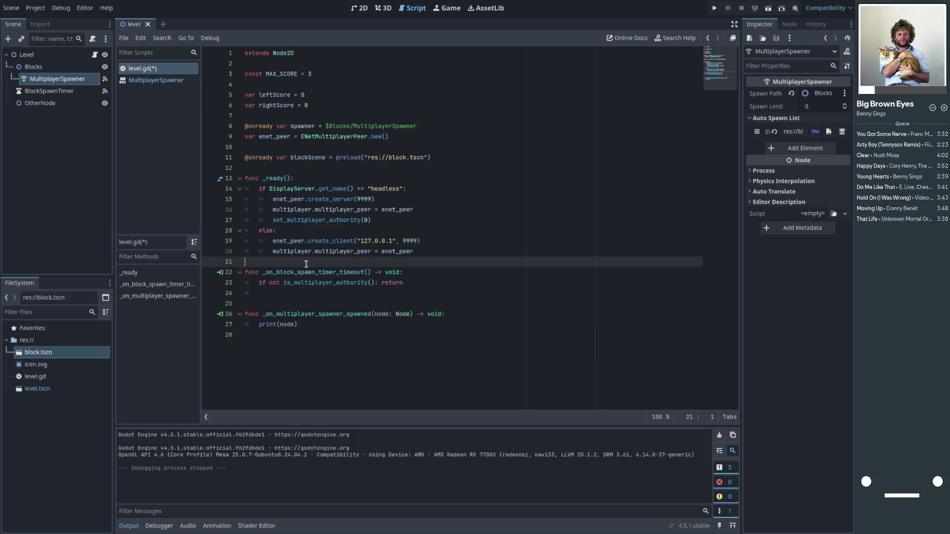
{"action": "key", "text": "Return"}
{"action": "type", "text": "@rpc("}
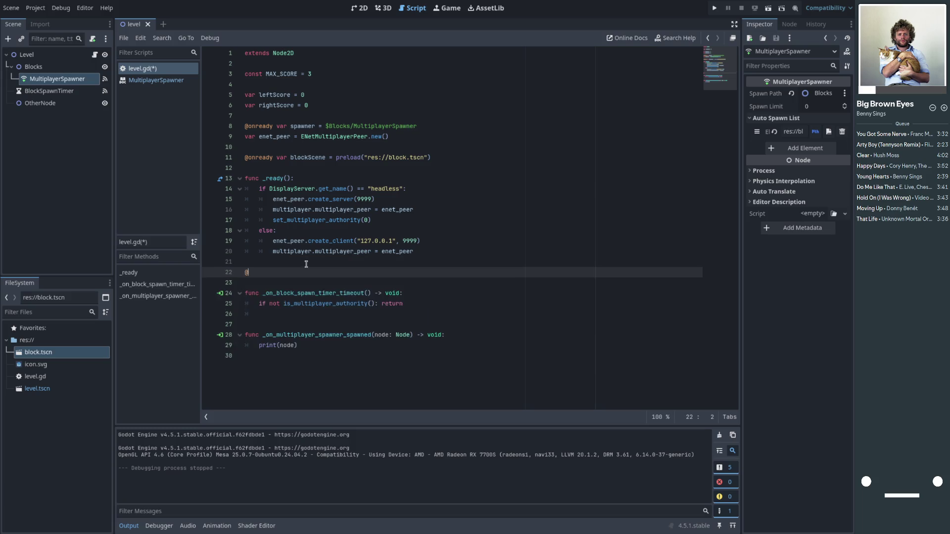
{"action": "type", "text": "\"a"}
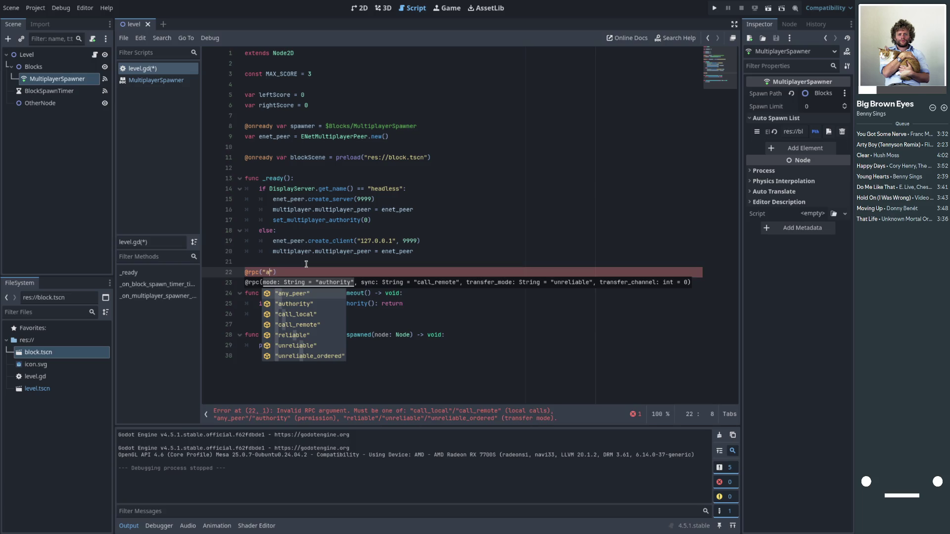
{"action": "key", "text": "Down"}
{"action": "key", "text": "Return"}
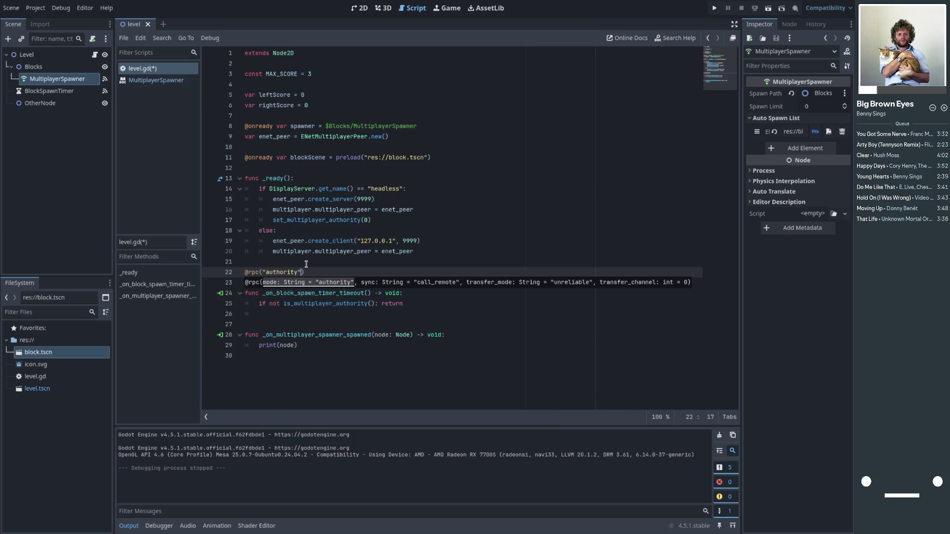
{"action": "key", "text": "Return"}
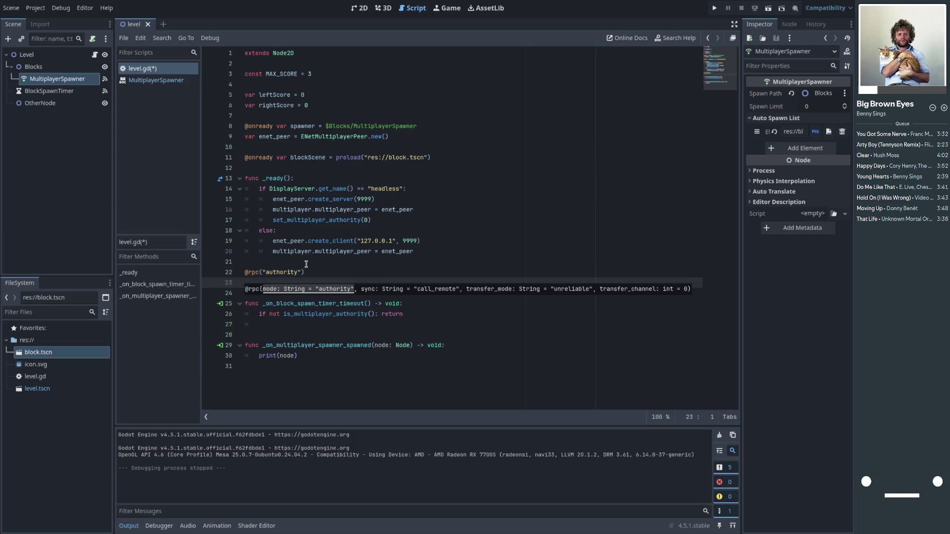
{"action": "type", "text": "fu"}
{"action": "type", "text": "c"}
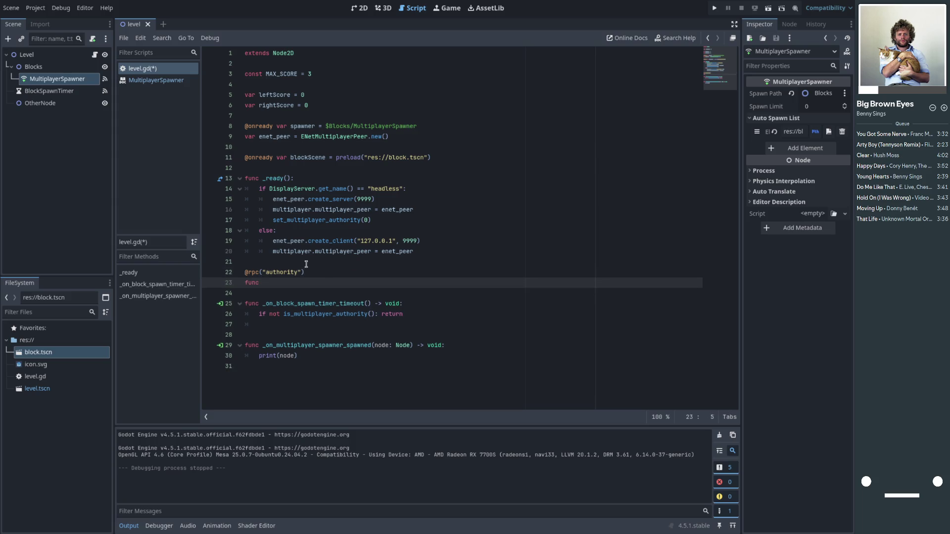
{"action": "type", "text": "("}
{"action": "type", "text": "spaw"}
{"action": "type", "text": "lock("}
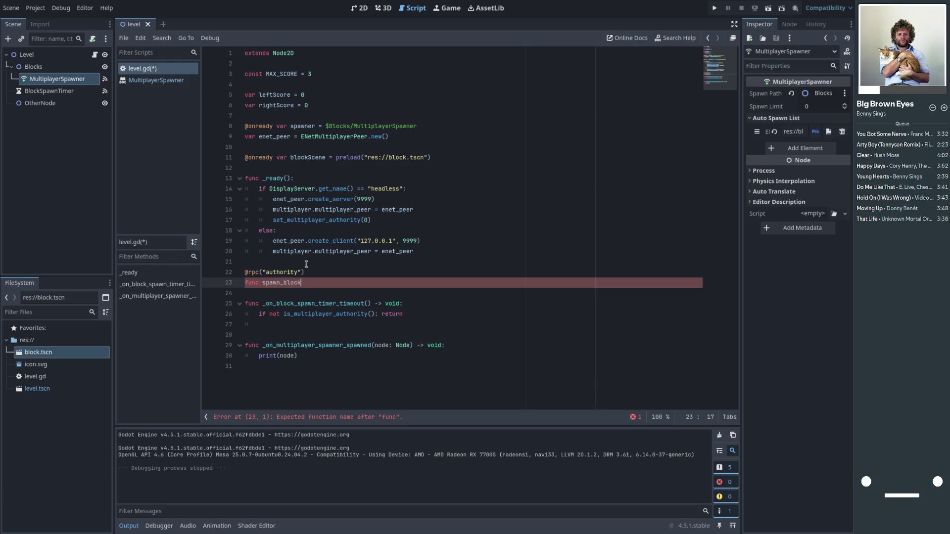
{"action": "key", "text": "BackSpace"}
{"action": "key", "text": "BackSpace"}
{"action": "key", "text": "BackSpace"}
{"action": "type", "text": "Block(po"}
{"action": "type", "text": "sitio"}
{"action": "type", "text": ":"}
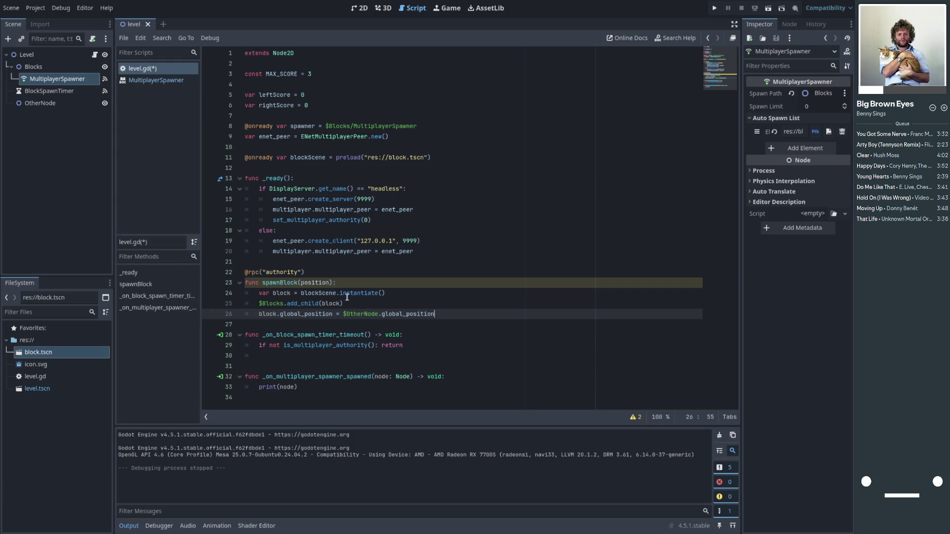
In spawnBlock, replace $OtherNode.global_position with the position parameter and save.
{"action": "double_click", "coordinate": [316, 281]}
{"action": "key", "text": "ctrl+c"}
{"action": "left_click_drag", "start_coordinate": [435, 314], "coordinate": [342, 315]}
{"action": "key", "text": "ctrl+v"}
{"action": "key", "text": "ctrl+s"}
Call spawnBlock($OtherNode.global_position) from the timeout function, save, and run the game.
{"action": "left_click", "coordinate": [292, 355]}
{"action": "double_click", "coordinate": [285, 283]}
{"action": "key", "text": "ctrl+c"}
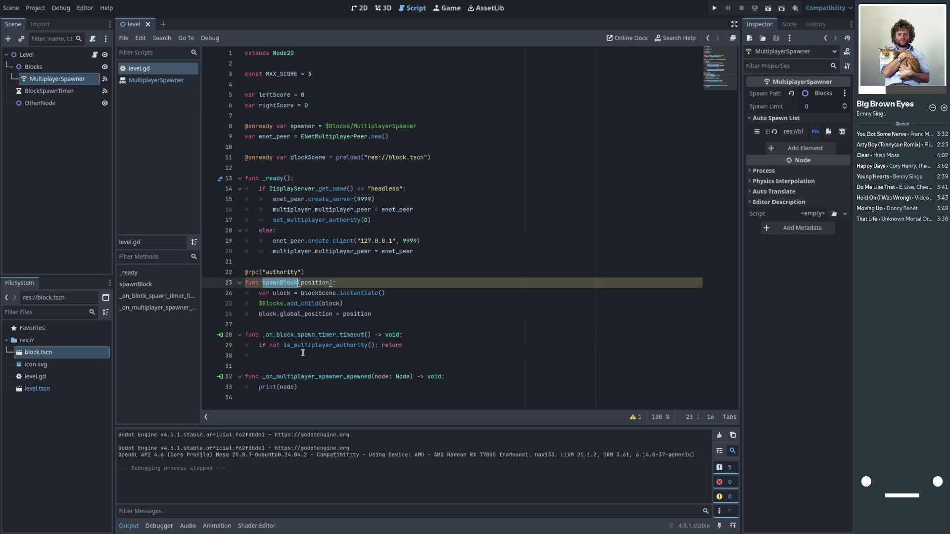
{"action": "left_click", "coordinate": [336, 355]}
{"action": "key", "text": "ctrl+v"}
{"action": "type", "text": "("}
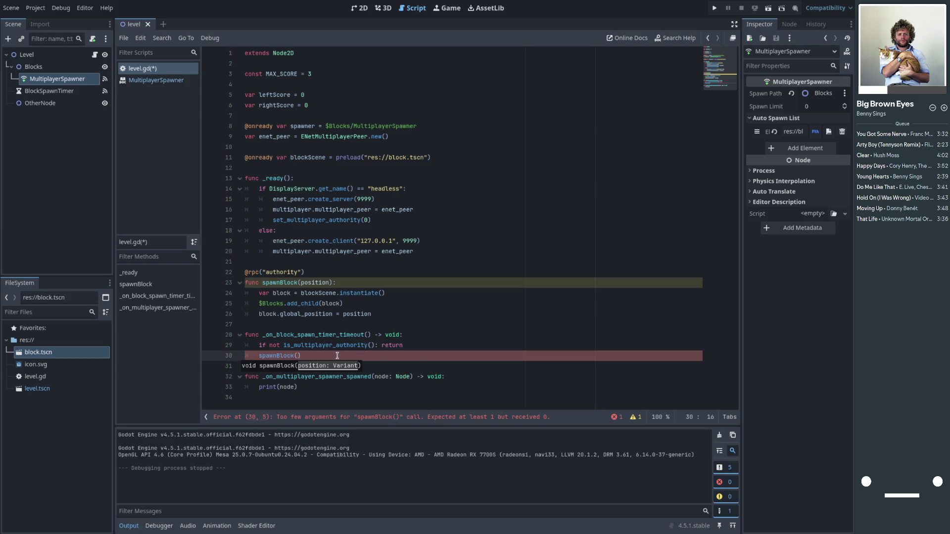
{"action": "type", "text": "OtherNode."}
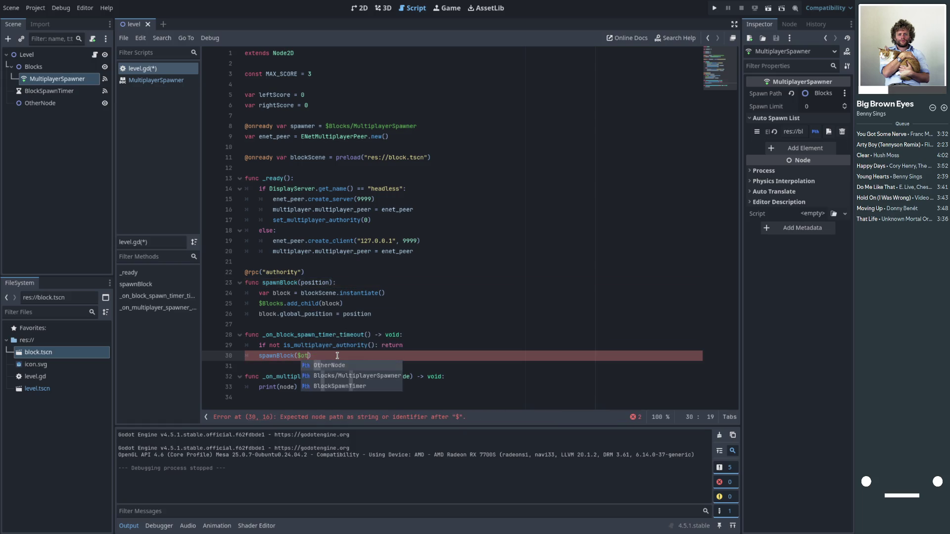
{"action": "type", "text": "glo"}
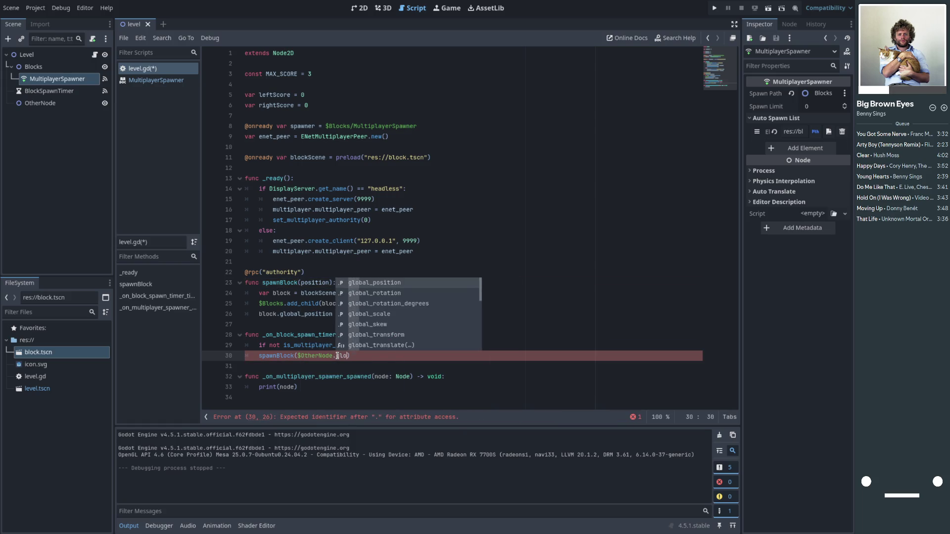
{"action": "key", "text": "Return"}
{"action": "key", "text": "ctrl+s"}
{"action": "left_click", "coordinate": [464, 334]}
{"action": "left_click", "coordinate": [714, 8]}
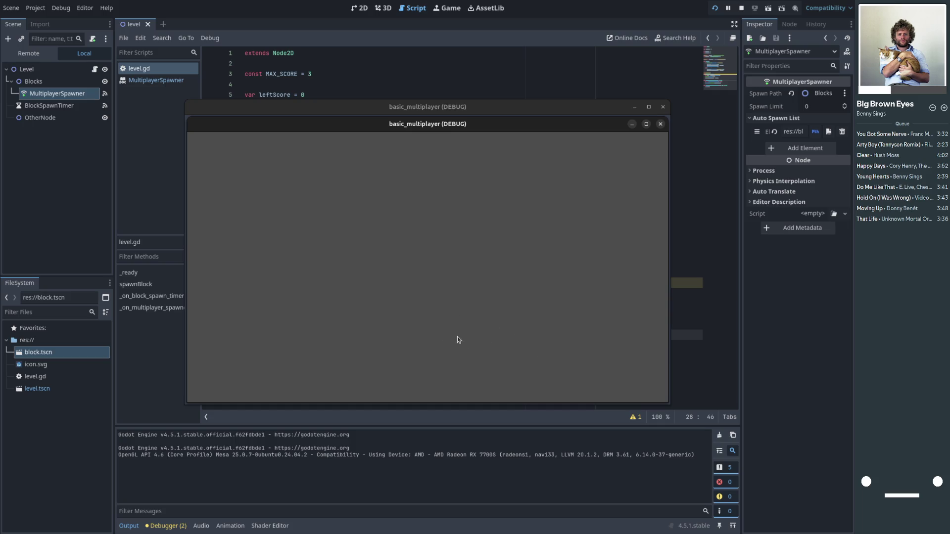
Change line 17 of level.gd to set_multiplayer_authority(-1) and restart the game.
{"action": "left_click", "coordinate": [698, 231]}
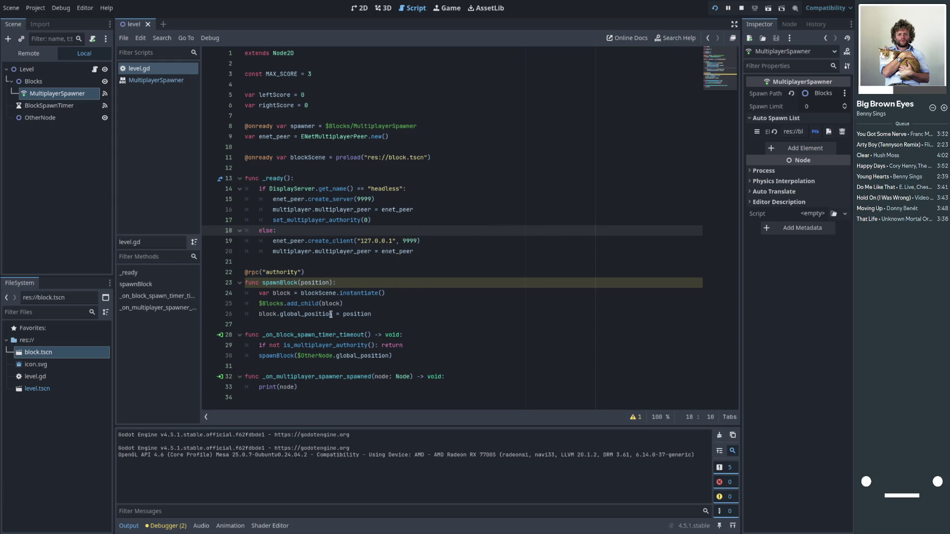
{"action": "left_click", "coordinate": [274, 273]}
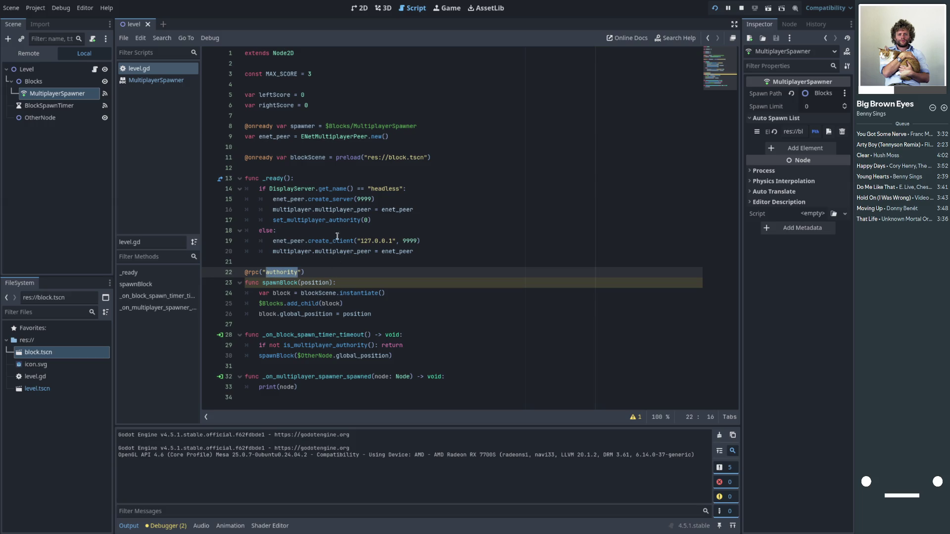
{"action": "left_click", "coordinate": [331, 220]}
{"action": "left_click", "coordinate": [368, 219]}
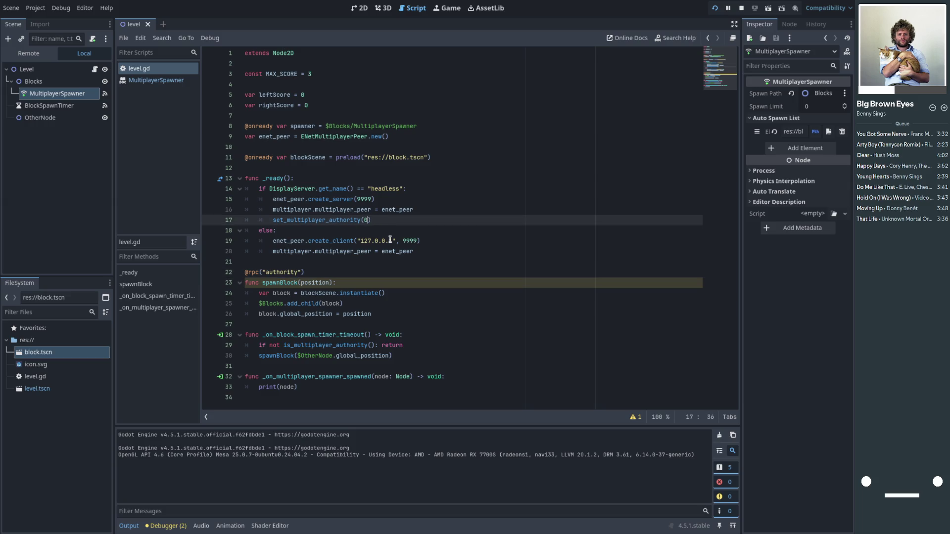
{"action": "type", "text": "1"}
{"action": "left_click", "coordinate": [714, 8]}
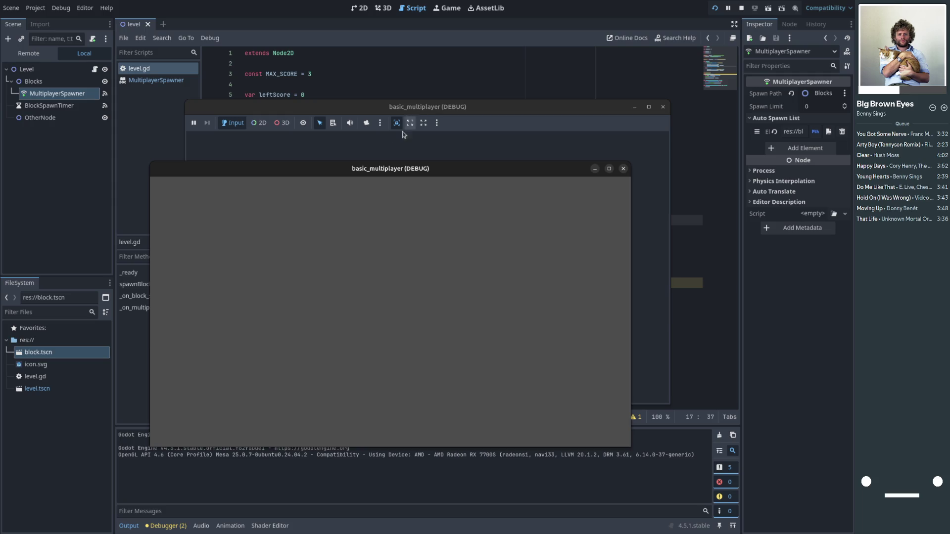
{"action": "left_click", "coordinate": [422, 83]}
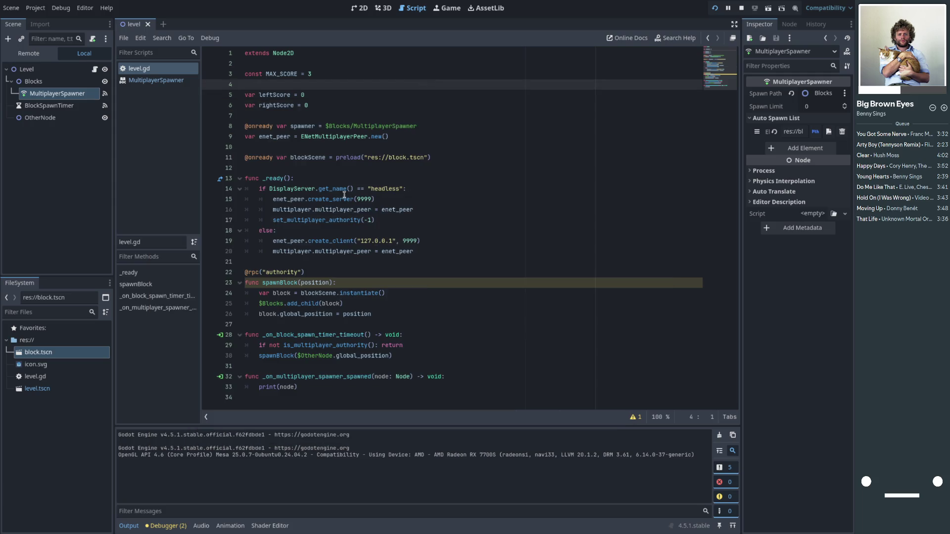
Delete the set_multiplayer_authority(-1) line and open the MultiplayerAPI reference at multiplayer_peer.
{"action": "left_click", "coordinate": [387, 220]}
{"action": "key", "text": "ctrl+shift+k"}
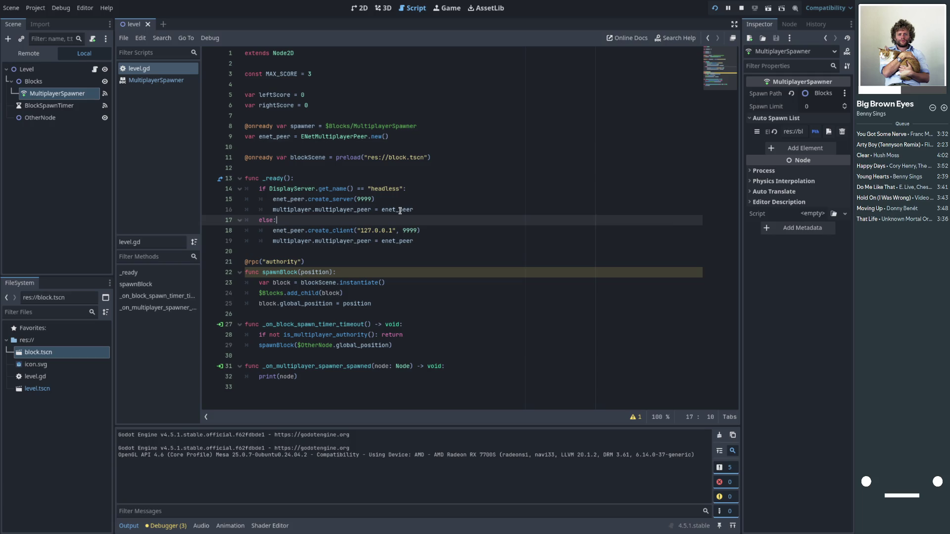
{"action": "left_click", "coordinate": [346, 210], "text": "ctrl"}
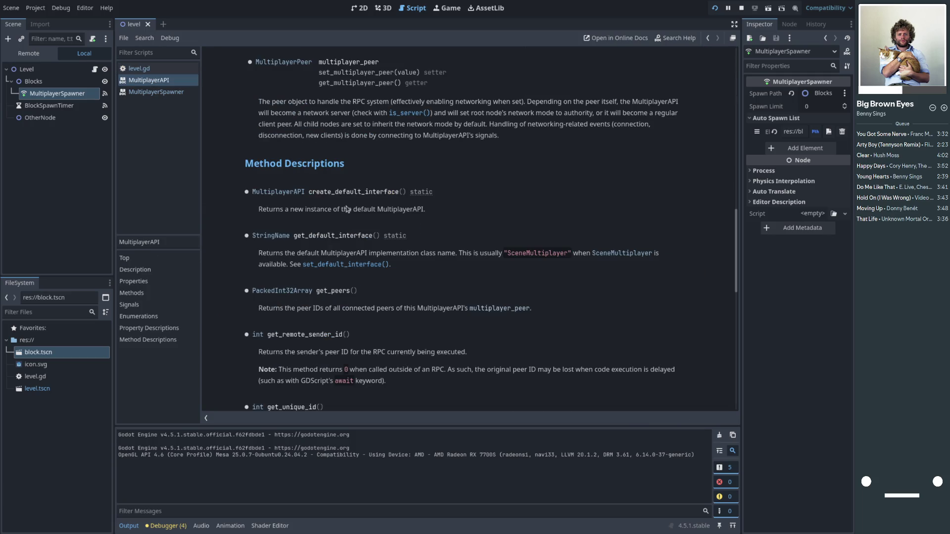
Read the get_unique_id method in the MultiplayerPeer class reference, then return to level.gd.
{"action": "scroll", "coordinate": [363, 254], "scroll_direction": "up", "scroll_amount": 3}
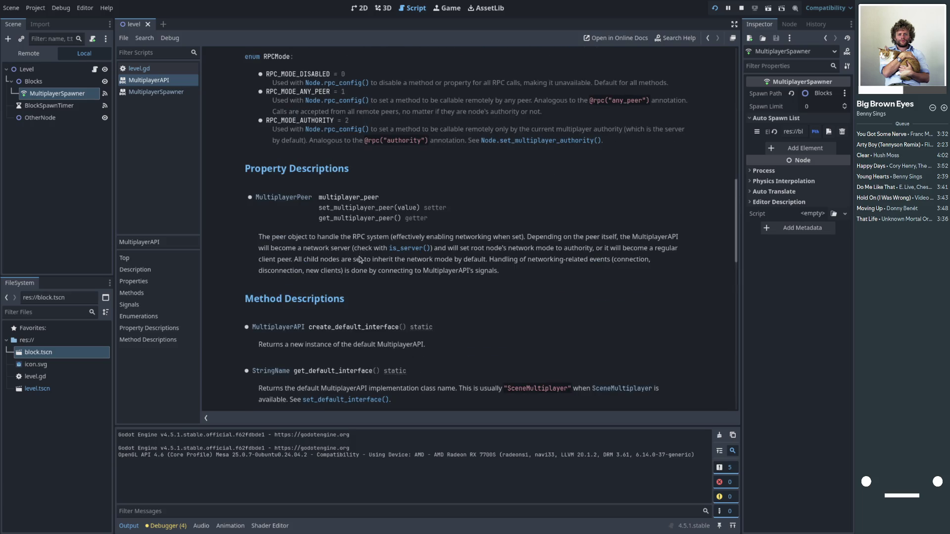
{"action": "scroll", "coordinate": [351, 287], "scroll_direction": "up", "scroll_amount": 2}
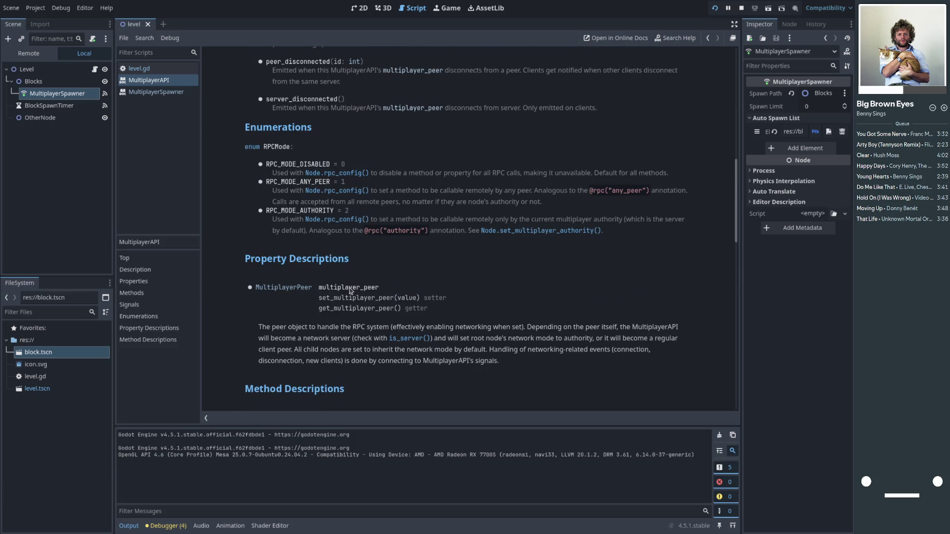
{"action": "left_click", "coordinate": [272, 288]}
{"action": "scroll", "coordinate": [341, 265], "scroll_direction": "down", "scroll_amount": 2}
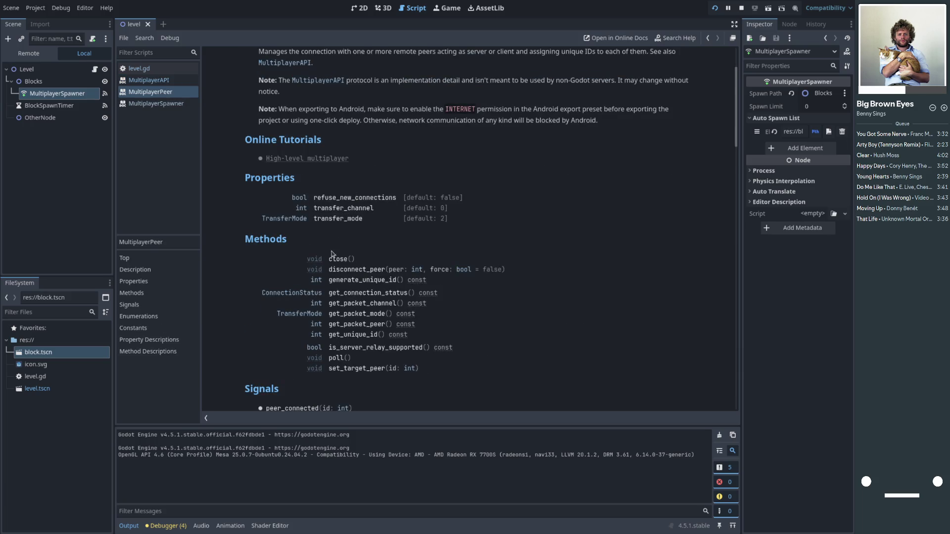
{"action": "scroll", "coordinate": [334, 250], "scroll_direction": "down", "scroll_amount": 2}
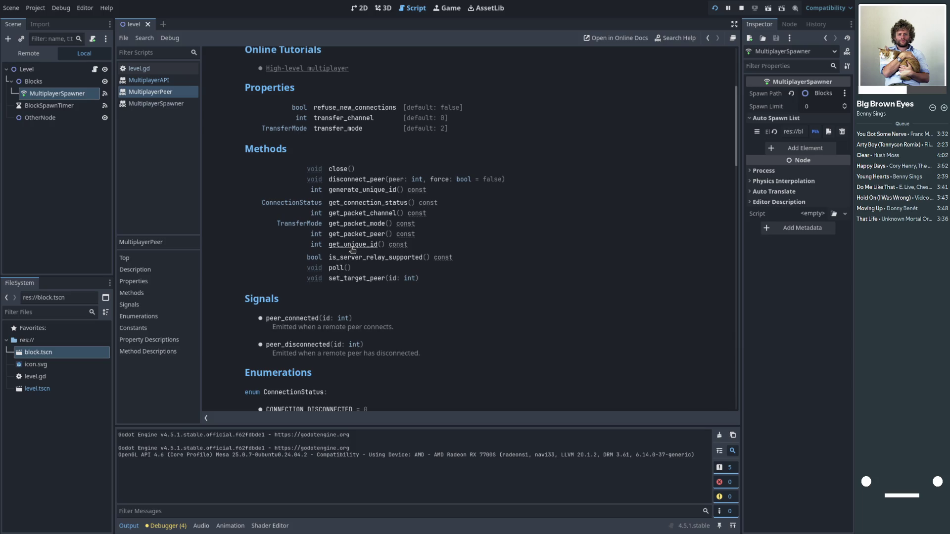
{"action": "left_click", "coordinate": [350, 246]}
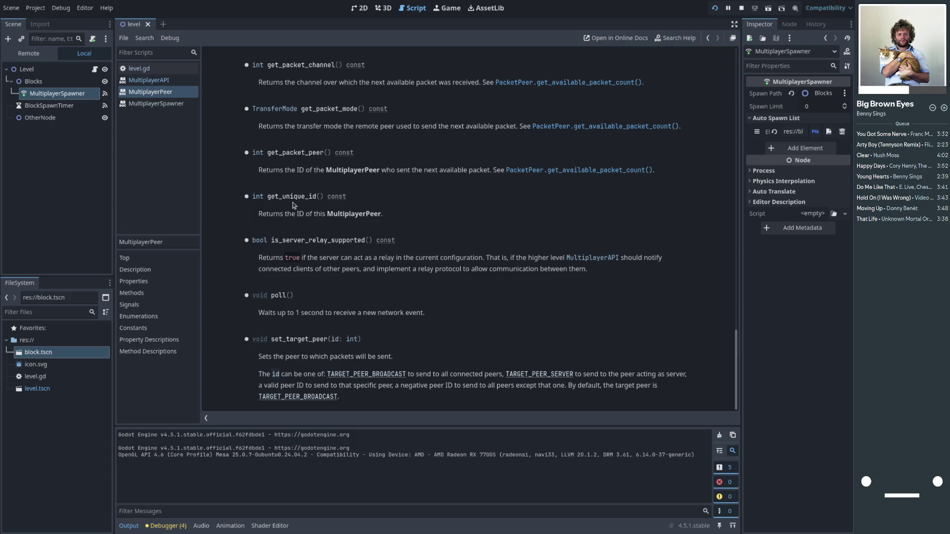
{"action": "key", "text": "alt+Left"}
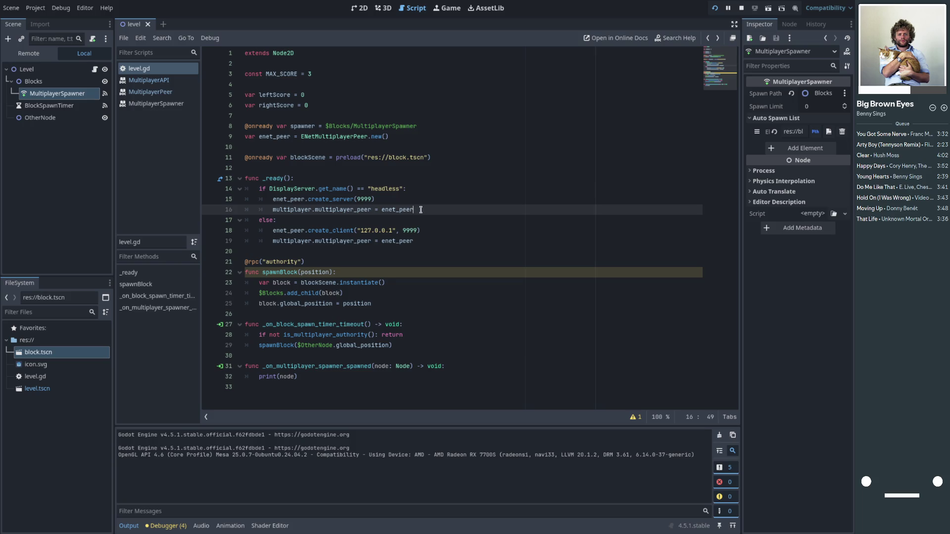
Add print(enet_peer.get_unique_id()) to the headless branch and run the game to see it print 1.
{"action": "key", "text": "Return"}
{"action": "type", "text": "print(e"}
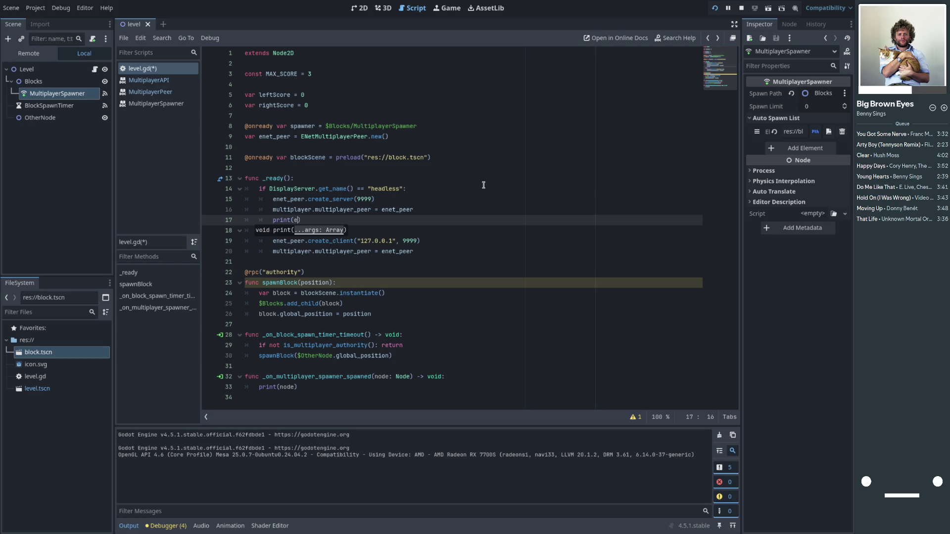
{"action": "type", "text": "net_peer."}
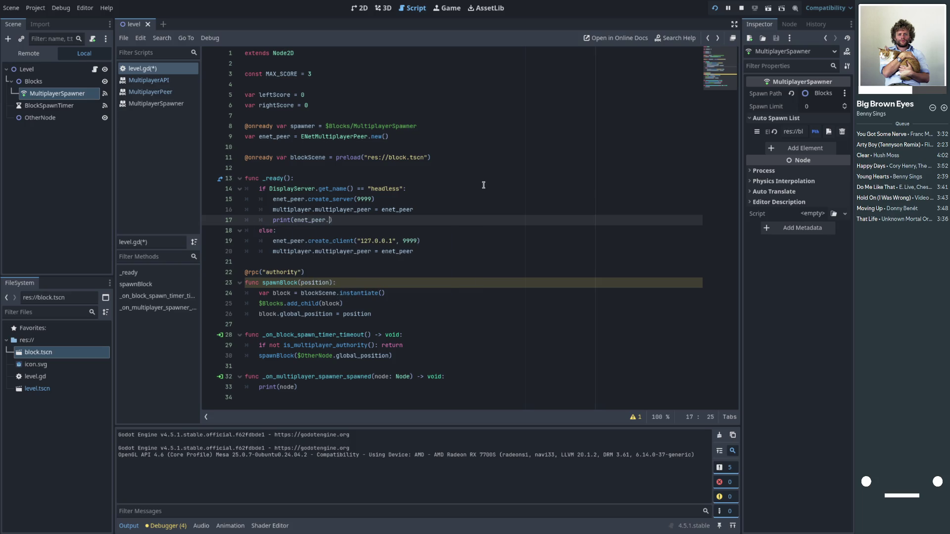
{"action": "type", "text": "get_"}
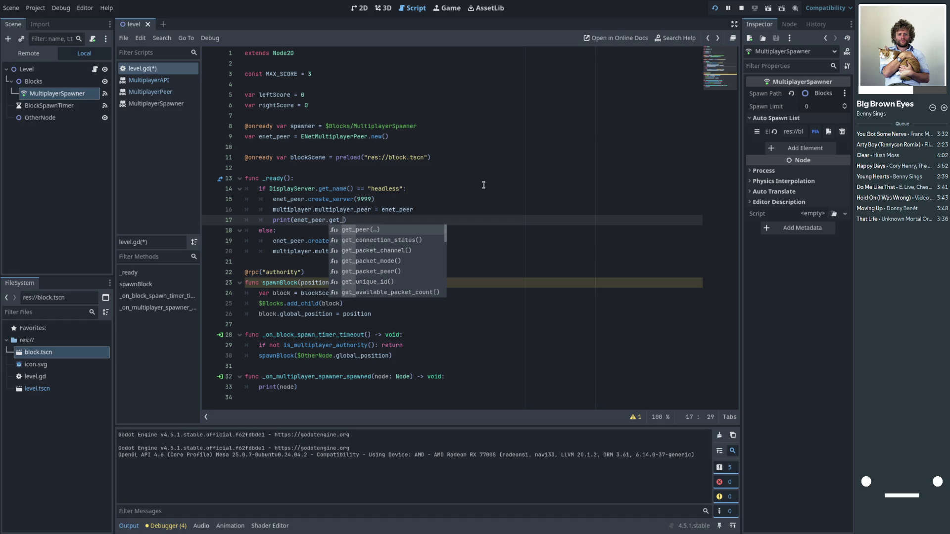
{"action": "key", "text": "Down"}
{"action": "key", "text": "Down"}
{"action": "key", "text": "Down"}
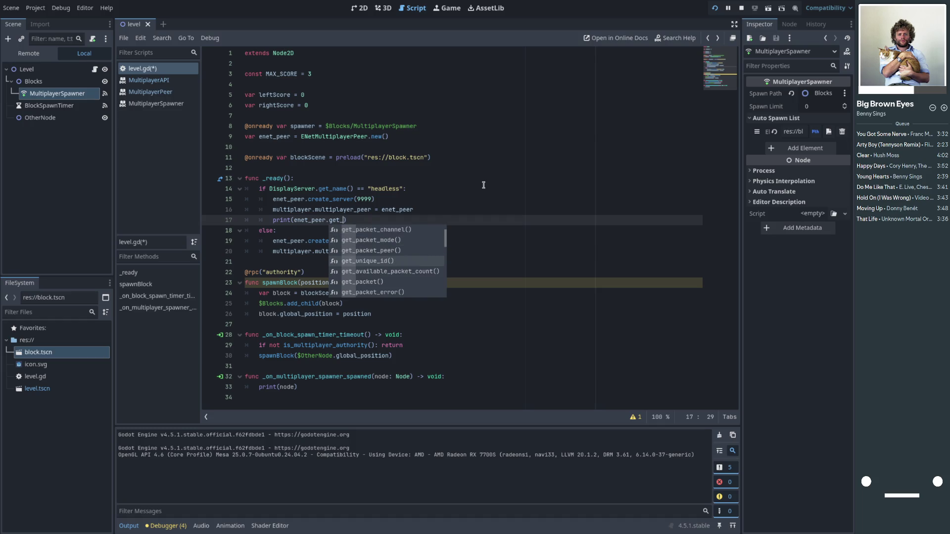
{"action": "key", "text": "Return"}
{"action": "left_click", "coordinate": [718, 9]}
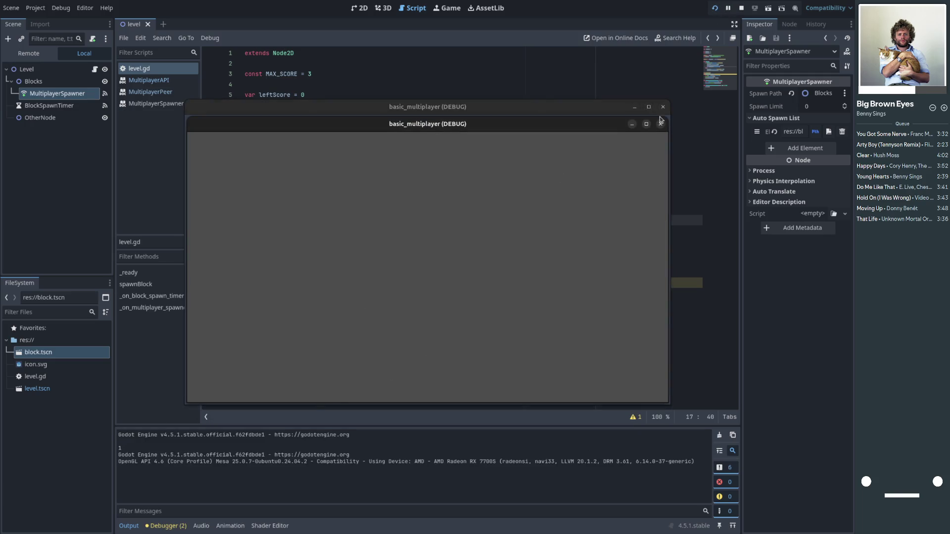
{"action": "left_click", "coordinate": [662, 107]}
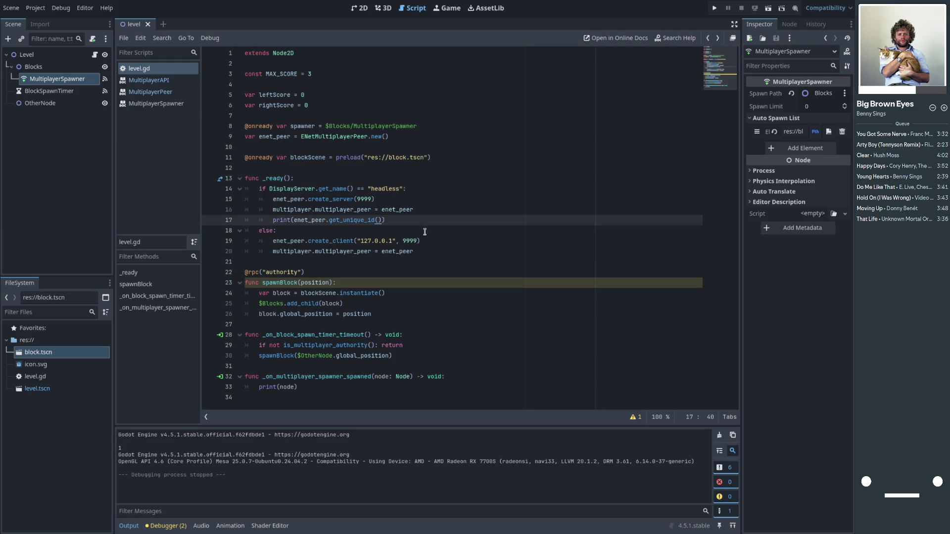
{"action": "left_click", "coordinate": [400, 221]}
Replace the unique-id print with set_multiplayer_authority(1), test-run, close the windows and save.
{"action": "key", "text": "ctrl+shift+k"}
{"action": "key", "text": "Return"}
{"action": "type", "text": "set_multiplayer_authority(-1)"}
{"action": "type", "text": "1"}
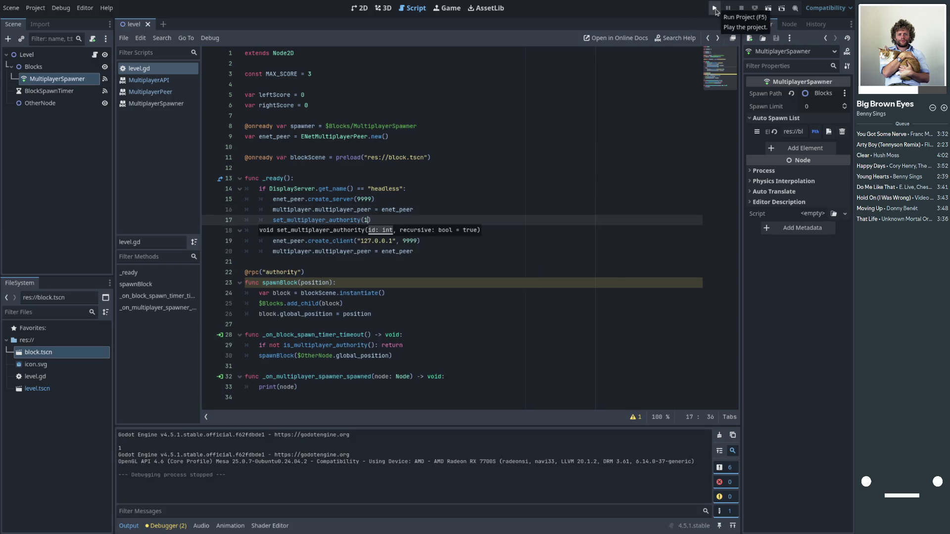
{"action": "left_click", "coordinate": [715, 9]}
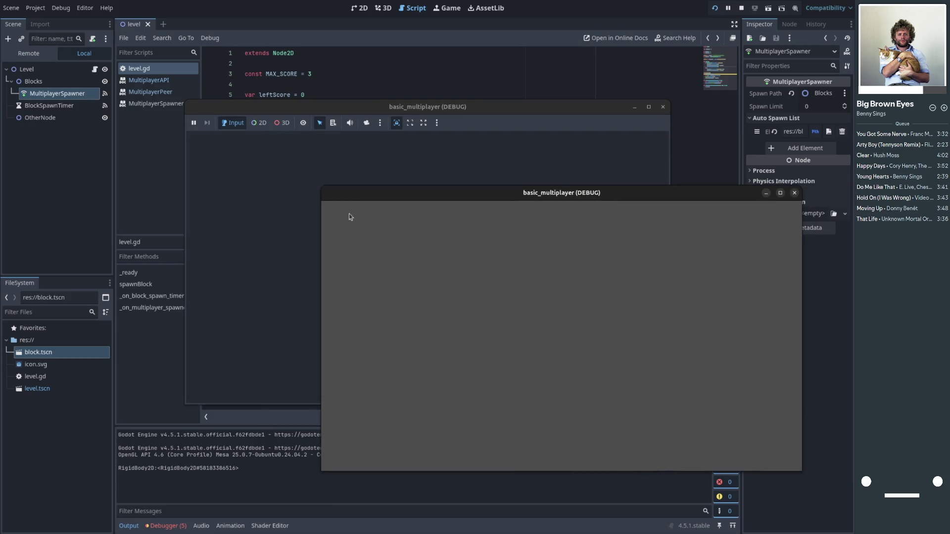
{"action": "left_click", "coordinate": [794, 192]}
{"action": "left_click", "coordinate": [662, 107]}
{"action": "key", "text": "ctrl+s"}
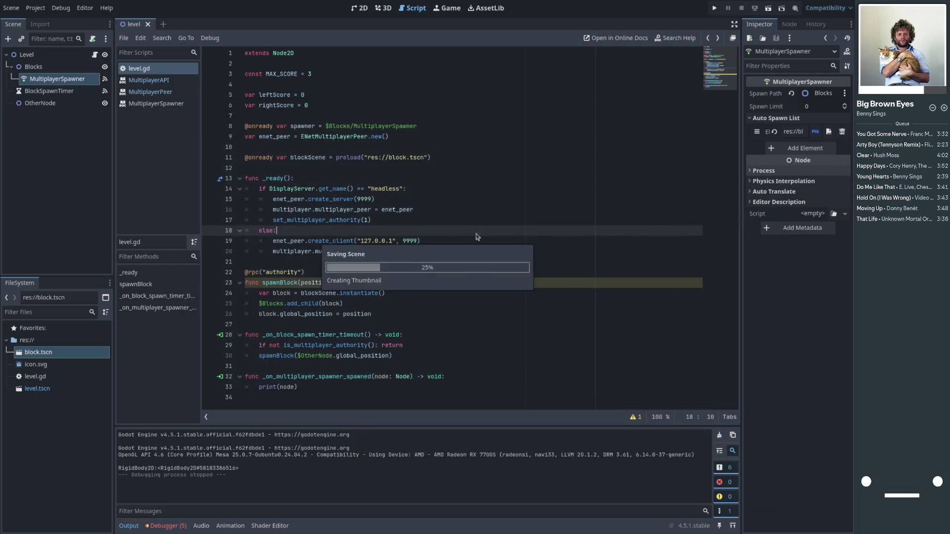
Inspect the spawnBlock call on line 30 and its position assignment on line 26.
{"action": "left_click", "coordinate": [348, 356]}
{"action": "left_click", "coordinate": [309, 357]}
{"action": "left_click", "coordinate": [371, 356]}
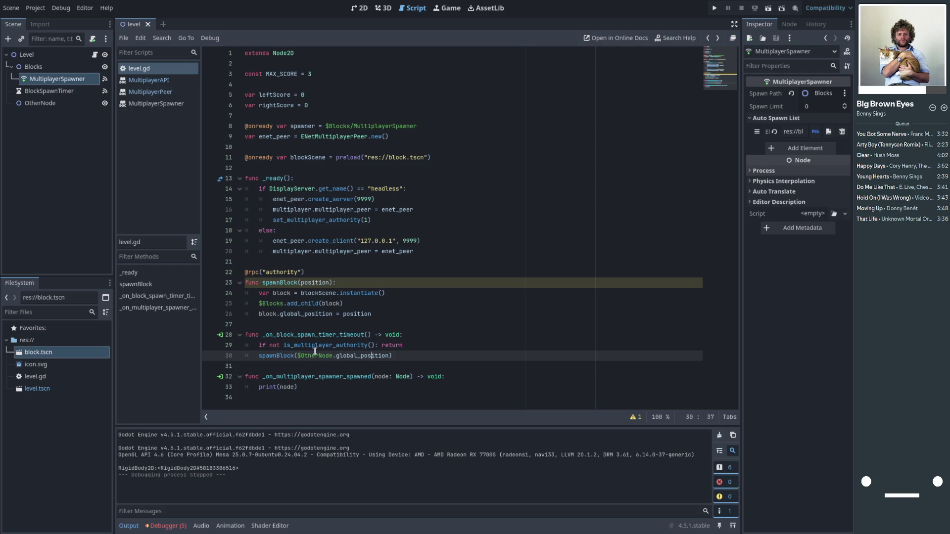
{"action": "left_click", "coordinate": [376, 314]}
{"action": "double_click", "coordinate": [357, 314]}
{"action": "left_click", "coordinate": [368, 303]}
{"action": "left_click", "coordinate": [393, 314]}
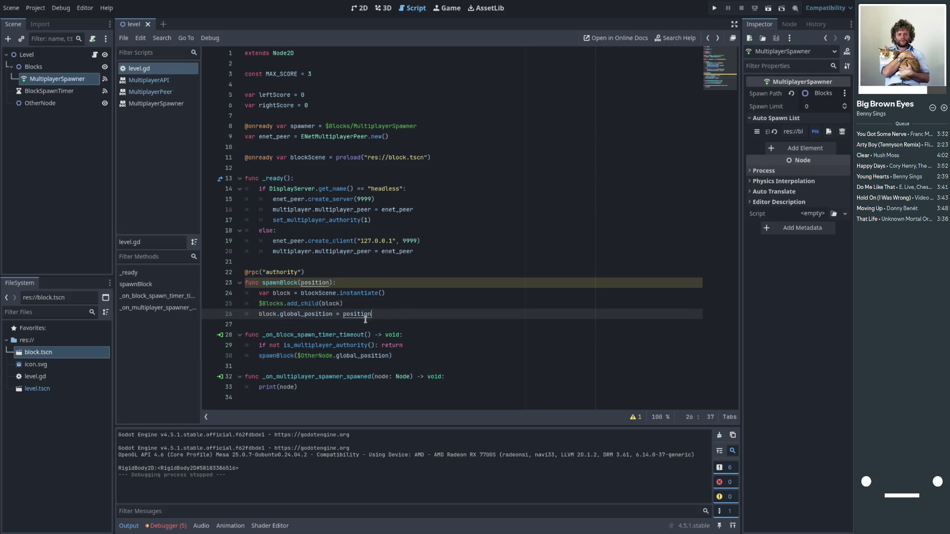
Run the game with two instances, arrange both windows, then locate where spawnBlock is called.
{"action": "left_click", "coordinate": [713, 8]}
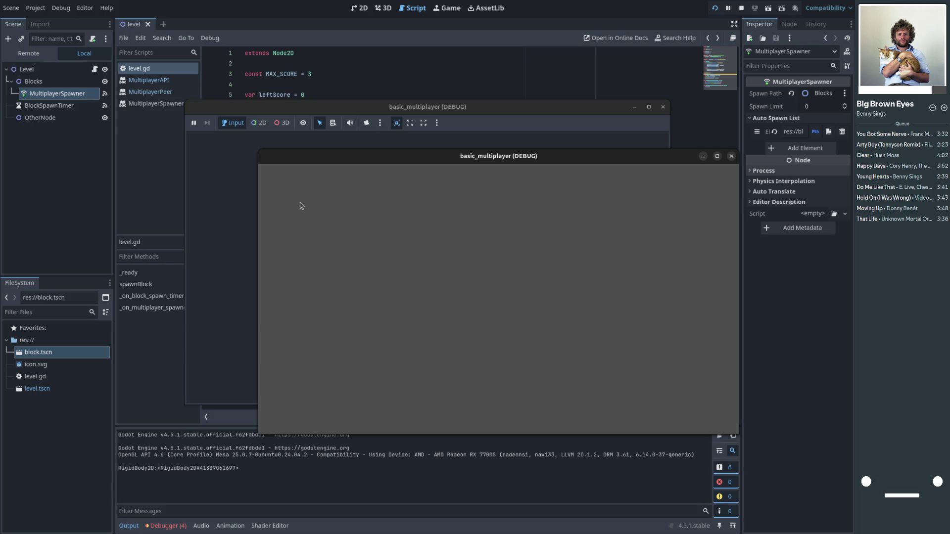
{"action": "mouse_move", "coordinate": [321, 157]}
{"action": "left_mouse_down"}
{"action": "mouse_move", "coordinate": [179, 213]}
{"action": "mouse_move", "coordinate": [77, 224]}
{"action": "left_mouse_up"}
{"action": "left_click", "coordinate": [294, 170]}
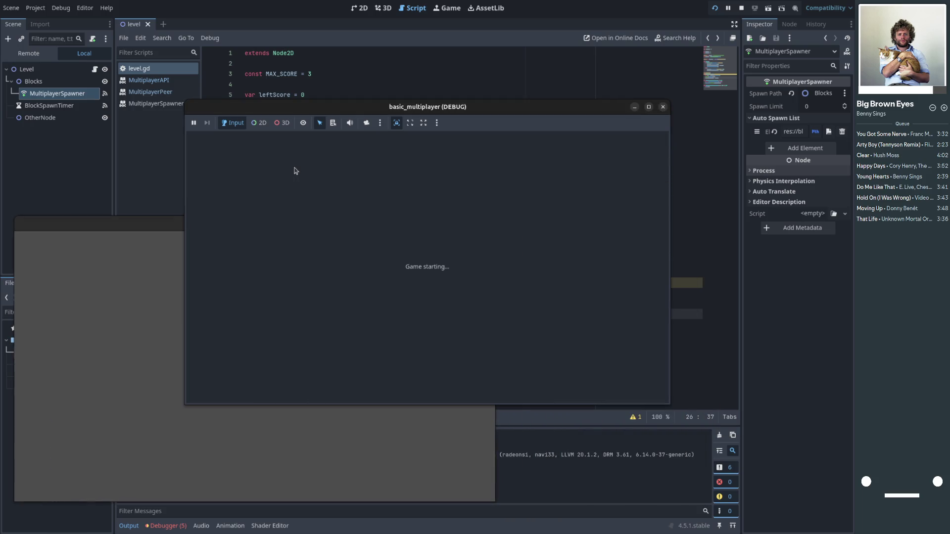
{"action": "left_click", "coordinate": [130, 264]}
{"action": "left_click", "coordinate": [270, 184]}
{"action": "left_click", "coordinate": [169, 293]}
{"action": "left_click_drag", "start_coordinate": [220, 224], "coordinate": [490, 223]}
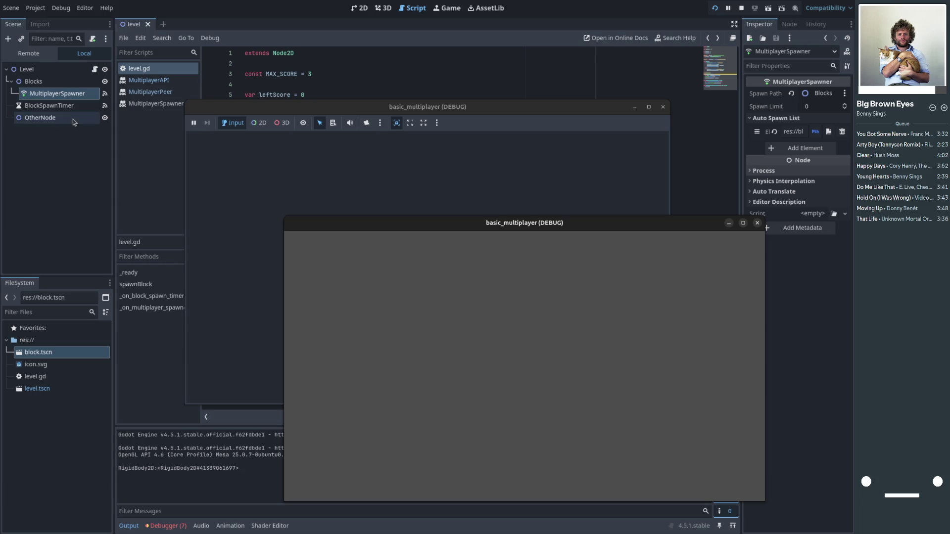
{"action": "left_click", "coordinate": [306, 75]}
{"action": "double_click", "coordinate": [292, 283]}
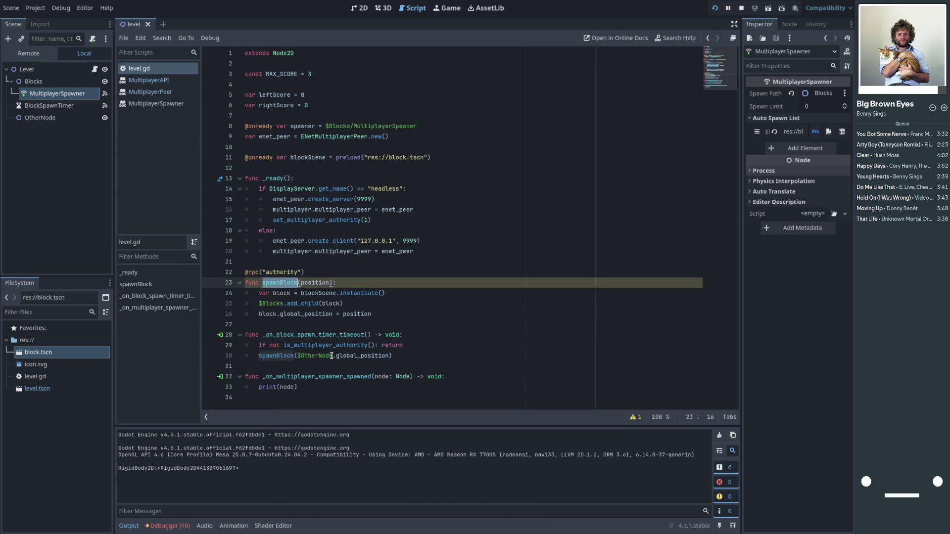
Add print(1) below the is_multiplayer_authority check on line 30, save, run, and close both windows.
{"action": "left_click", "coordinate": [416, 345]}
{"action": "key", "text": "Return"}
{"action": "type", "text": "print"}
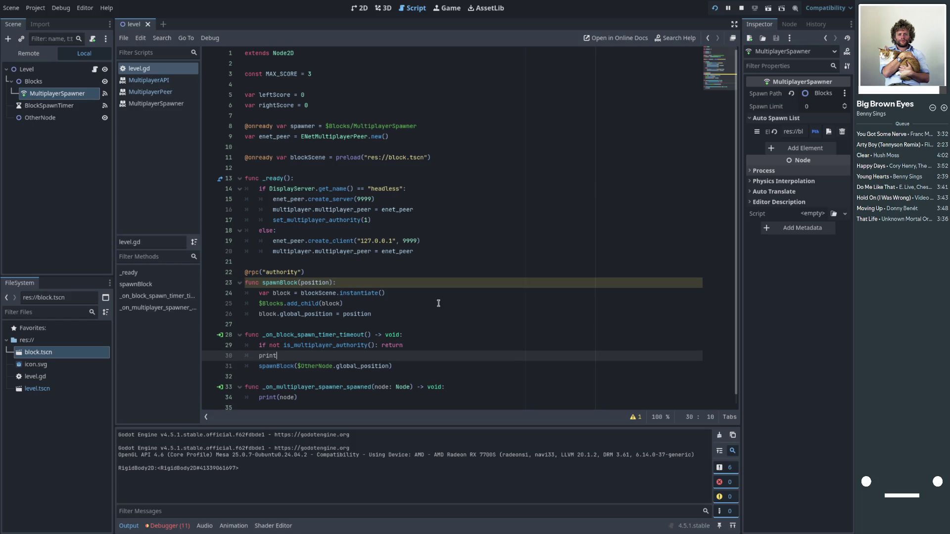
{"action": "type", "text": "(1)"}
{"action": "key", "text": "ctrl+s"}
{"action": "key", "text": "super"}
{"action": "key", "text": "super"}
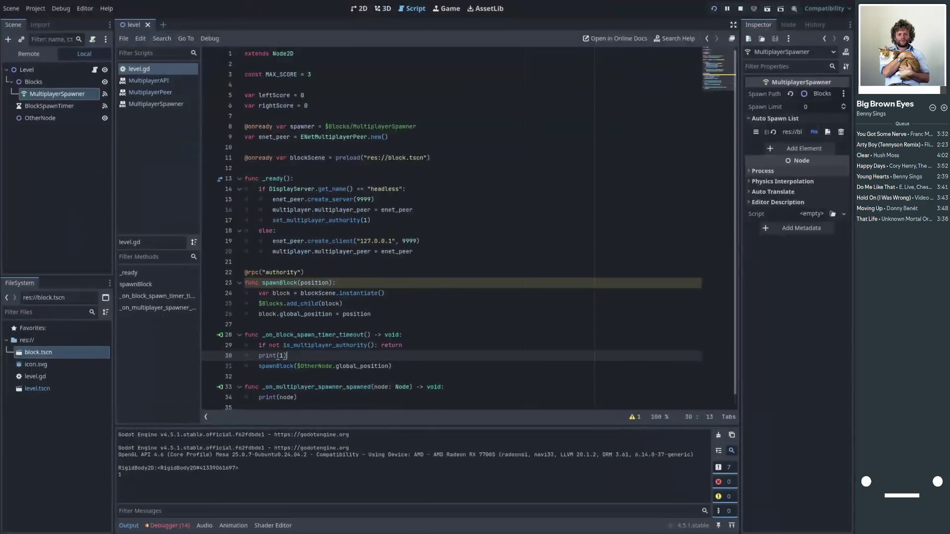
{"action": "left_click", "coordinate": [714, 8]}
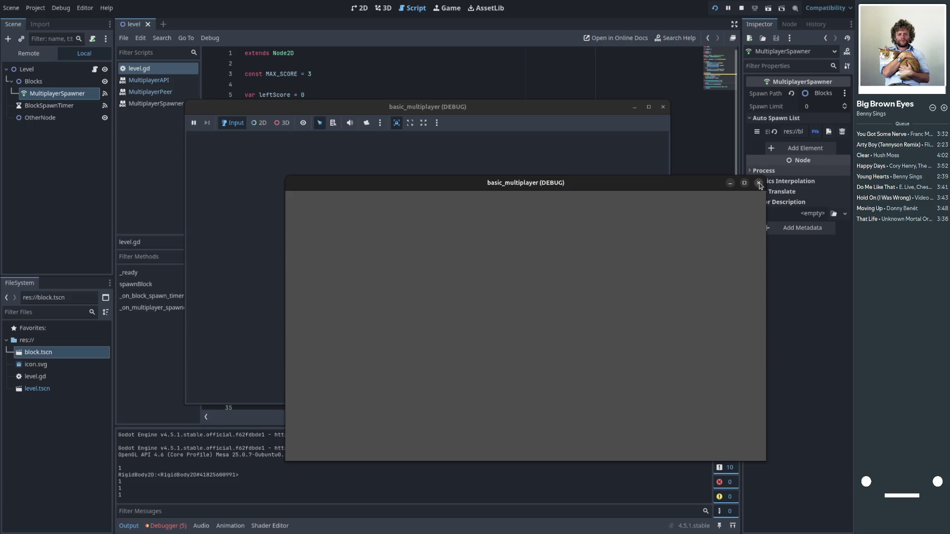
{"action": "left_click", "coordinate": [758, 183]}
{"action": "left_click", "coordinate": [662, 108]}
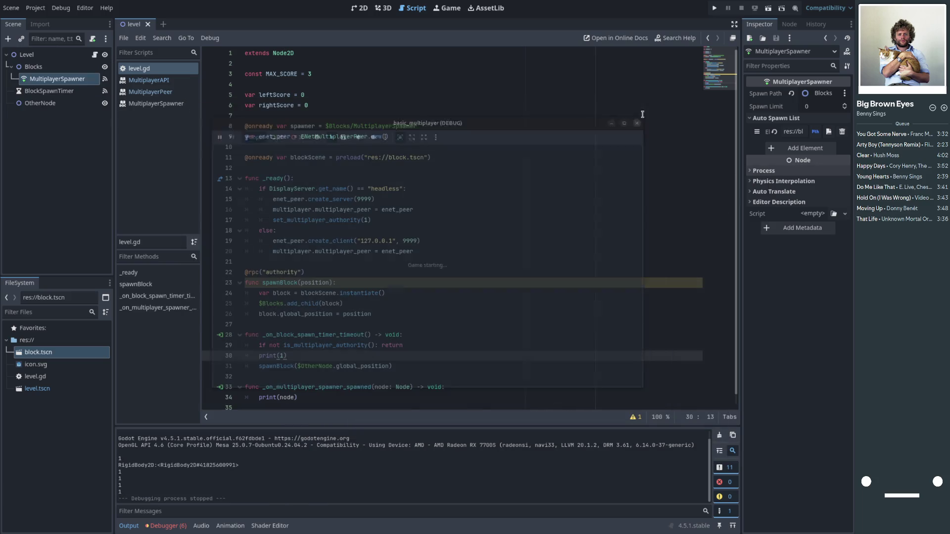
{"action": "left_click", "coordinate": [252, 273], "text": "ctrl"}
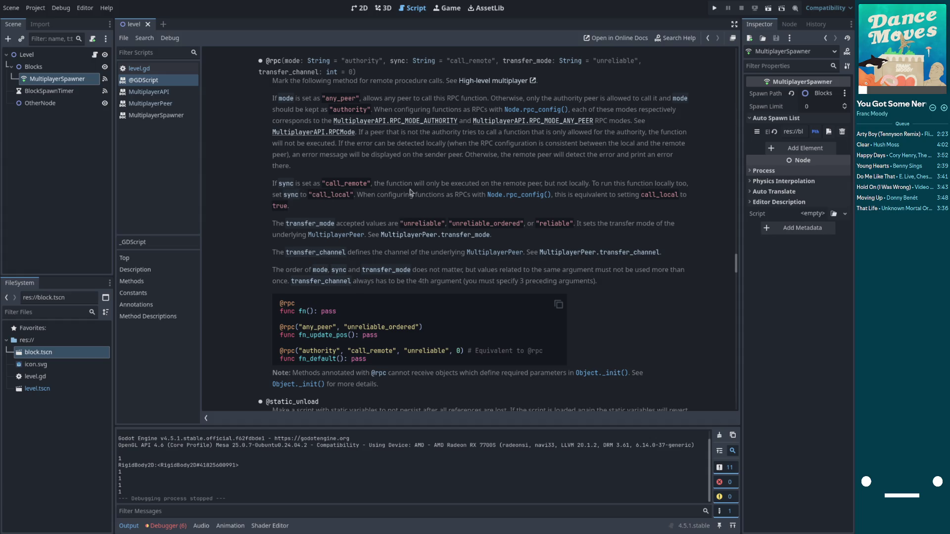
{"action": "left_click_drag", "start_coordinate": [510, 185], "coordinate": [645, 186]}
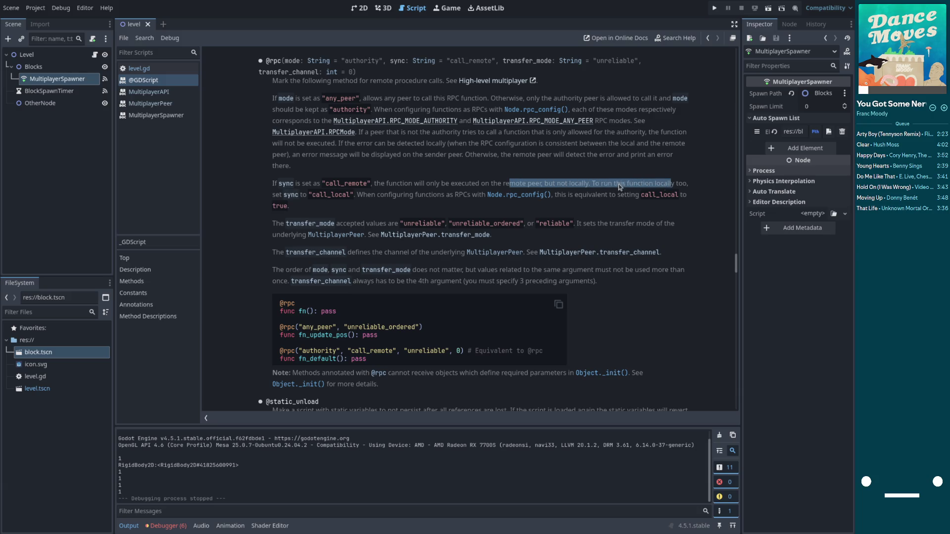
{"action": "double_click", "coordinate": [330, 195]}
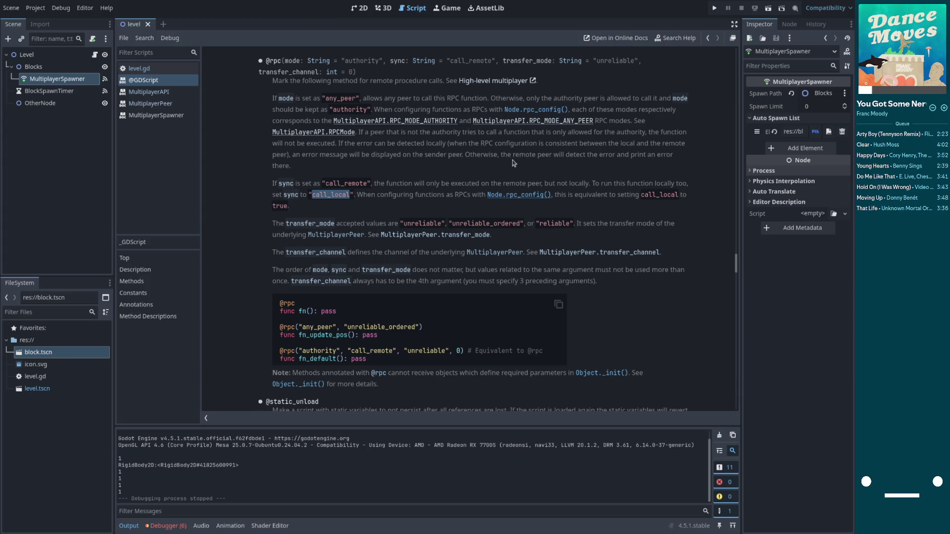
{"action": "left_click", "coordinate": [609, 61]}
{"action": "double_click", "coordinate": [612, 60]}
{"action": "left_click", "coordinate": [555, 225]}
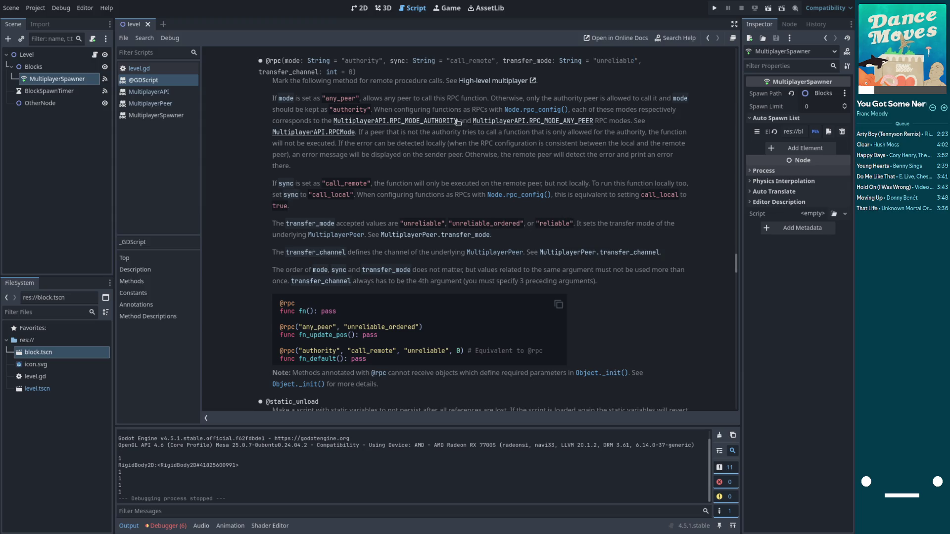
{"action": "key", "text": "alt+Left"}
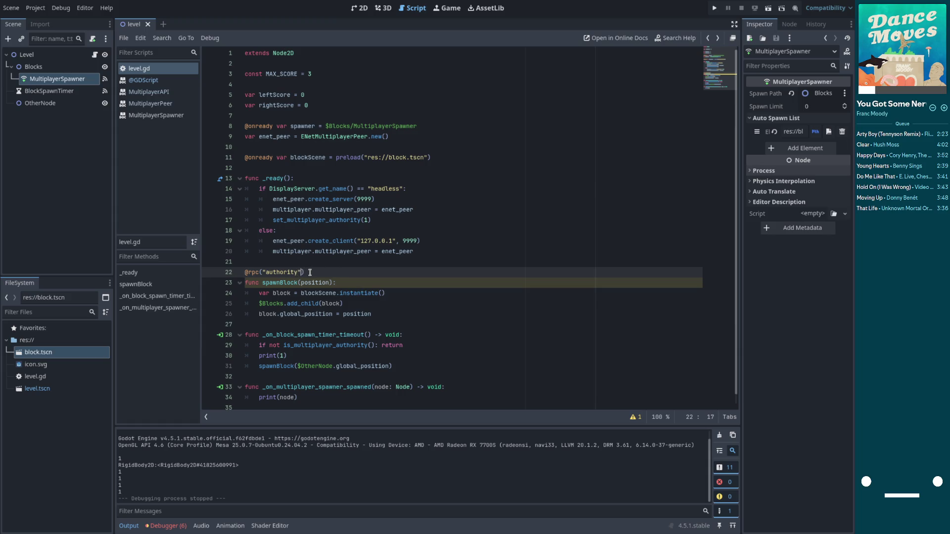
{"action": "type", "text": ","}
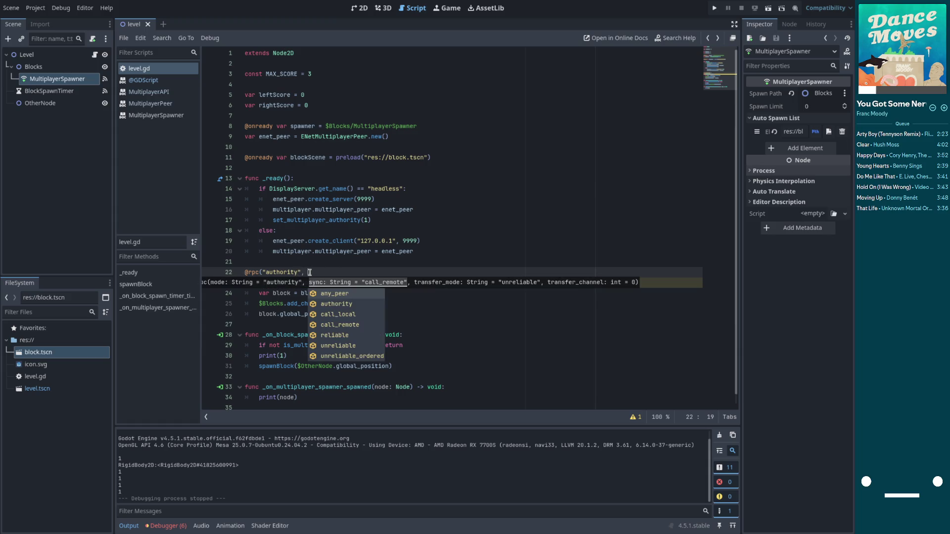
{"action": "key", "text": "Down"}
{"action": "key", "text": "Down"}
{"action": "key", "text": "Up"}
{"action": "key", "text": "Up"}
{"action": "key", "text": "Return"}
{"action": "type", "text": ", "}
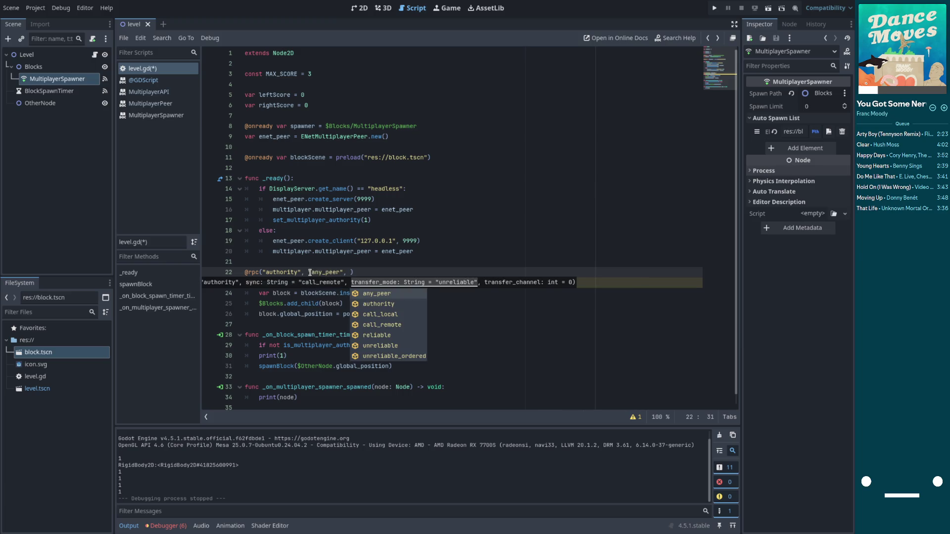
{"action": "type", "text": "rel"}
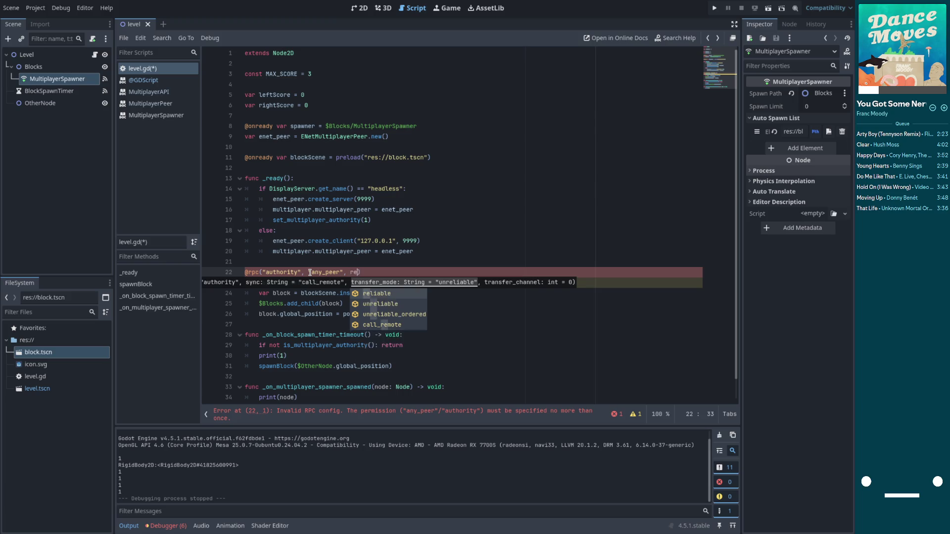
{"action": "type", "text": "iabl"}
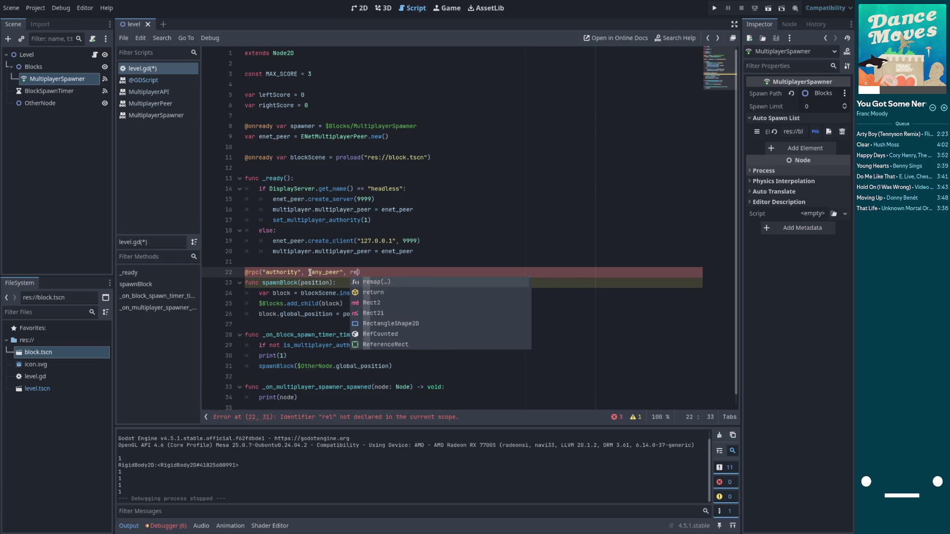
{"action": "type", "text": "e)"}
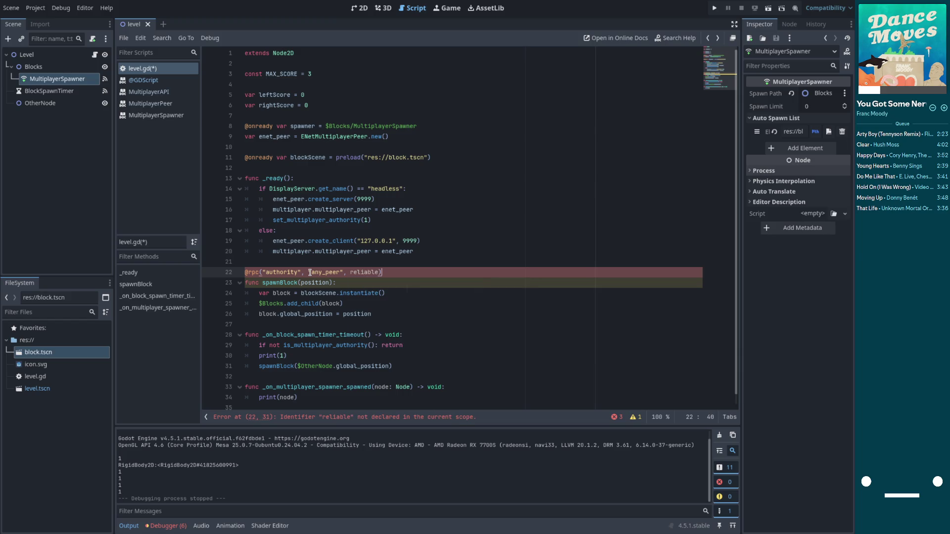
{"action": "key", "text": "Left"}
{"action": "key", "text": "ctrl+BackSpace"}
{"action": "type", "text": "reliable\""}
{"action": "key", "text": "End"}
{"action": "key", "text": "ctrl+s"}
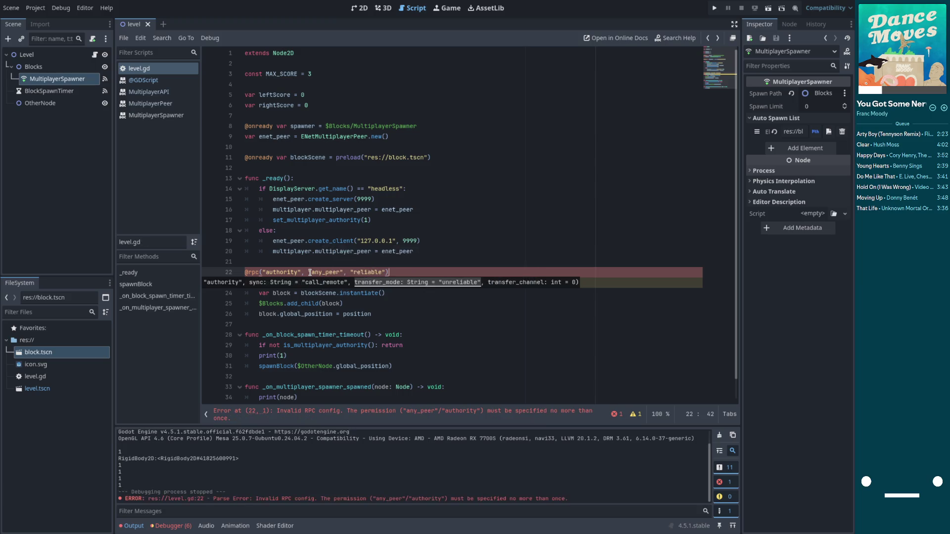
Replace any_peer with "call_local" in the annotation, save, and run the multiplayer project.
{"action": "mouse_move", "coordinate": [355, 251]}
{"action": "mouse_move", "coordinate": [330, 290]}
{"action": "double_click", "coordinate": [317, 272]}
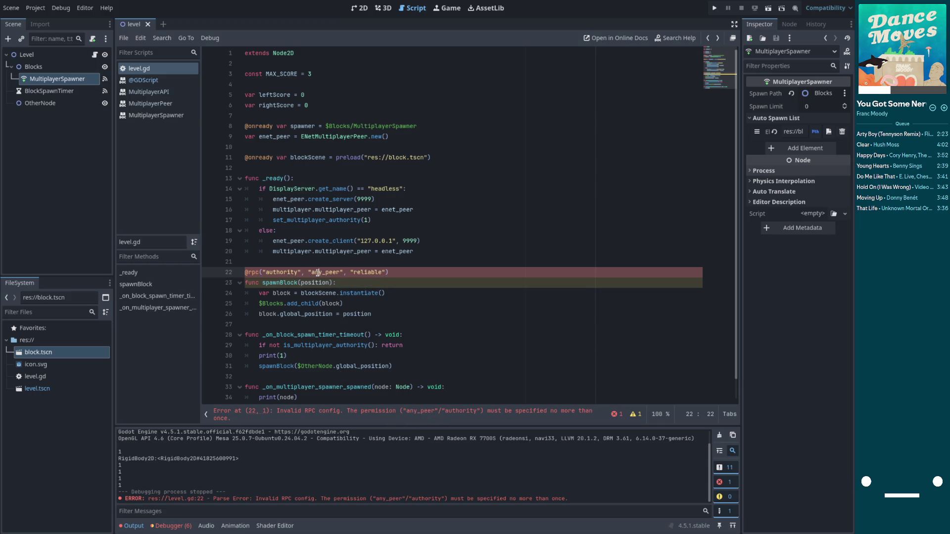
{"action": "type", "text": "call"}
{"action": "key", "text": "Down"}
{"action": "key", "text": "Up"}
{"action": "key", "text": "Return"}
{"action": "key", "text": "ctrl+s"}
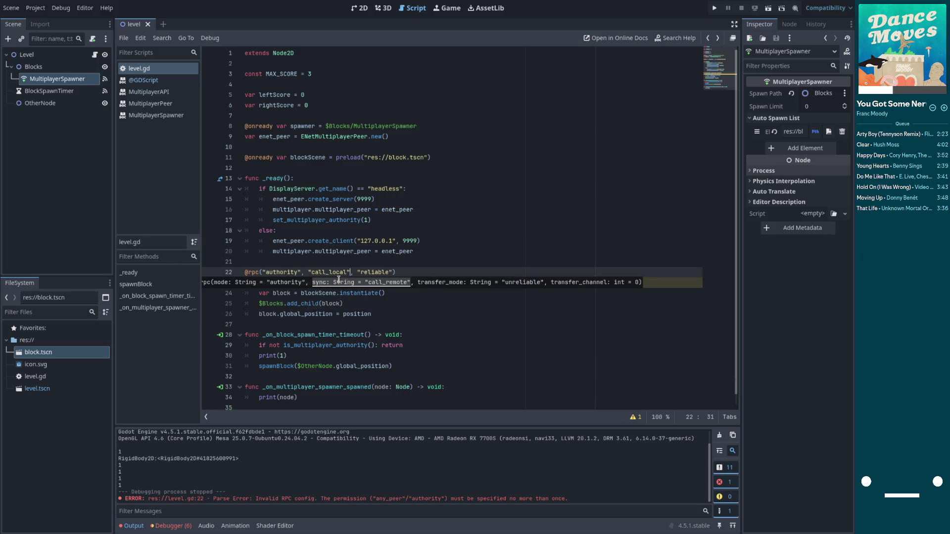
{"action": "key", "text": "Up"}
{"action": "left_click", "coordinate": [714, 8]}
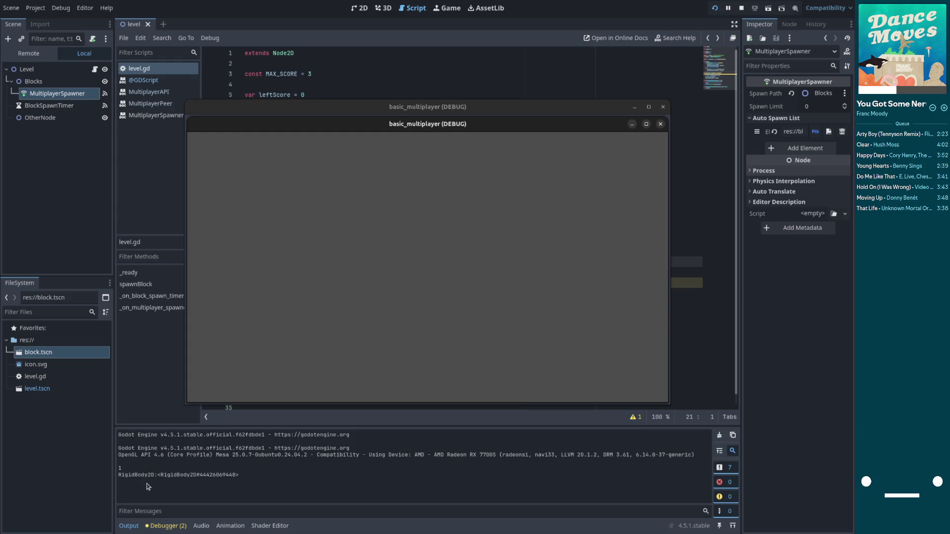
{"action": "left_click", "coordinate": [166, 526]}
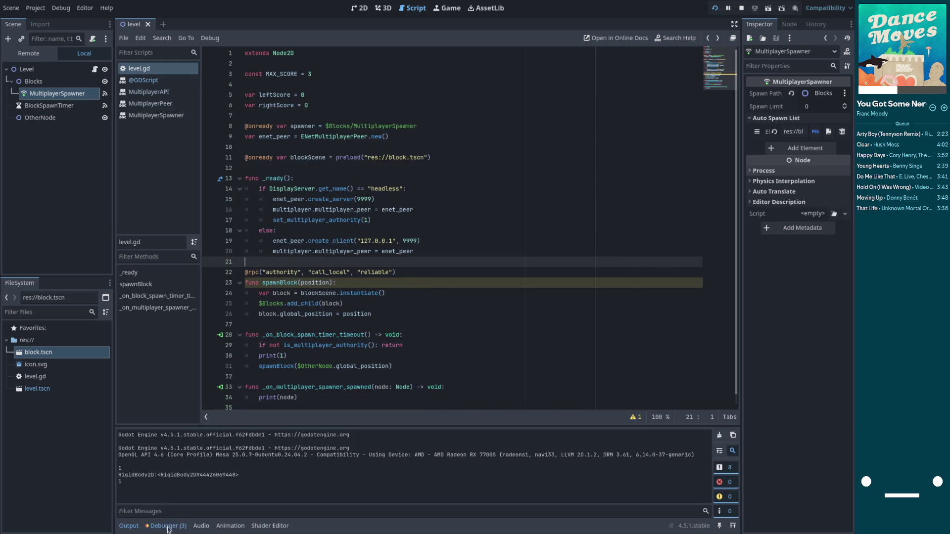
Review the runtime errors, change line 25 to add_child(block, true), and rerun the game.
{"action": "left_click", "coordinate": [177, 420]}
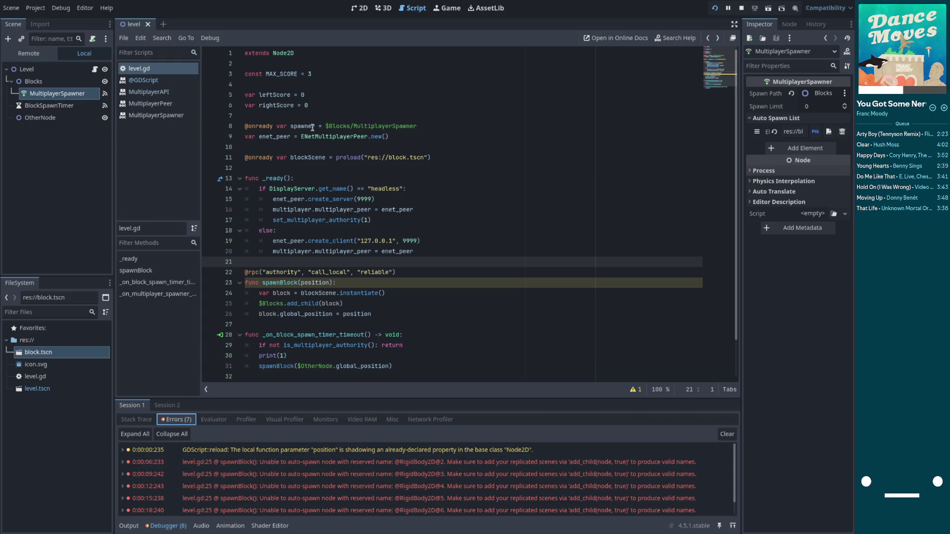
{"action": "left_click", "coordinate": [340, 303]}
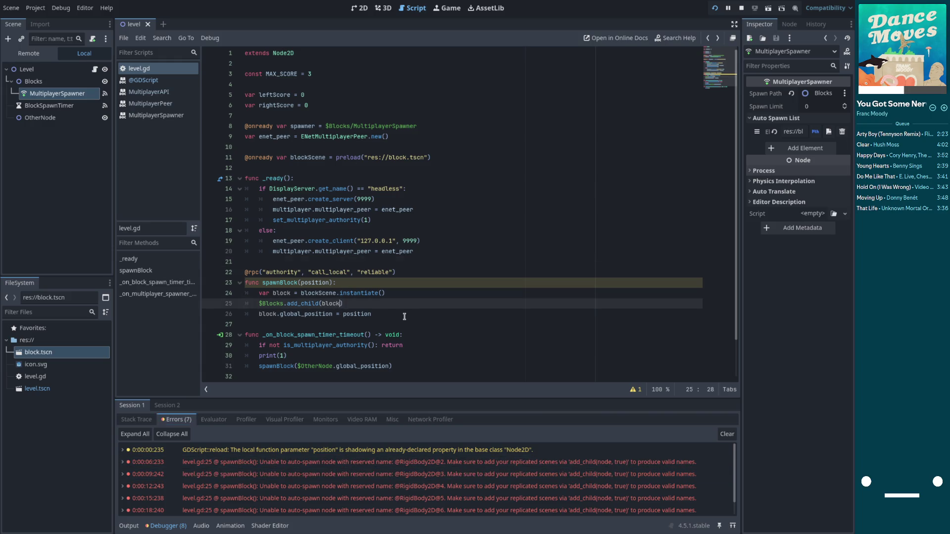
{"action": "type", "text": ", true"}
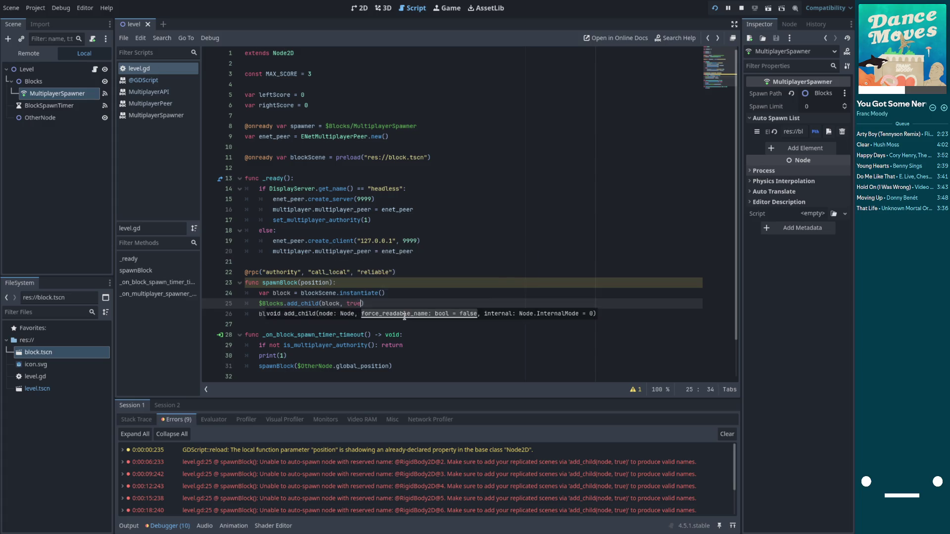
{"action": "left_click", "coordinate": [404, 287]}
{"action": "left_click", "coordinate": [715, 7]}
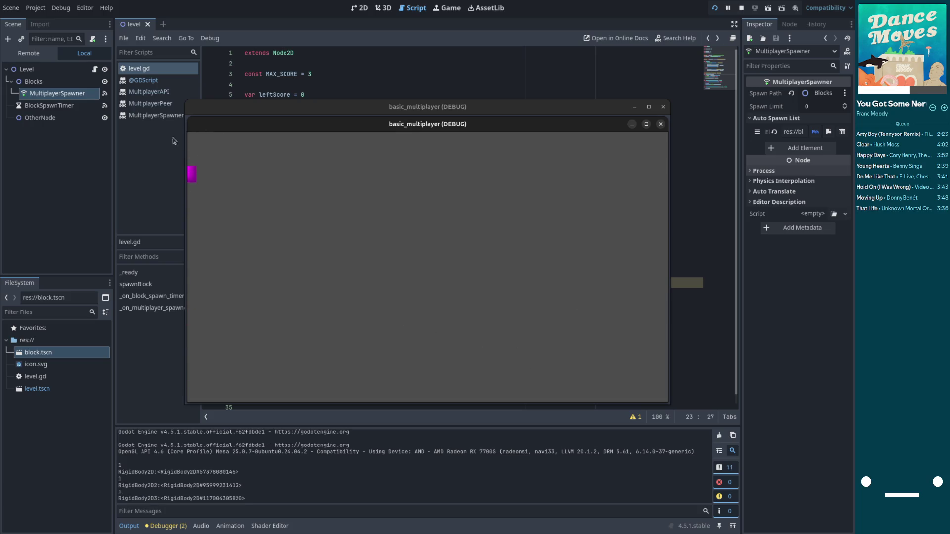
{"action": "left_click", "coordinate": [661, 124]}
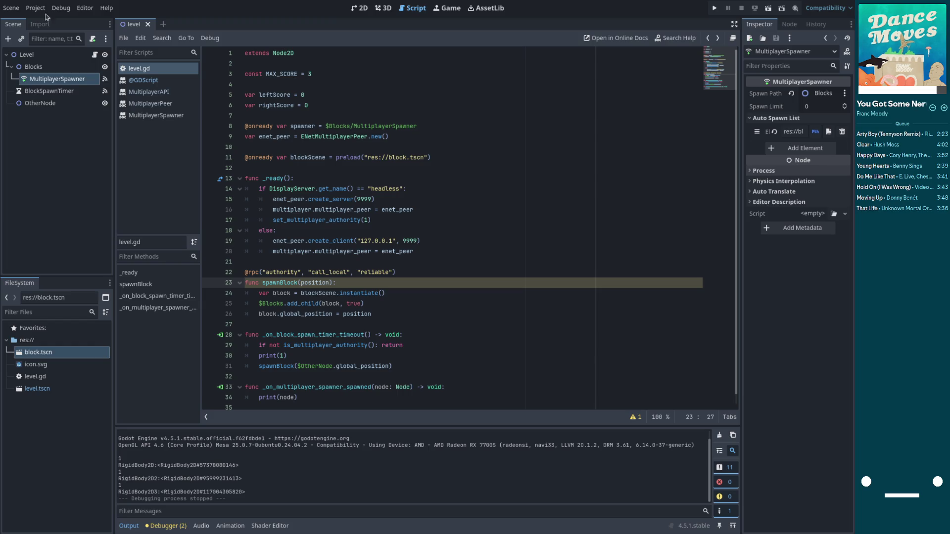
Select the MultiplayerSpawner node in the scene tree.
{"action": "left_click", "coordinate": [372, 220]}
{"action": "right_click", "coordinate": [45, 80]}
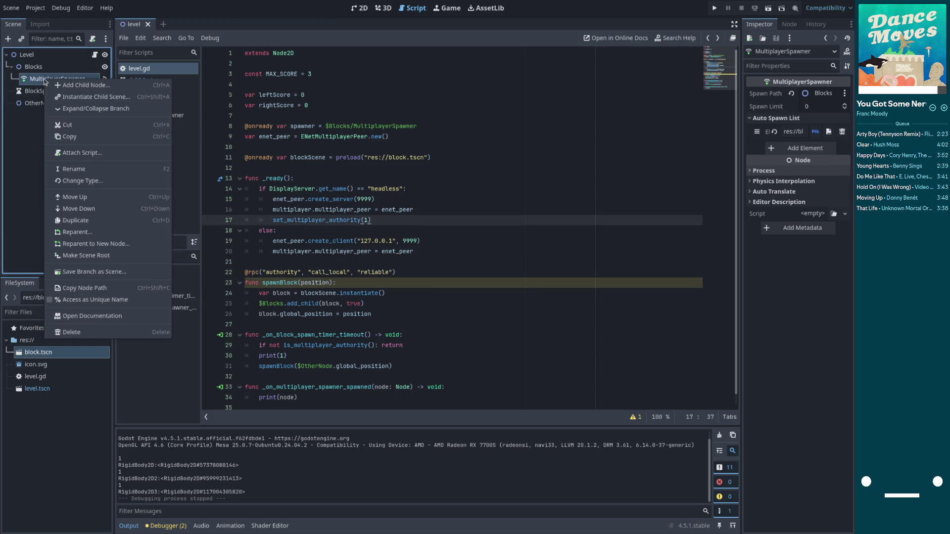
{"action": "left_click", "coordinate": [74, 331]}
{"action": "left_click", "coordinate": [454, 274]}
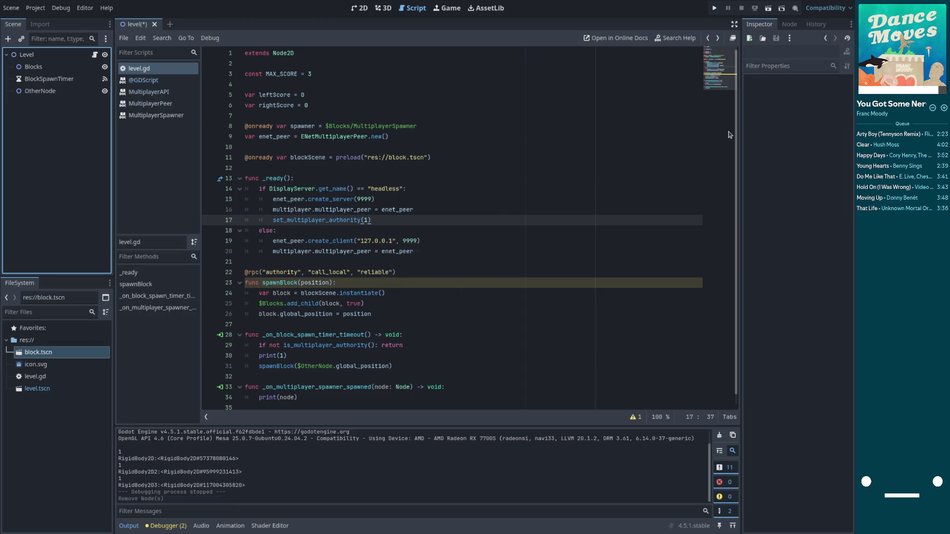
{"action": "left_click", "coordinate": [714, 8]}
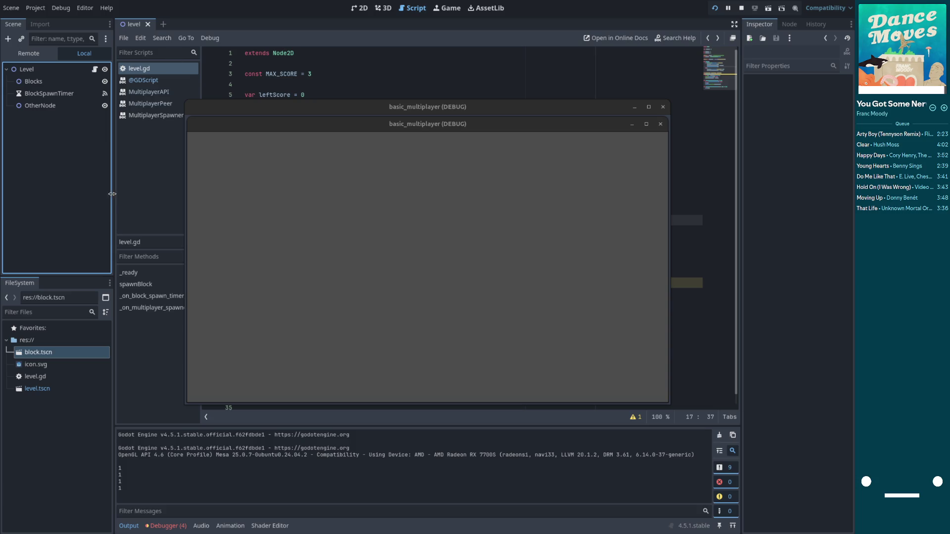
{"action": "left_click", "coordinate": [660, 124]}
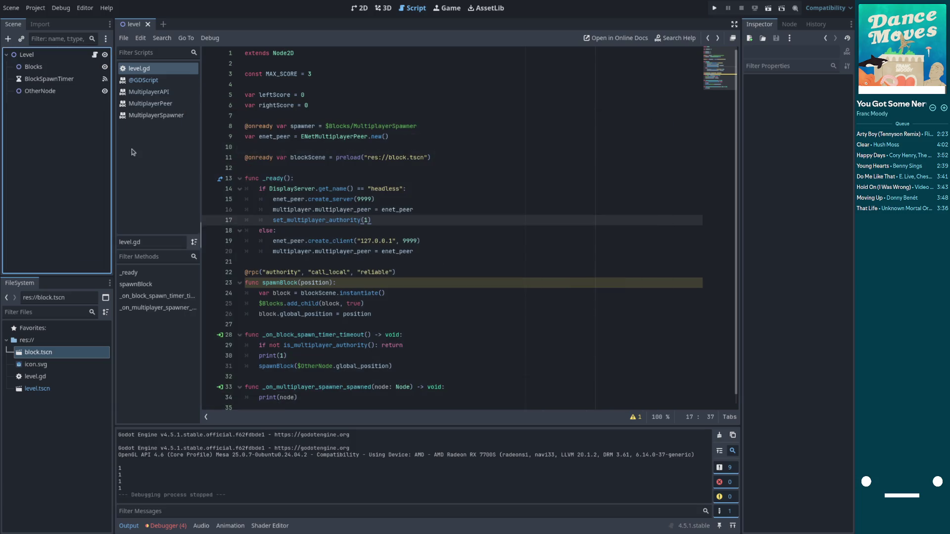
{"action": "key", "text": "ctrl+z"}
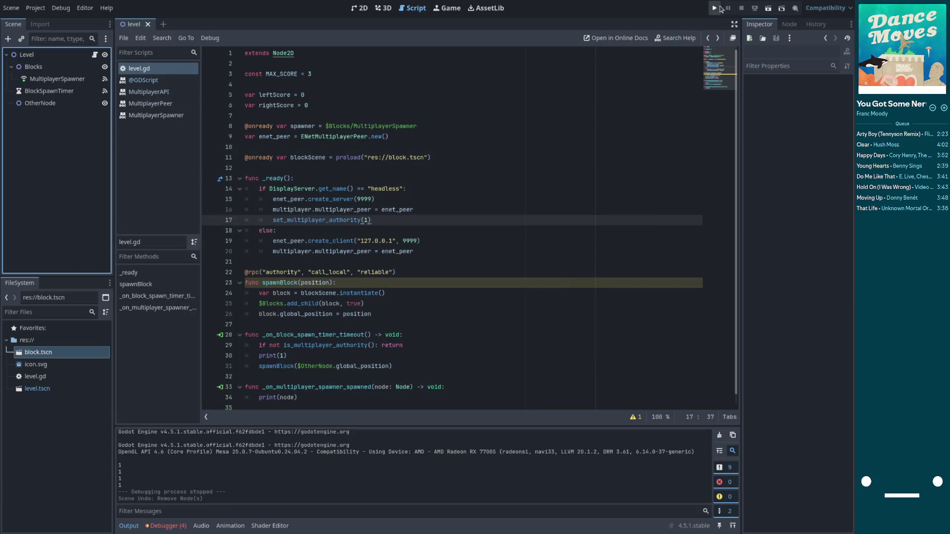
Run the project again and arrange the two basic_multiplayer (DEBUG) windows side by side.
{"action": "left_click", "coordinate": [714, 8]}
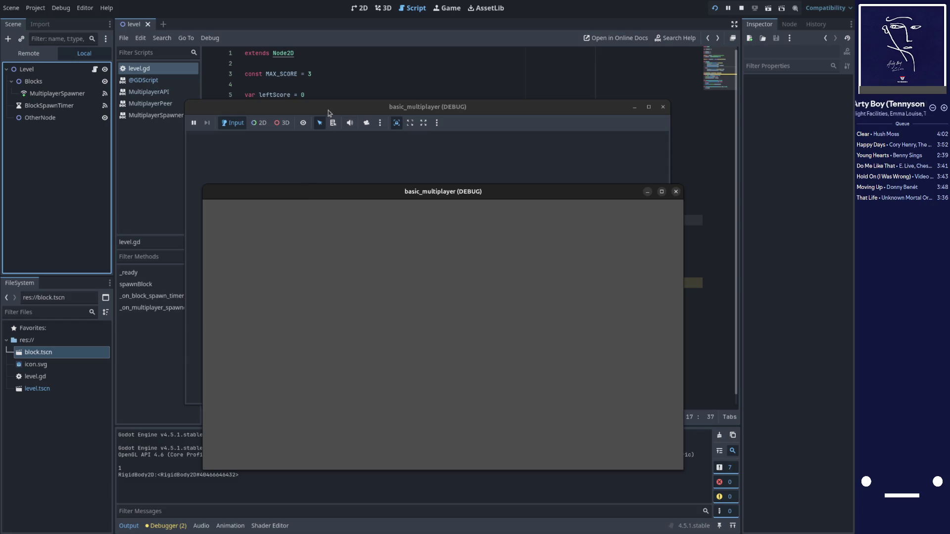
{"action": "left_click", "coordinate": [277, 84]}
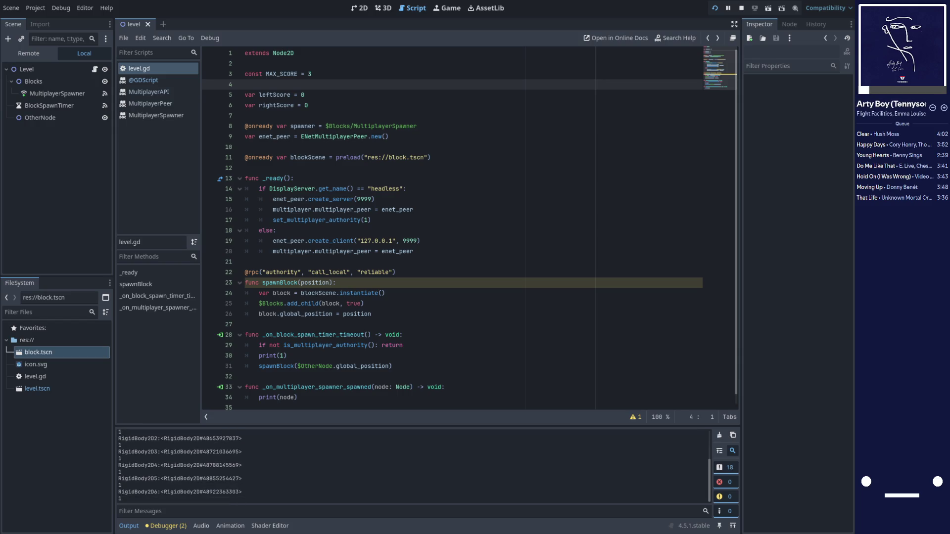
{"action": "key", "text": "super"}
{"action": "left_click", "coordinate": [562, 419]}
{"action": "mouse_move", "coordinate": [348, 193]}
{"action": "left_mouse_down"}
{"action": "mouse_move", "coordinate": [349, 212]}
{"action": "mouse_move", "coordinate": [425, 209]}
{"action": "left_mouse_up"}
{"action": "key", "text": "super"}
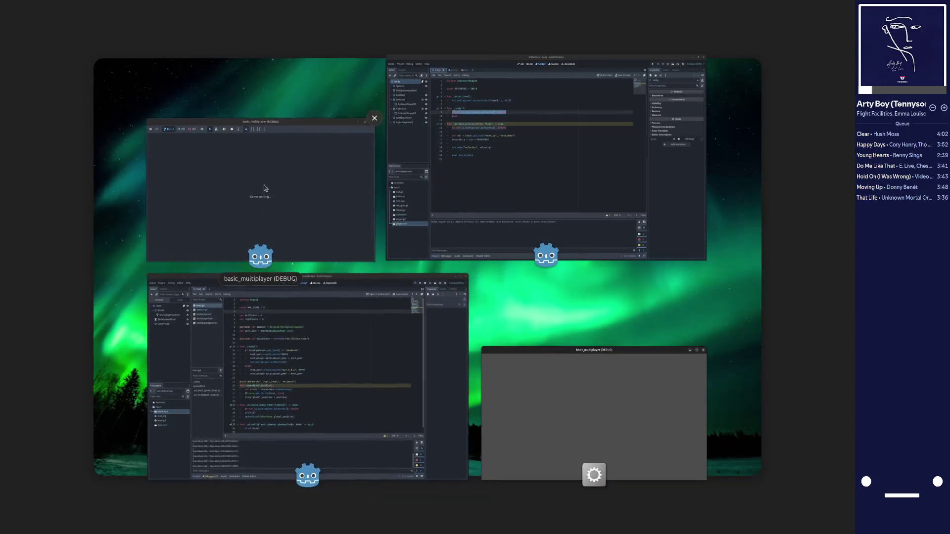
Rearrange the game windows, then close both debug windows and return to the level script.
{"action": "left_click", "coordinate": [382, 294]}
{"action": "mouse_move", "coordinate": [574, 230]}
{"action": "left_mouse_down"}
{"action": "mouse_move", "coordinate": [598, 250]}
{"action": "mouse_move", "coordinate": [640, 250]}
{"action": "mouse_move", "coordinate": [629, 258]}
{"action": "mouse_move", "coordinate": [646, 265]}
{"action": "left_mouse_up"}
{"action": "mouse_move", "coordinate": [461, 107]}
{"action": "left_mouse_down"}
{"action": "mouse_move", "coordinate": [374, 43]}
{"action": "mouse_move", "coordinate": [370, 28]}
{"action": "left_mouse_up"}
{"action": "left_click", "coordinate": [618, 343]}
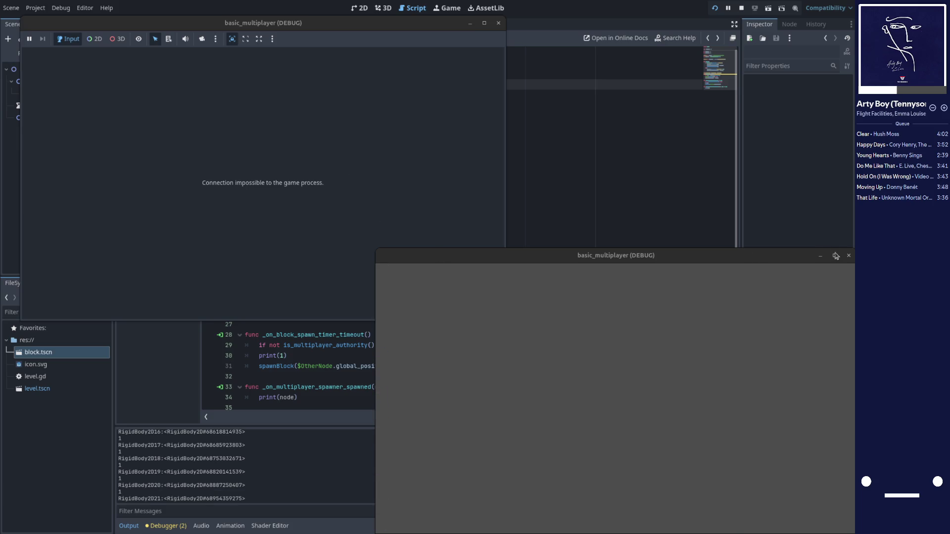
{"action": "left_click", "coordinate": [848, 255]}
{"action": "left_click", "coordinate": [498, 23]}
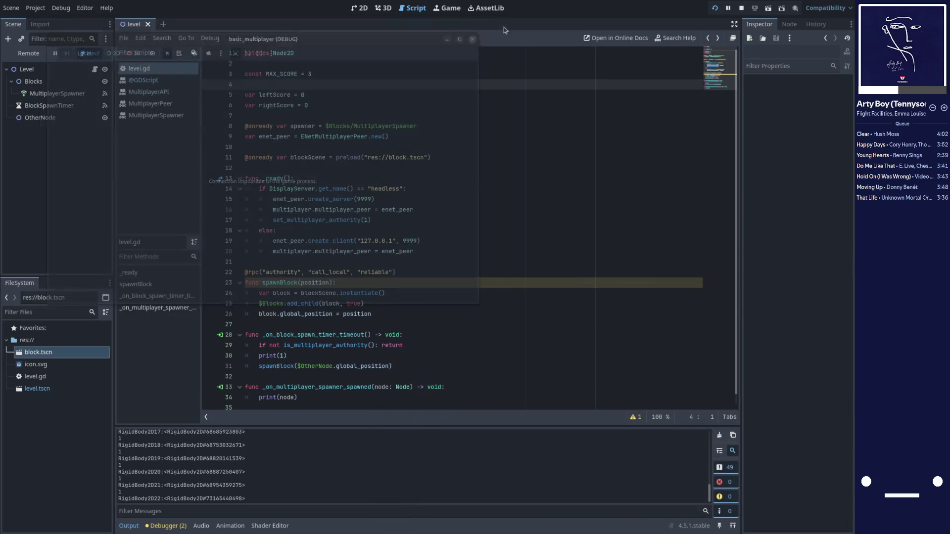
{"action": "left_click", "coordinate": [445, 146]}
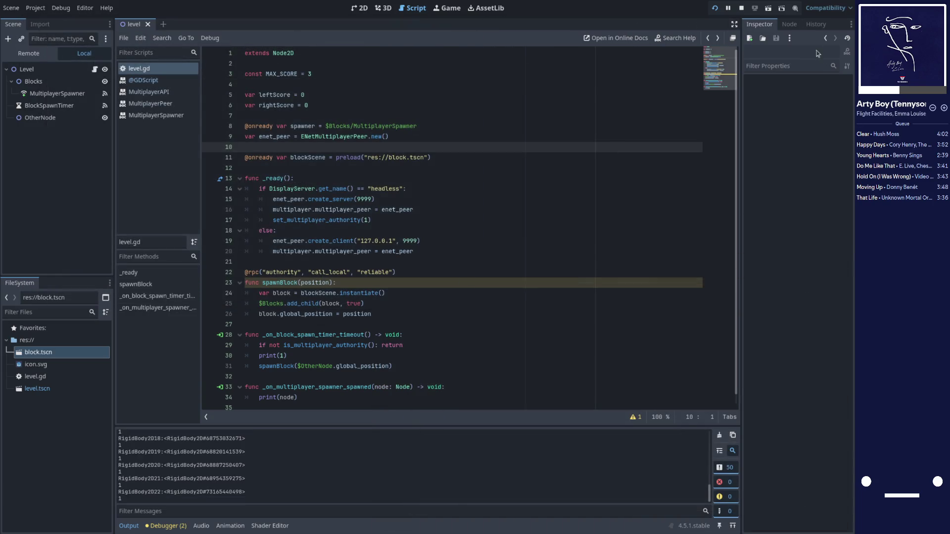
Switch through the window overview to the pong project's Godot editor showing player.gd.
{"action": "key", "text": "super+2"}
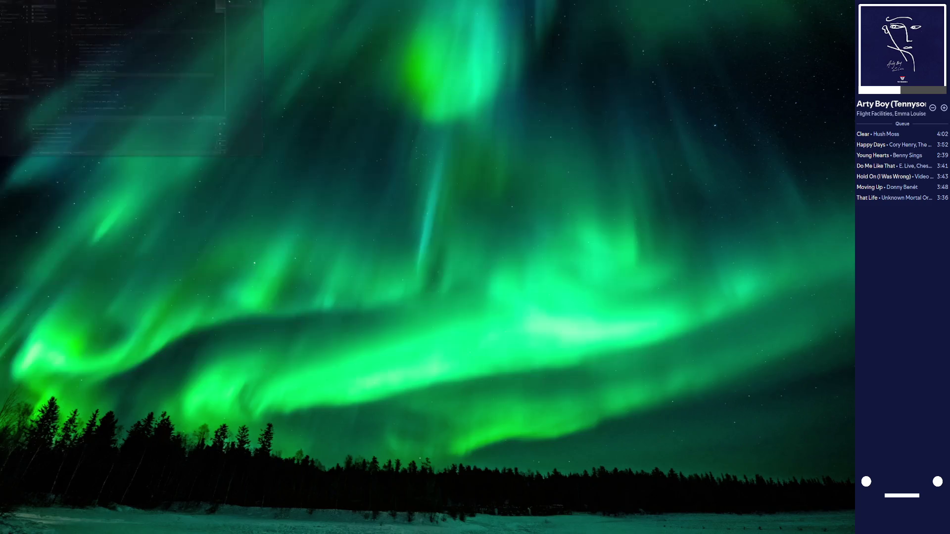
{"action": "key", "text": "super+w"}
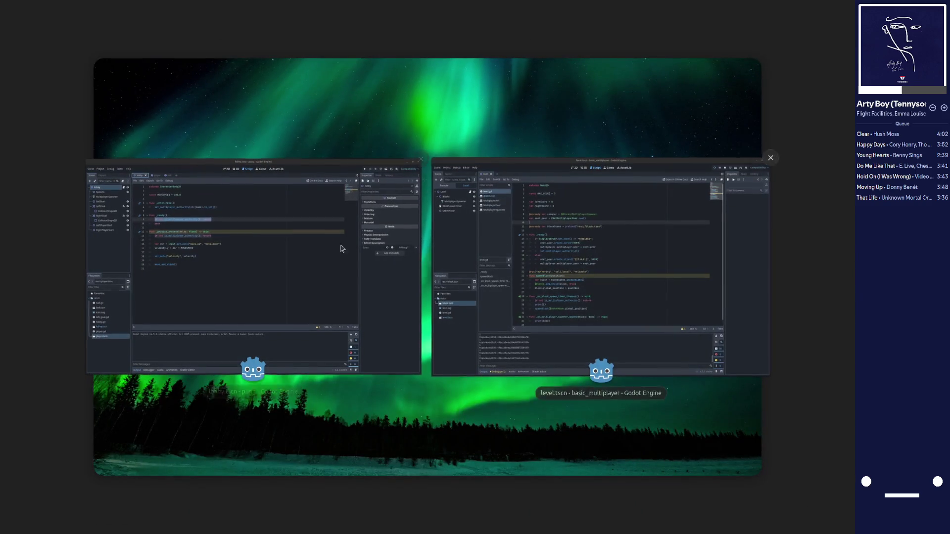
{"action": "left_click", "coordinate": [570, 252]}
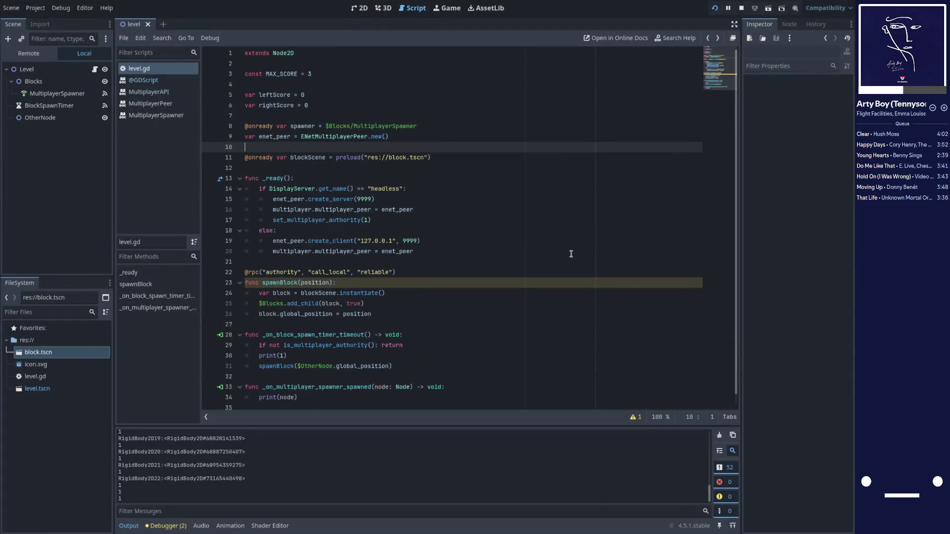
{"action": "key", "text": "super+w"}
{"action": "left_click", "coordinate": [333, 242]}
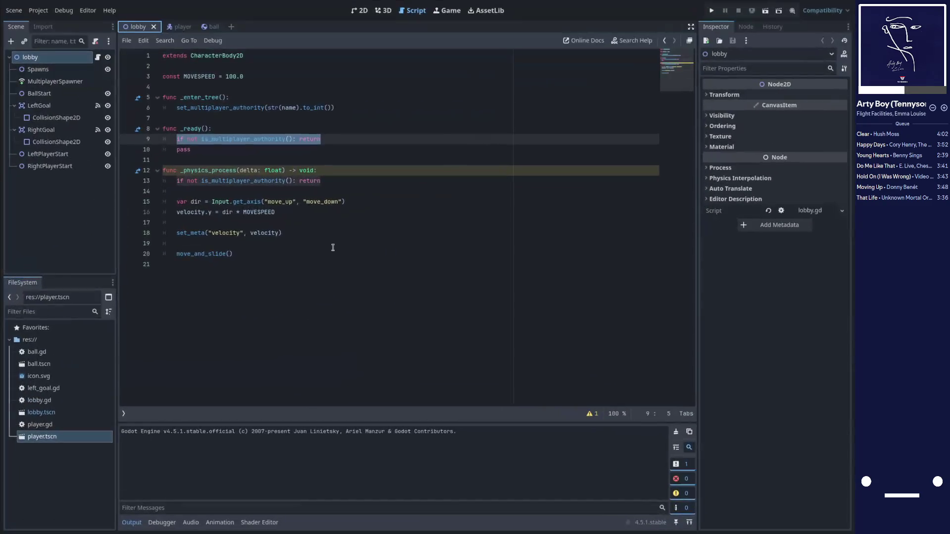
Show the Scripts panel with its script list and method outline beside player.gd.
{"action": "left_click", "coordinate": [332, 242]}
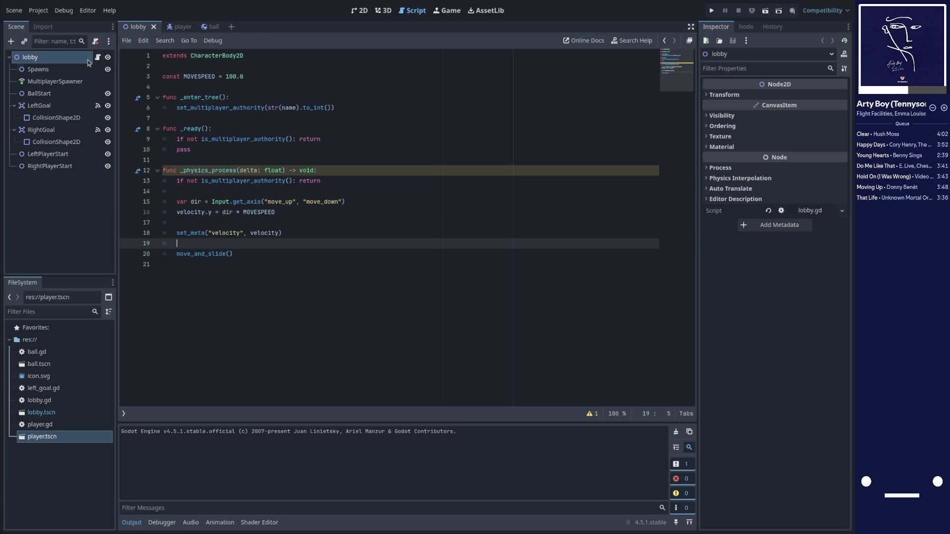
{"action": "left_click", "coordinate": [223, 160]}
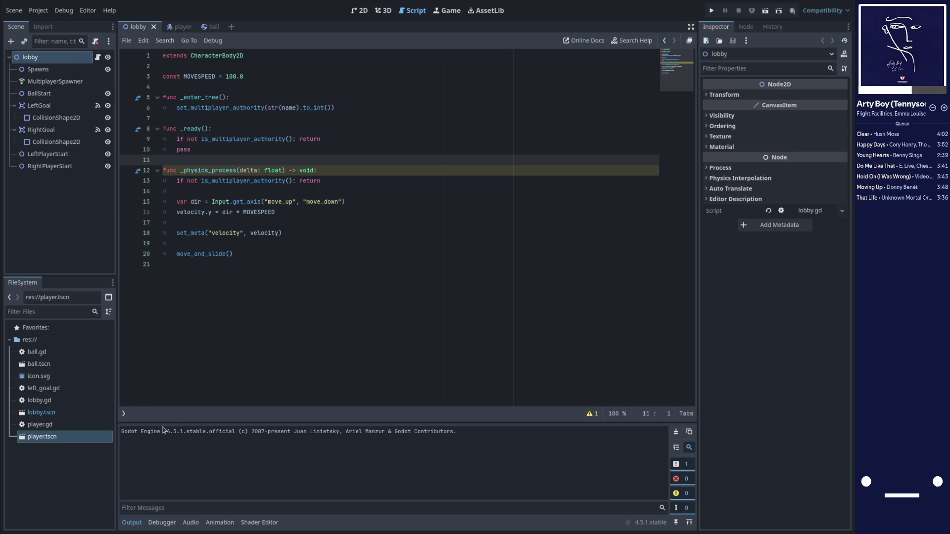
{"action": "left_click", "coordinate": [125, 415]}
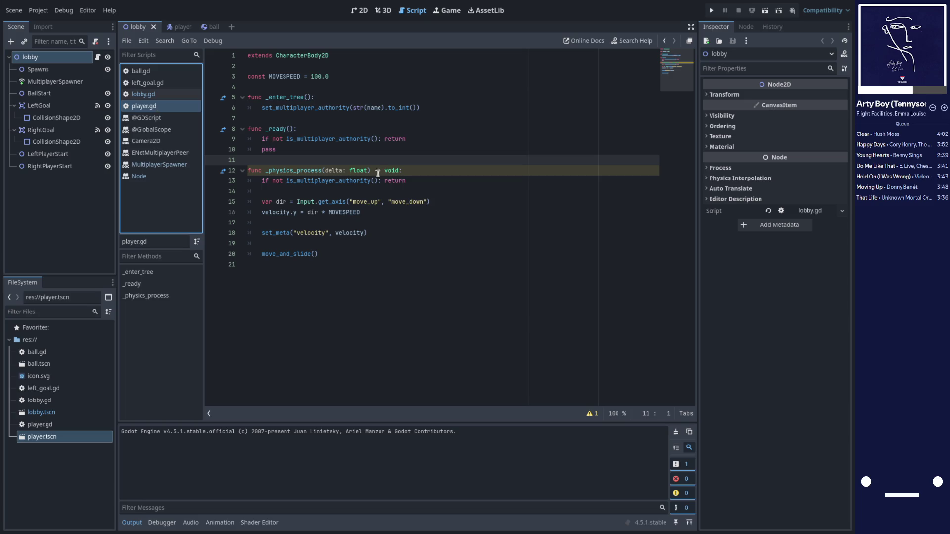
Select and inspect the set_meta("velocity", velocity) line under the authority check.
{"action": "left_click", "coordinate": [397, 181]}
{"action": "left_click", "coordinate": [334, 208]}
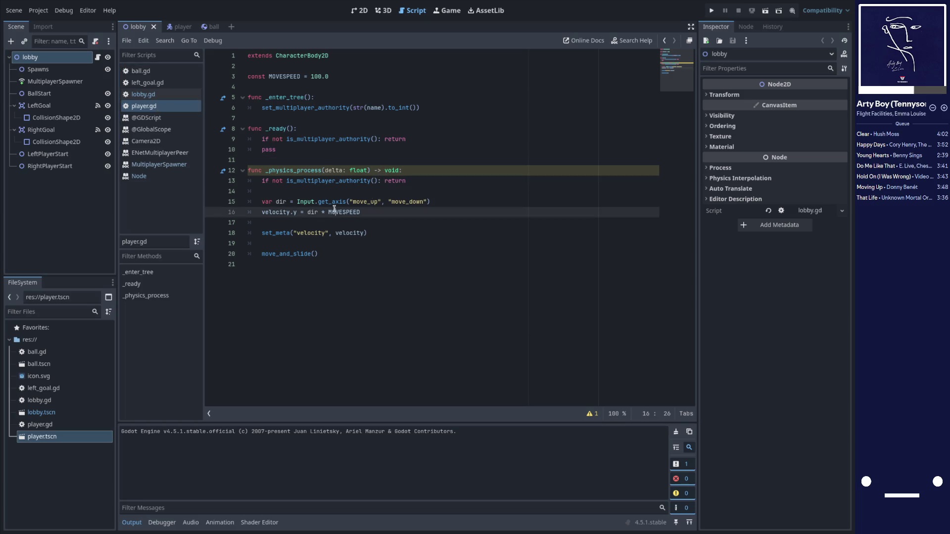
{"action": "left_click", "coordinate": [349, 243]}
{"action": "left_click", "coordinate": [297, 234]}
{"action": "key", "text": "End"}
{"action": "key", "text": "shift+Home"}
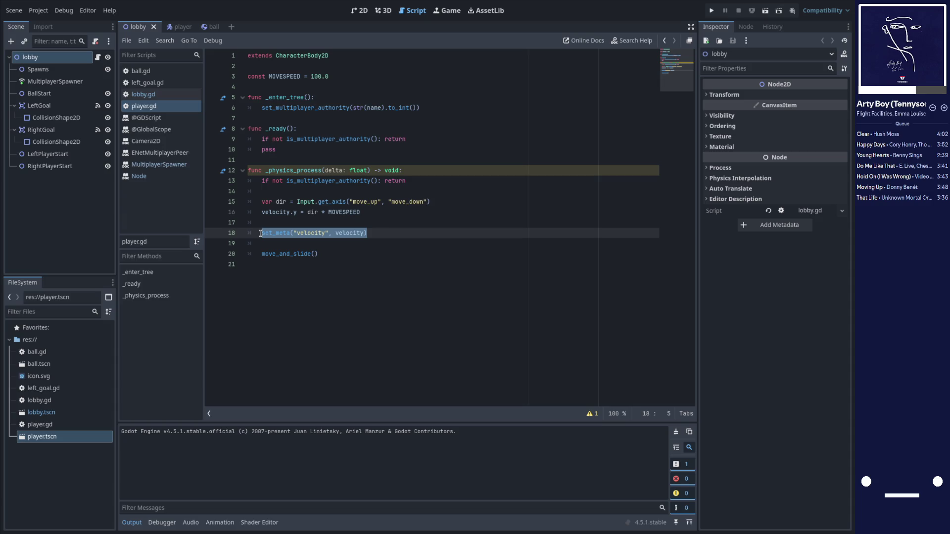
{"action": "left_click", "coordinate": [422, 180]}
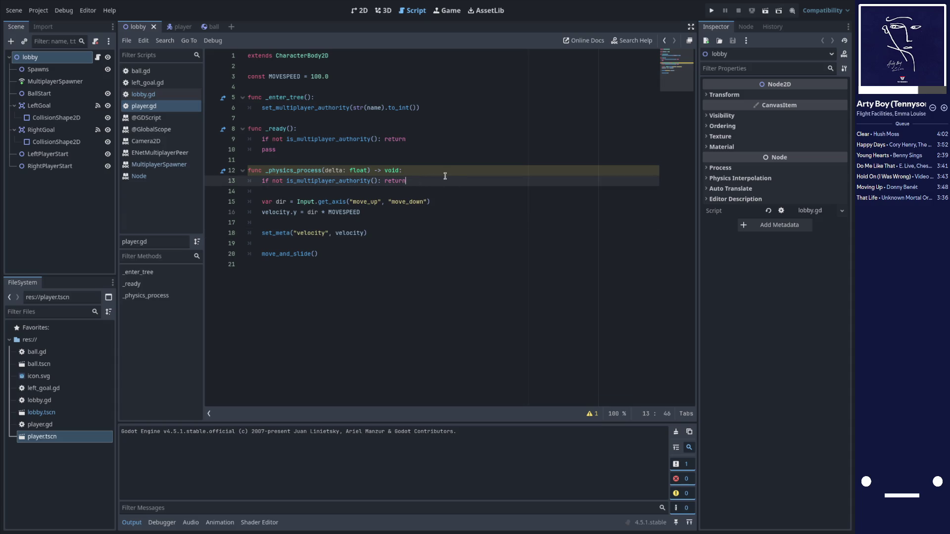
Replace the early return under the authority check with velocity = get_meta("velocity").
{"action": "key", "text": "ctrl+BackSpace"}
{"action": "key", "text": "Return"}
{"action": "type", "text": "get_"}
{"action": "type", "text": "meta(\"v"}
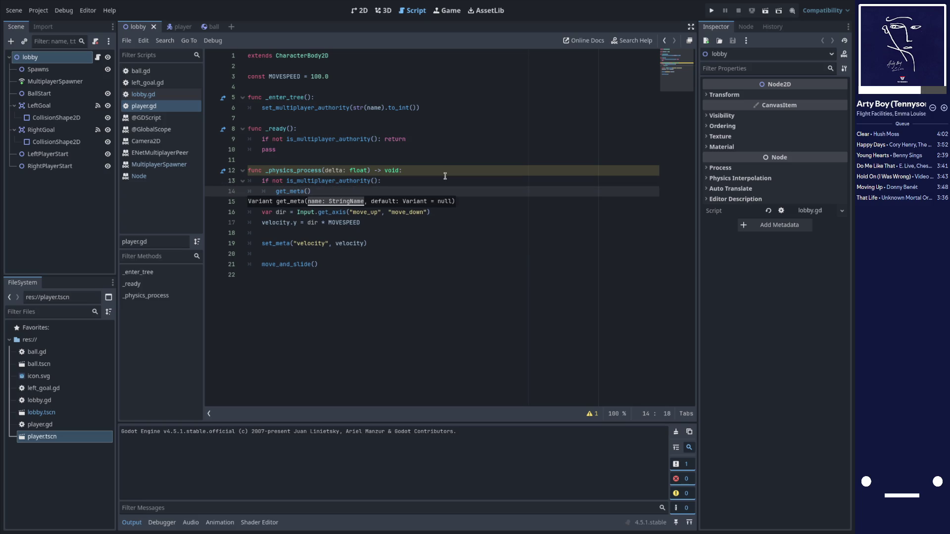
{"action": "type", "text": "elocity\""}
{"action": "key", "text": "Return"}
{"action": "key", "text": "Up"}
{"action": "key", "text": "Home"}
{"action": "type", "text": "var vel"}
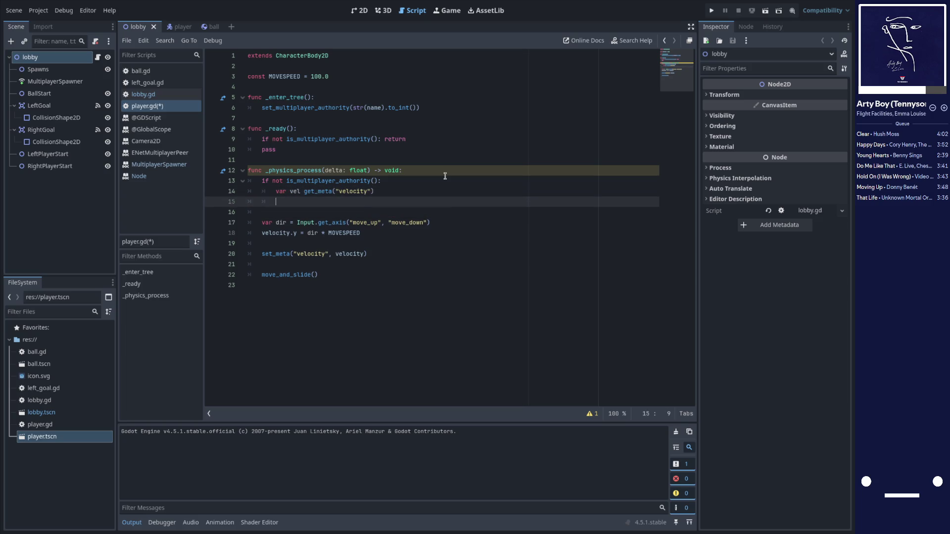
{"action": "key", "text": "ctrl+BackSpace"}
{"action": "key", "text": "ctrl+BackSpace"}
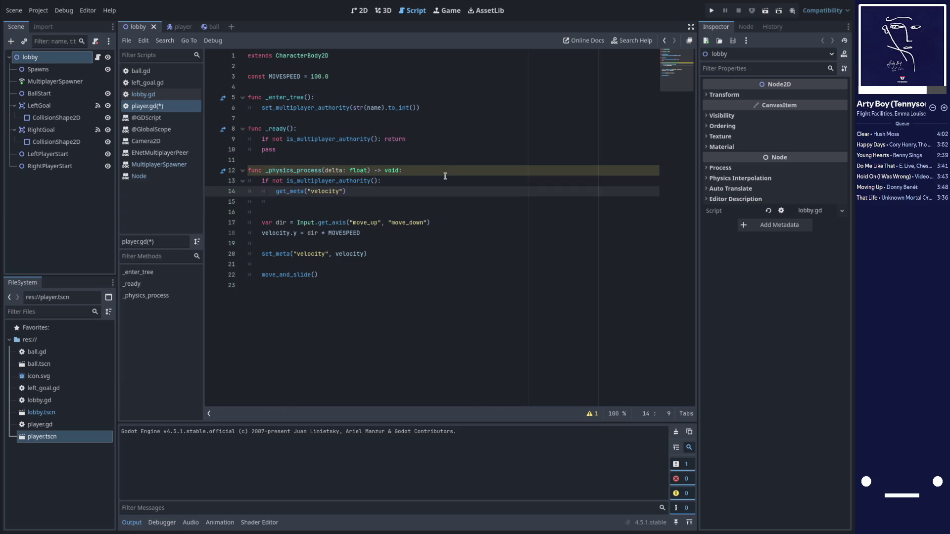
{"action": "type", "text": "velocity ="}
{"action": "key", "text": "Escape"}
{"action": "key", "text": "Down"}
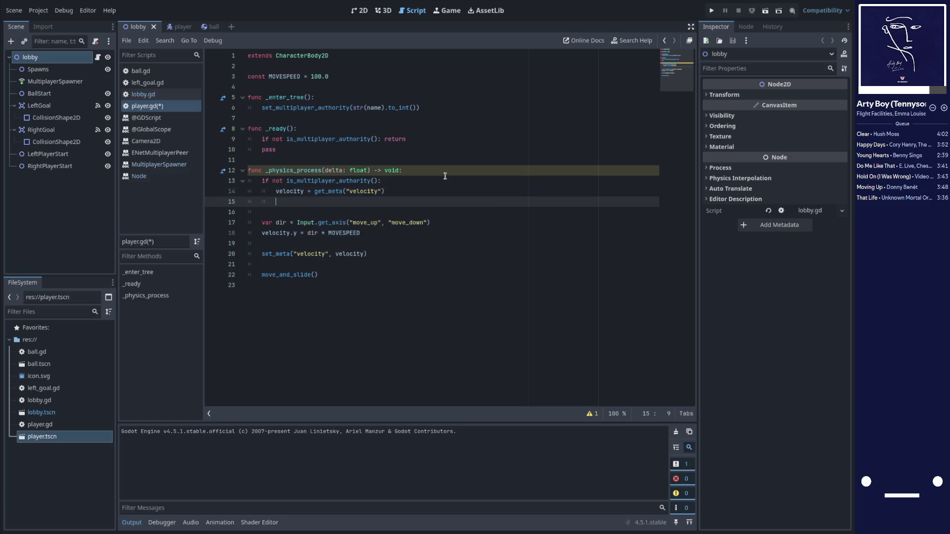
Add move_and_slide() and return below it, save player.gd, and switch to lobby.gd.
{"action": "type", "text": "ove_and"}
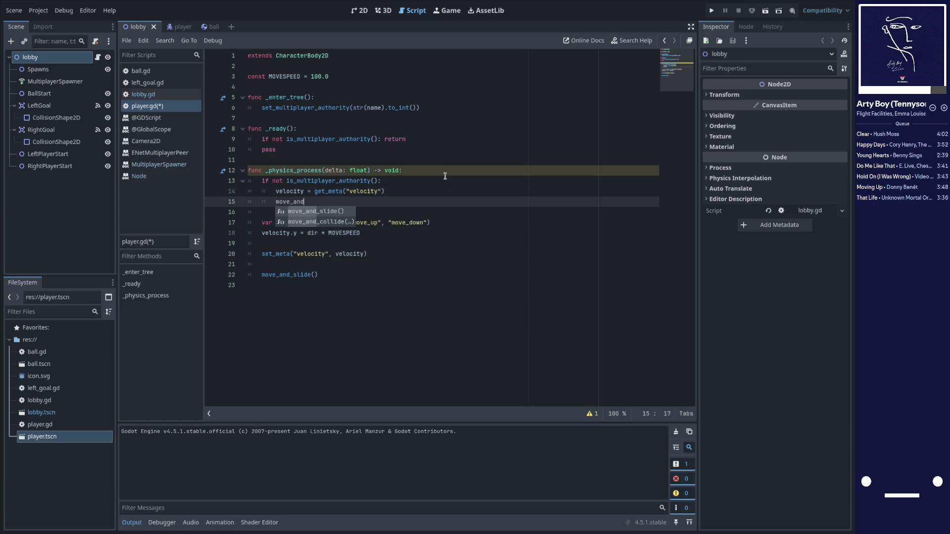
{"action": "type", "text": "_slid"}
{"action": "key", "text": "Return"}
{"action": "key", "text": "ctrl+s"}
{"action": "key", "text": "Return"}
{"action": "type", "text": "return"}
{"action": "left_click", "coordinate": [383, 202]}
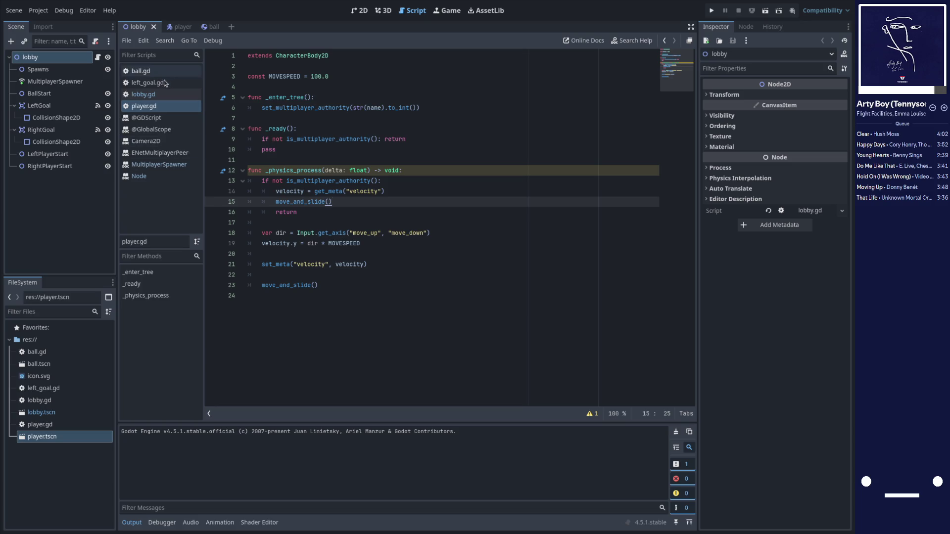
{"action": "left_click", "coordinate": [144, 94]}
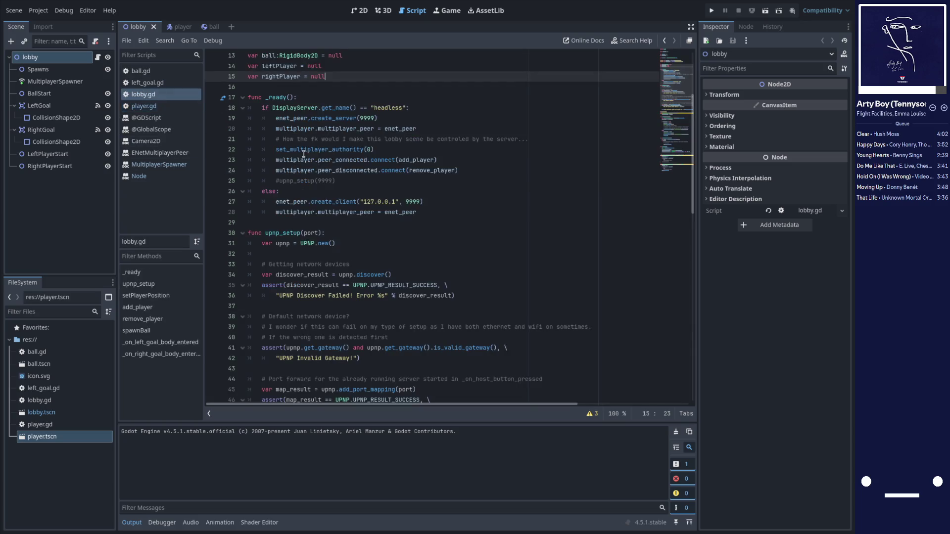
Change the server's set_multiplayer_authority argument from 0 to 1 in lobby.gd.
{"action": "left_click", "coordinate": [365, 202]}
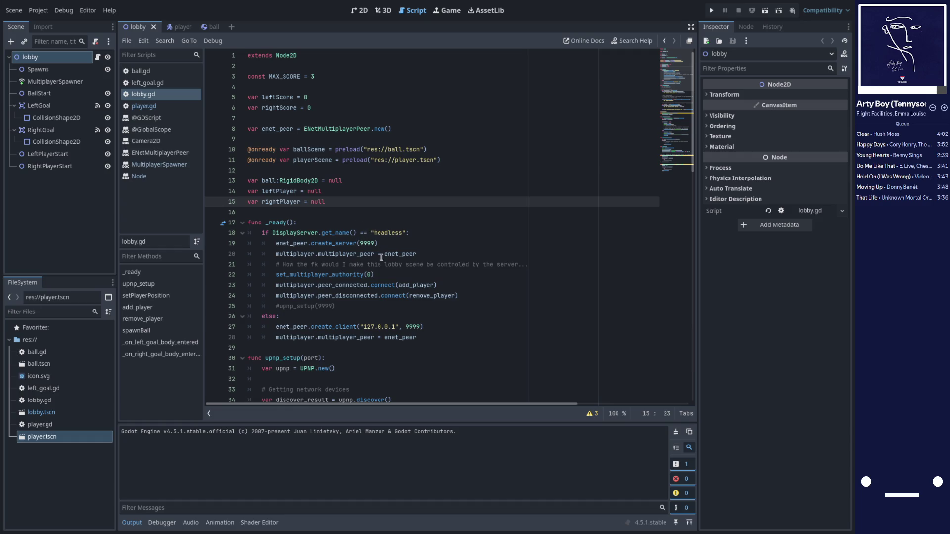
{"action": "left_click", "coordinate": [374, 274]}
{"action": "key", "text": "BackSpace"}
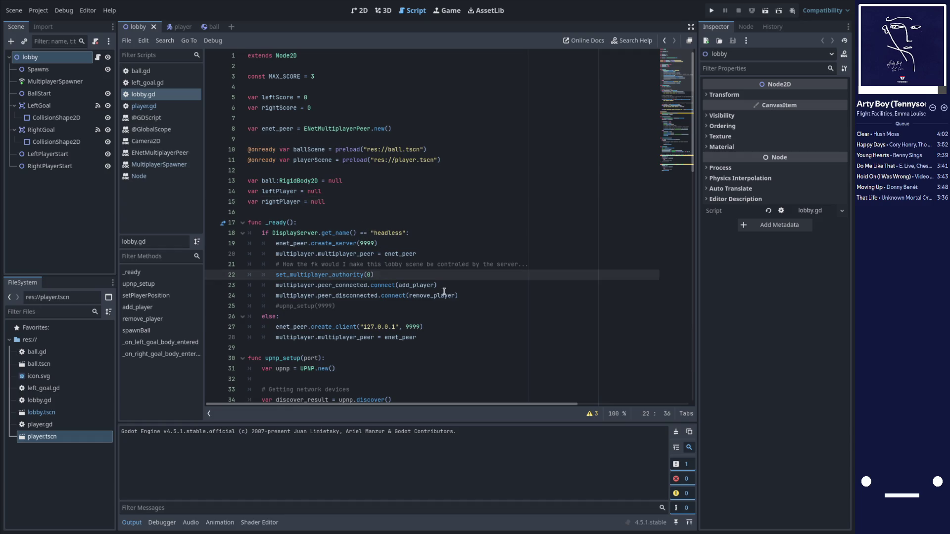
{"action": "type", "text": "1"}
{"action": "double_click", "coordinate": [323, 275]}
{"action": "left_click", "coordinate": [423, 278]}
Replace the "any_peer" RPC mode with "authority" in setPlayerPosition's annotation.
{"action": "scroll", "coordinate": [411, 297], "scroll_direction": "down", "scroll_amount": 9}
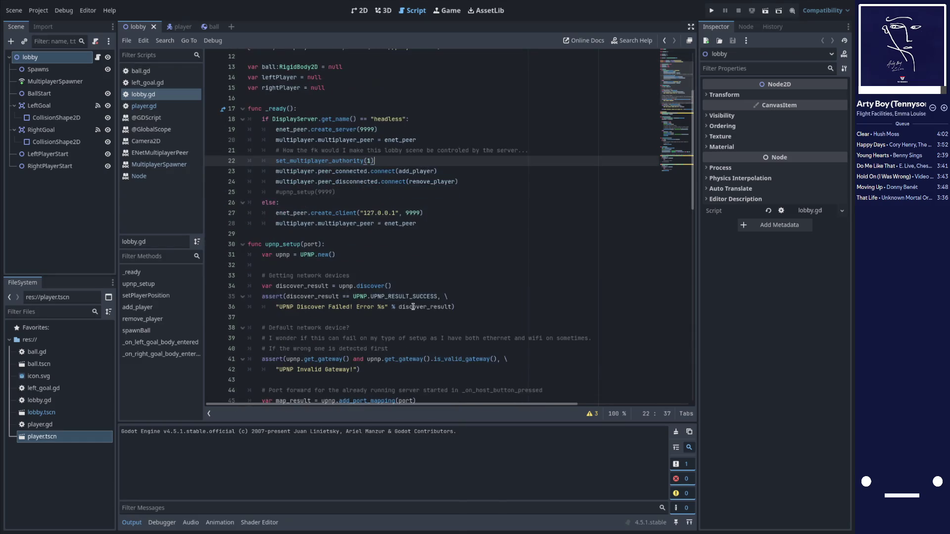
{"action": "scroll", "coordinate": [395, 295], "scroll_direction": "down", "scroll_amount": 4}
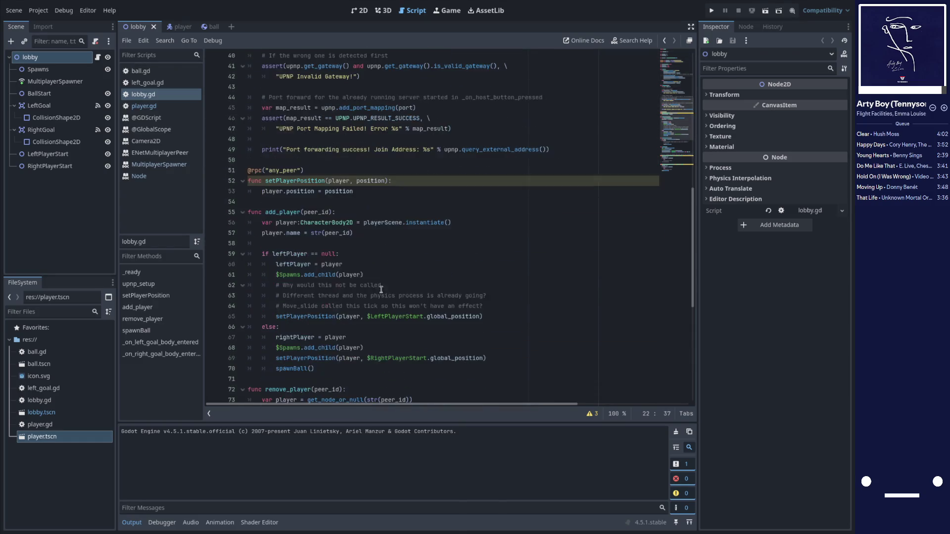
{"action": "double_click", "coordinate": [282, 170]}
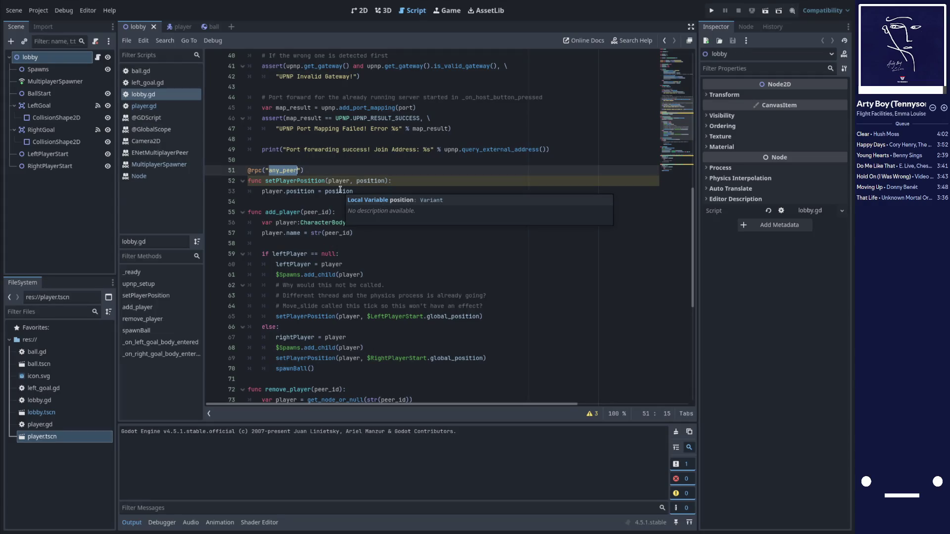
{"action": "key", "text": "BackSpace"}
{"action": "key", "text": "ctrl+space"}
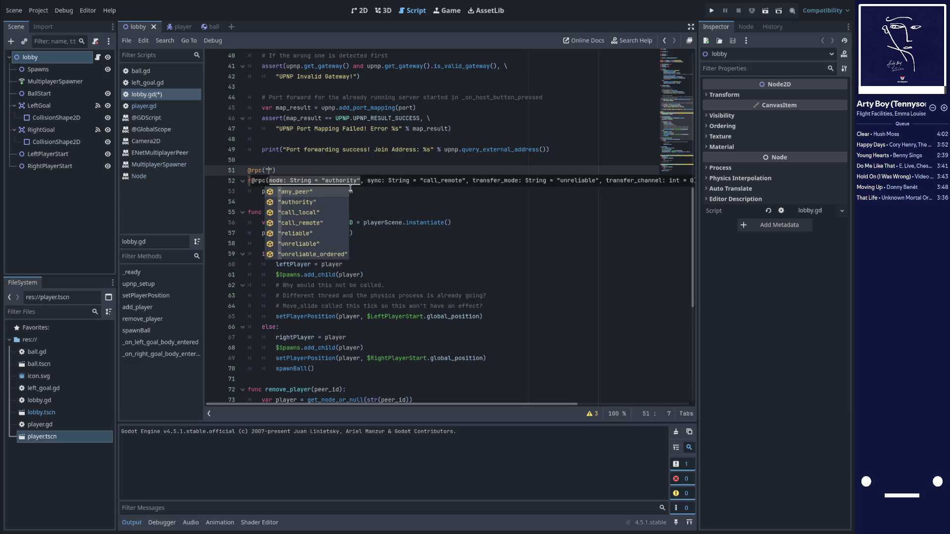
{"action": "key", "text": "Down"}
{"action": "key", "text": "Return"}
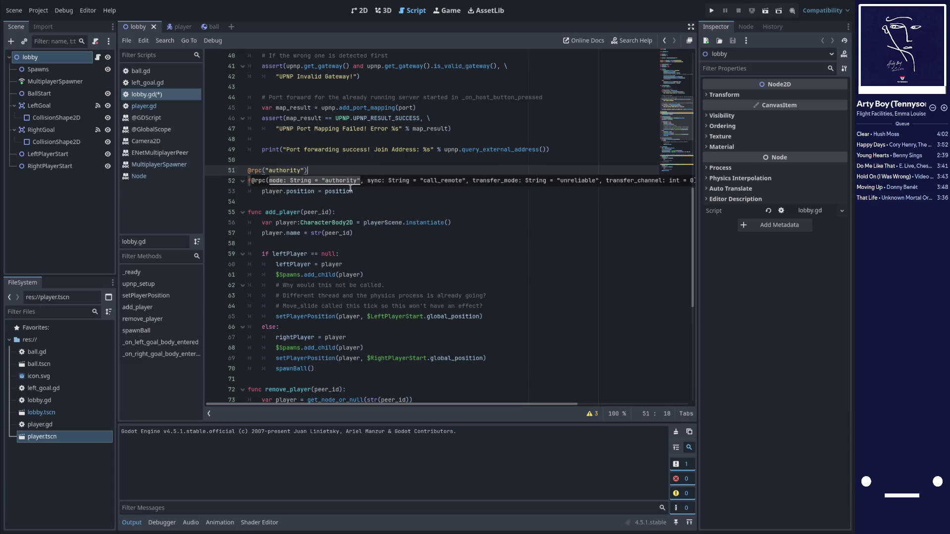
Add "call_local" and "reliable" to the rpc annotation and save lobby.gd.
{"action": "type", "text": ", "}
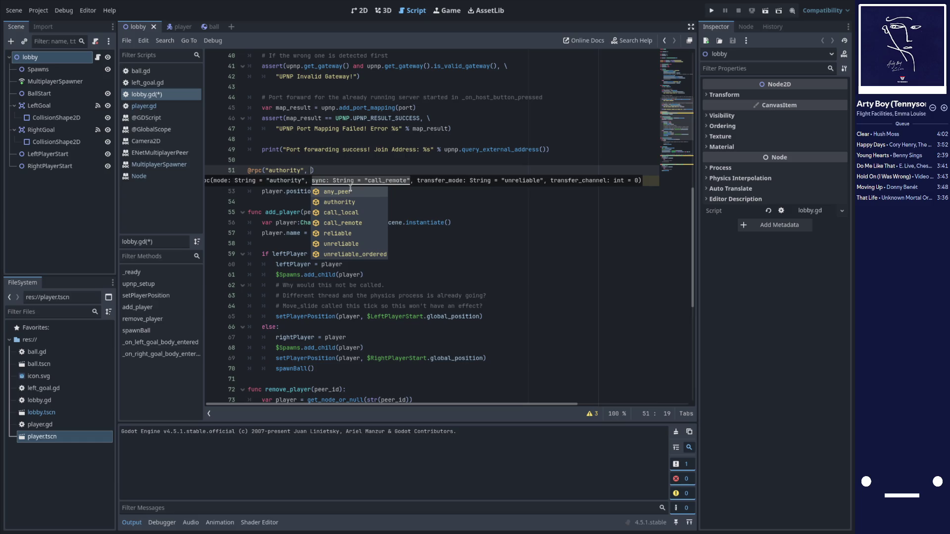
{"action": "type", "text": "loca"}
{"action": "key", "text": "BackSpace"}
{"action": "key", "text": "BackSpace"}
{"action": "key", "text": "BackSpace"}
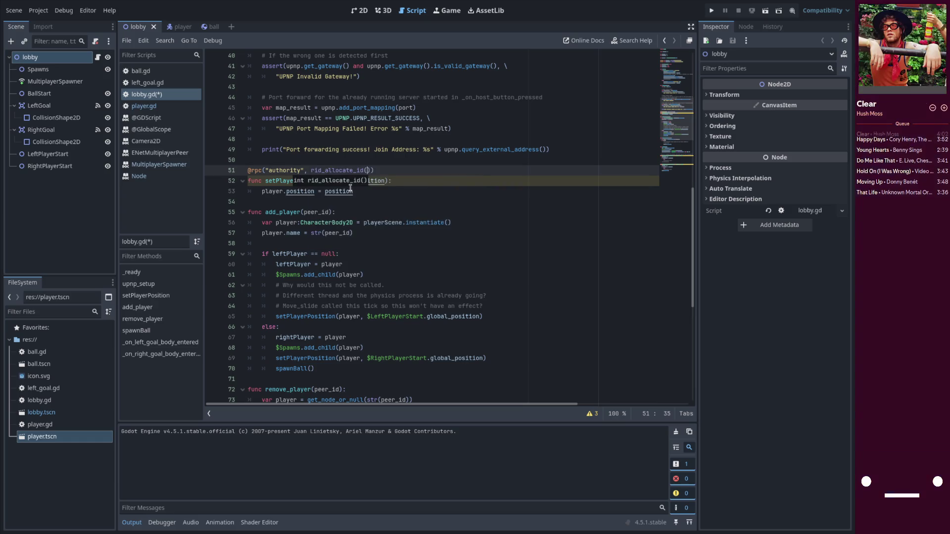
{"action": "type", "text": "\"call_local\","}
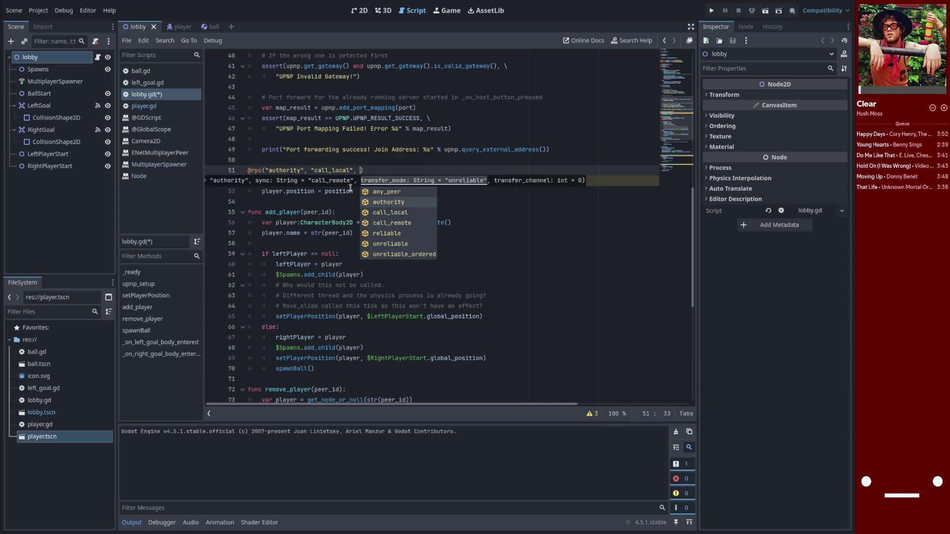
{"action": "key", "text": "Down"}
{"action": "key", "text": "Down"}
{"action": "key", "text": "Down"}
{"action": "key", "text": "Return"}
{"action": "key", "text": "ctrl+s"}
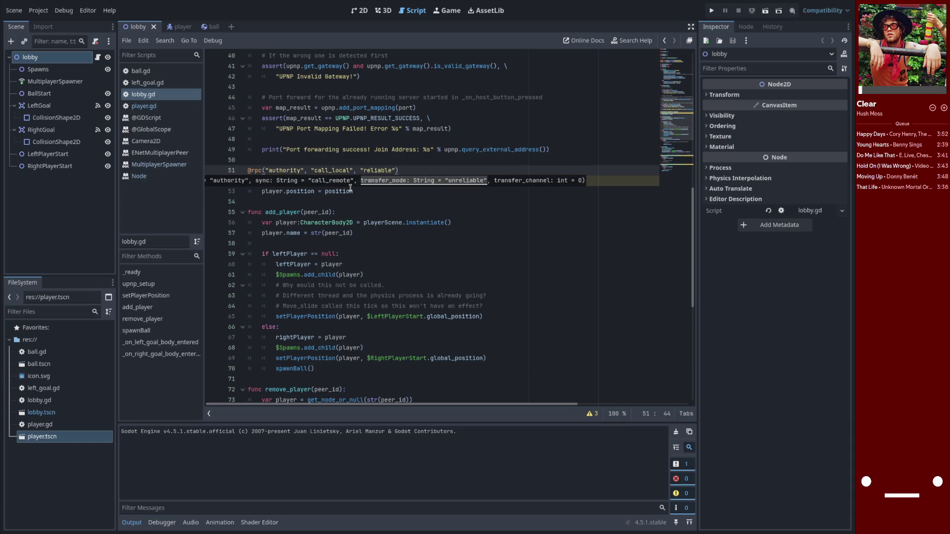
{"action": "key", "text": "Down"}
{"action": "key", "text": "Down"}
{"action": "key", "text": "Down"}
{"action": "left_click", "coordinate": [350, 189]}
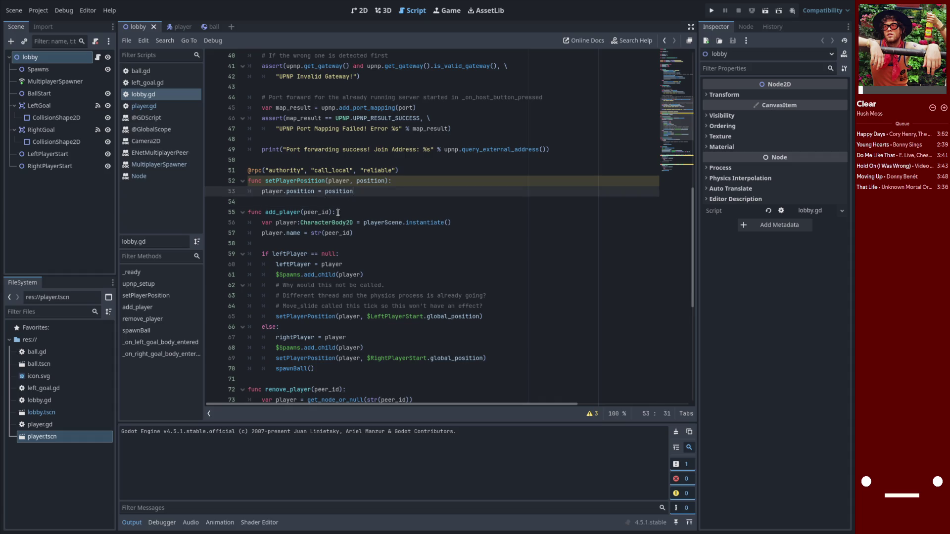
Review the rpc annotation and the peer_connected connection line in lobby.gd.
{"action": "scroll", "coordinate": [342, 205], "scroll_direction": "down", "scroll_amount": 3}
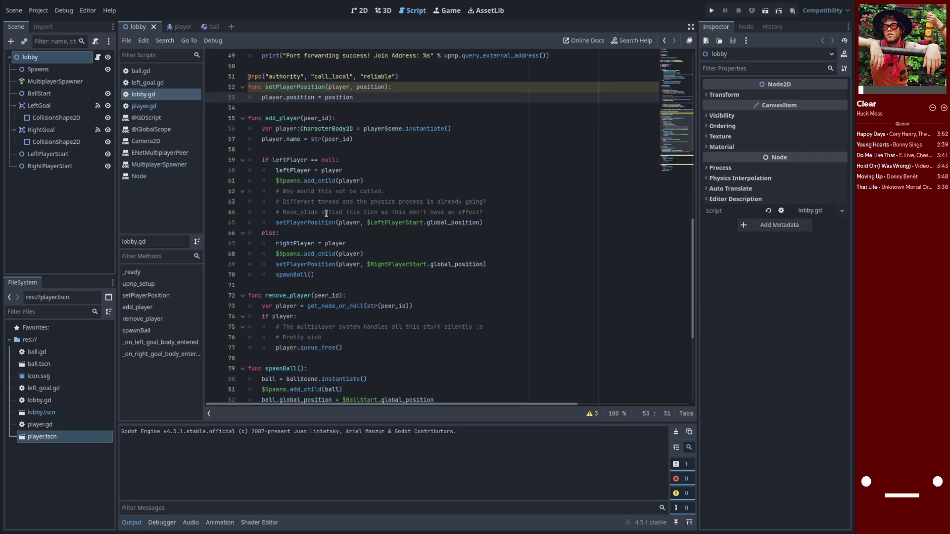
{"action": "scroll", "coordinate": [327, 213], "scroll_direction": "up", "scroll_amount": 3}
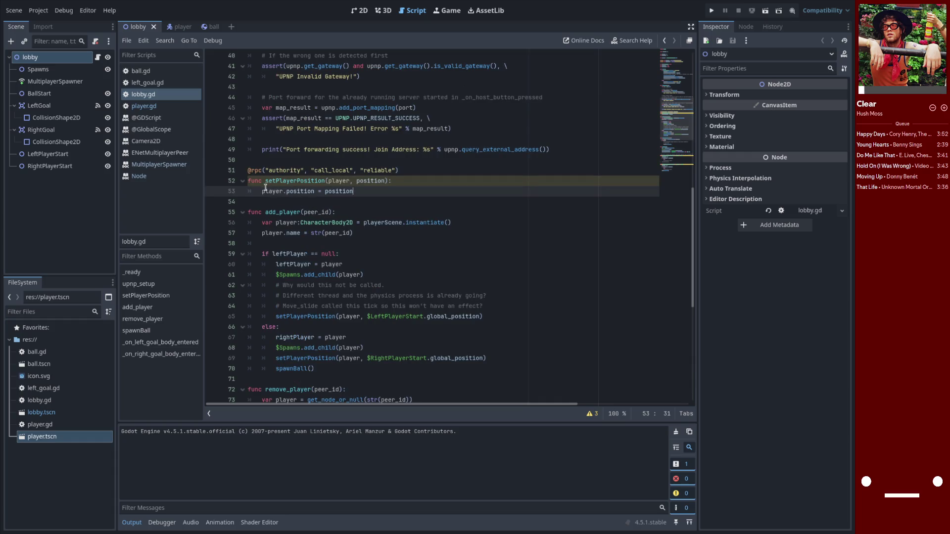
{"action": "left_click", "coordinate": [411, 170]}
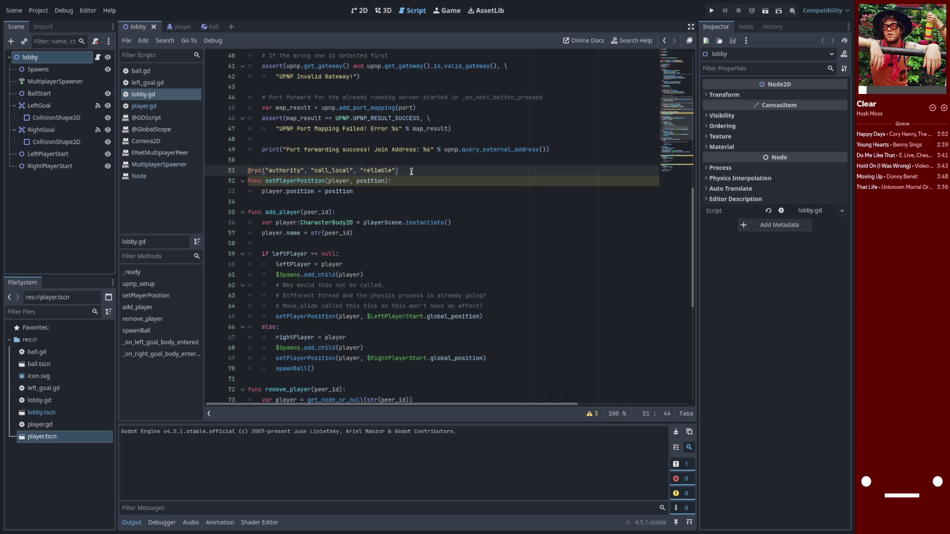
{"action": "scroll", "coordinate": [411, 171], "scroll_direction": "up", "scroll_amount": 10}
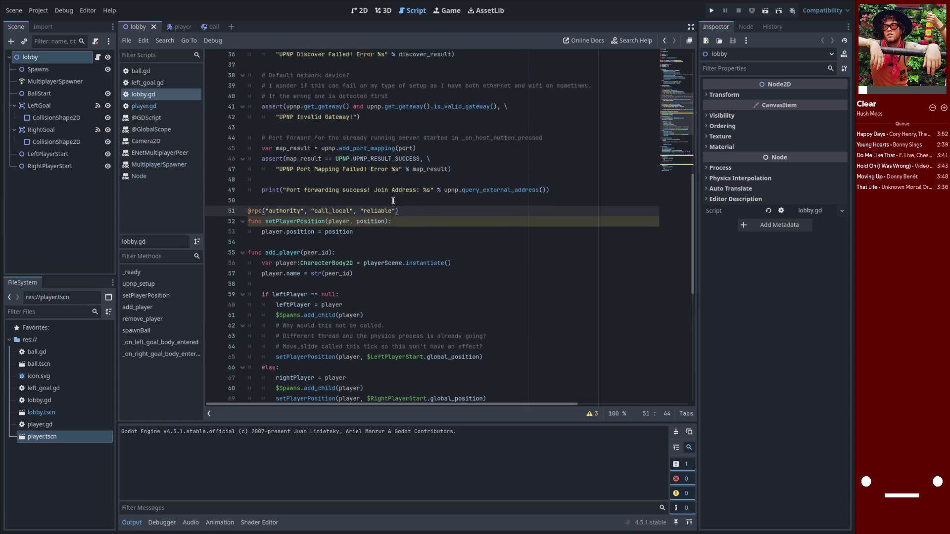
{"action": "left_click_drag", "start_coordinate": [276, 222], "coordinate": [458, 222]}
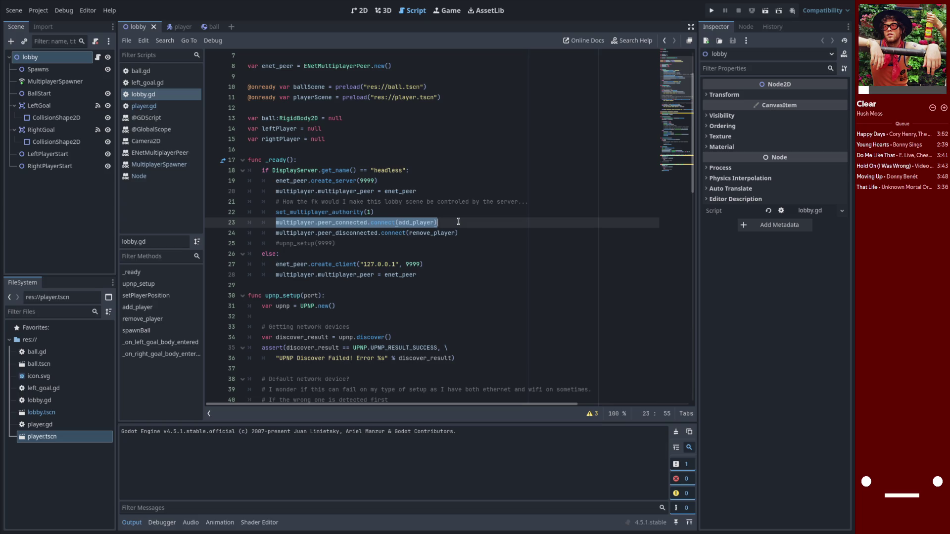
{"action": "scroll", "coordinate": [458, 222], "scroll_direction": "down", "scroll_amount": 10}
Delete the setPlayerPosition function and move MultiplayerSpawner under the Spawns node.
{"action": "left_click", "coordinate": [406, 203]}
{"action": "key", "text": "ctrl+shift+k"}
{"action": "key", "text": "ctrl+shift+k"}
{"action": "key", "text": "ctrl+shift+k"}
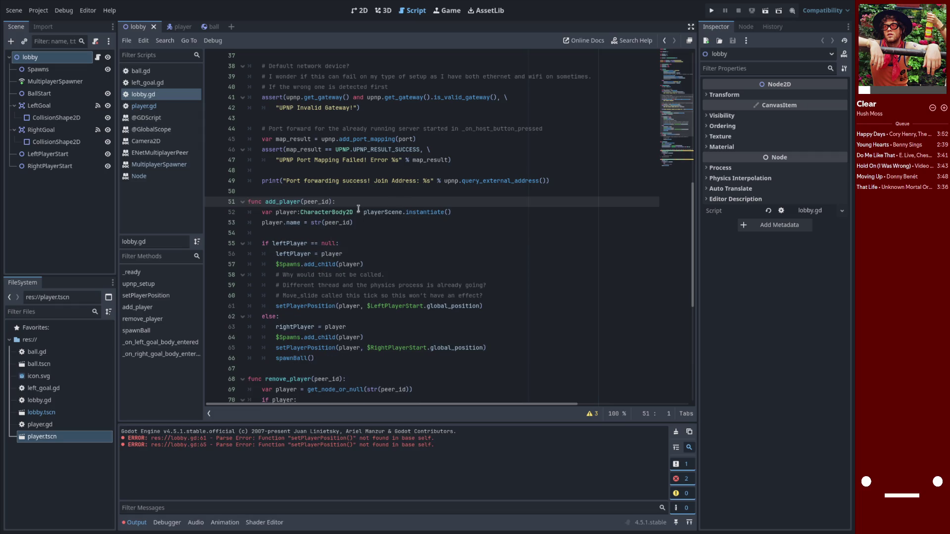
{"action": "left_click_drag", "start_coordinate": [28, 81], "coordinate": [42, 71]}
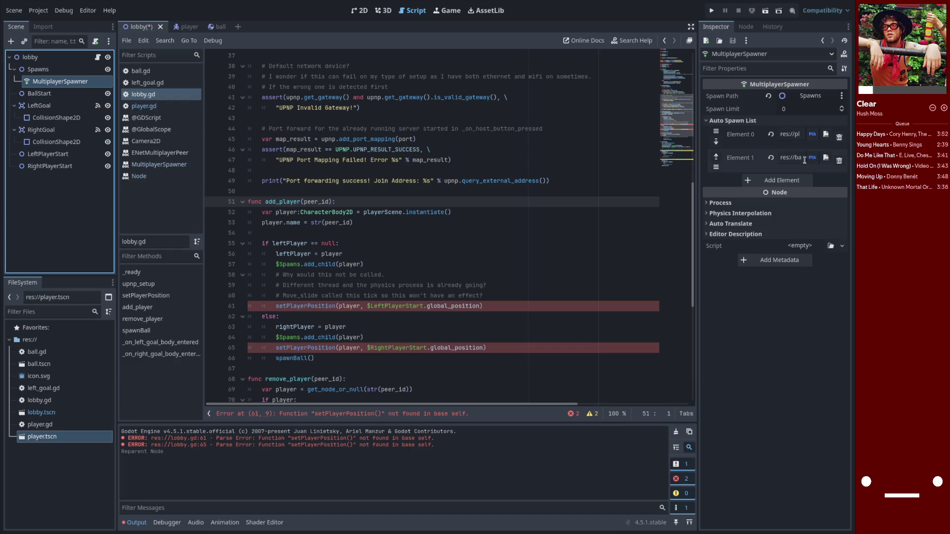
{"action": "left_click", "coordinate": [356, 201]}
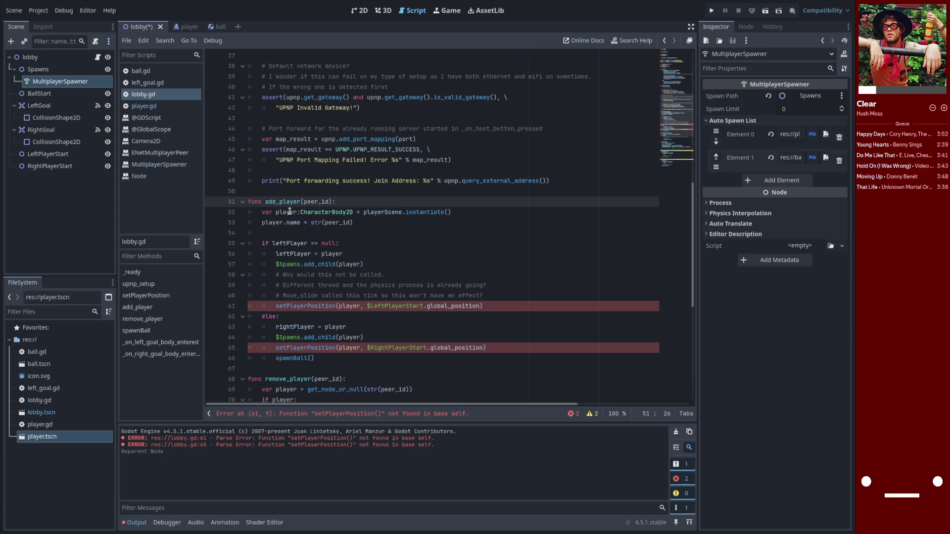
Move the $Spawns.add_child(player) line in add_player above the leftPlayer if check.
{"action": "double_click", "coordinate": [287, 211]}
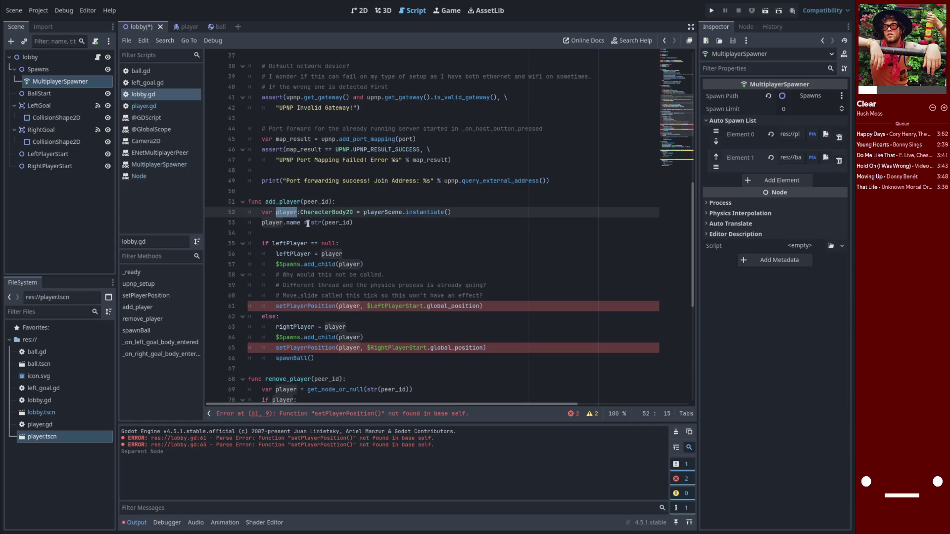
{"action": "double_click", "coordinate": [333, 222]}
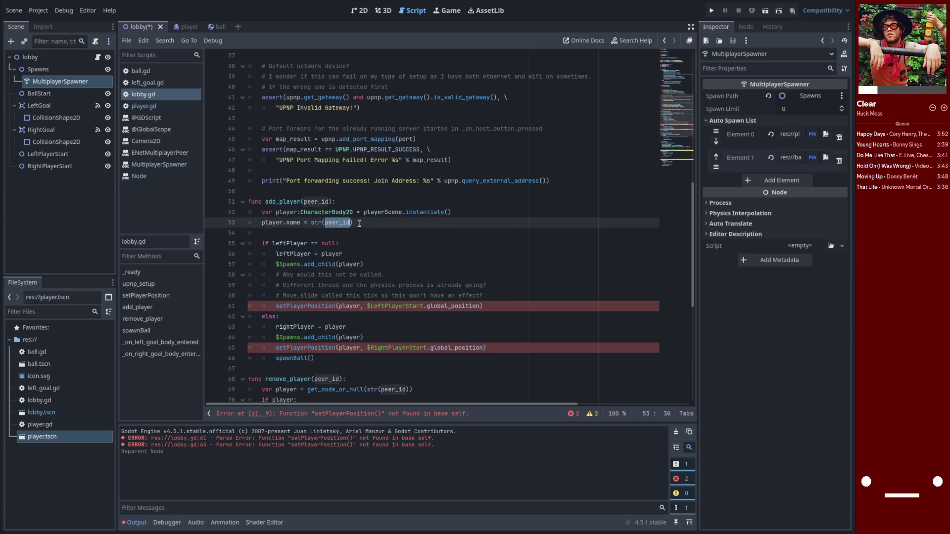
{"action": "double_click", "coordinate": [282, 223]}
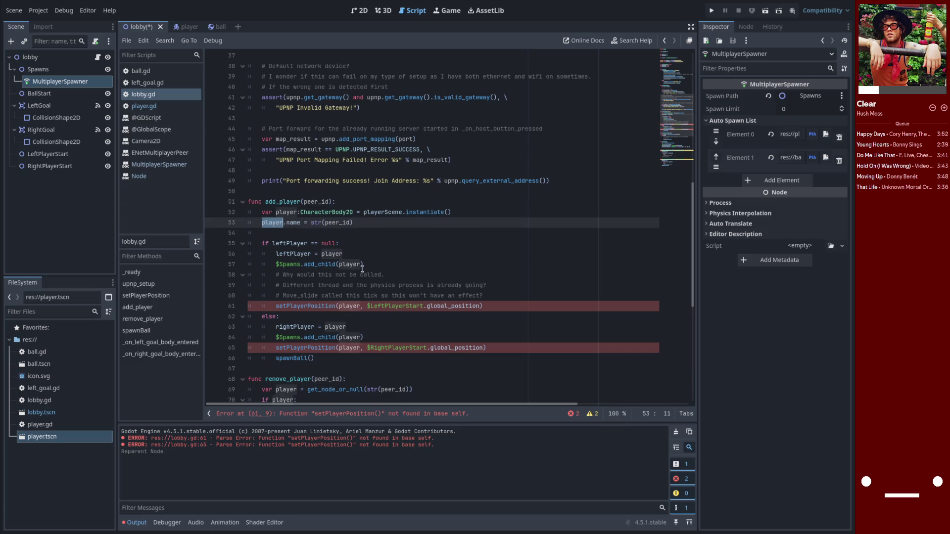
{"action": "left_click", "coordinate": [376, 266]}
{"action": "key", "text": "ctrl+x"}
{"action": "left_click", "coordinate": [339, 231]}
{"action": "key", "text": "ctrl+v"}
Delete the comment lines, the if/else block and the leftPlayer assignment in add_player.
{"action": "left_click", "coordinate": [366, 276]}
{"action": "key", "text": "ctrl+shift+k"}
{"action": "key", "text": "ctrl+shift+k"}
{"action": "key", "text": "ctrl+shift+k"}
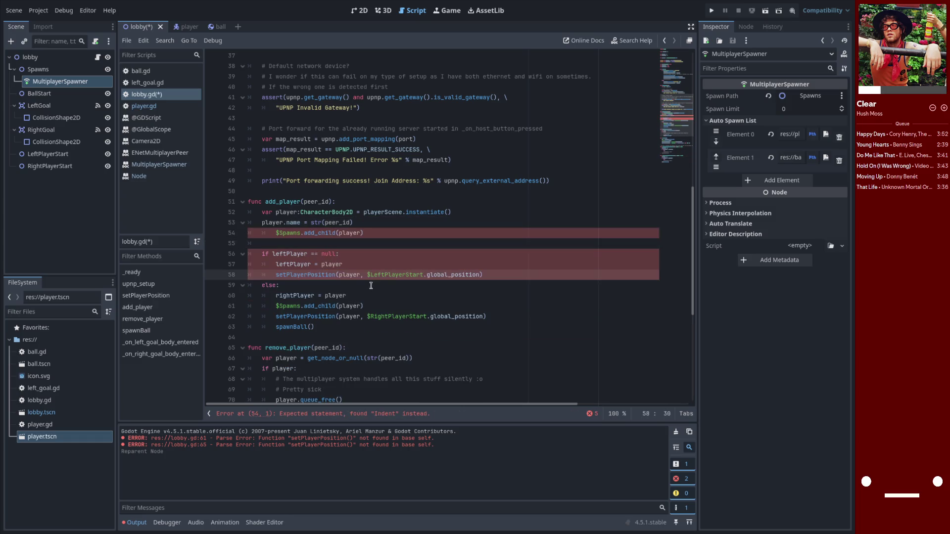
{"action": "key", "text": "ctrl+shift+k"}
{"action": "key", "text": "ctrl+shift+k"}
{"action": "key", "text": "ctrl+shift+k"}
{"action": "key", "text": "Up"}
{"action": "key", "text": "Up"}
{"action": "key", "text": "ctrl+shift+k"}
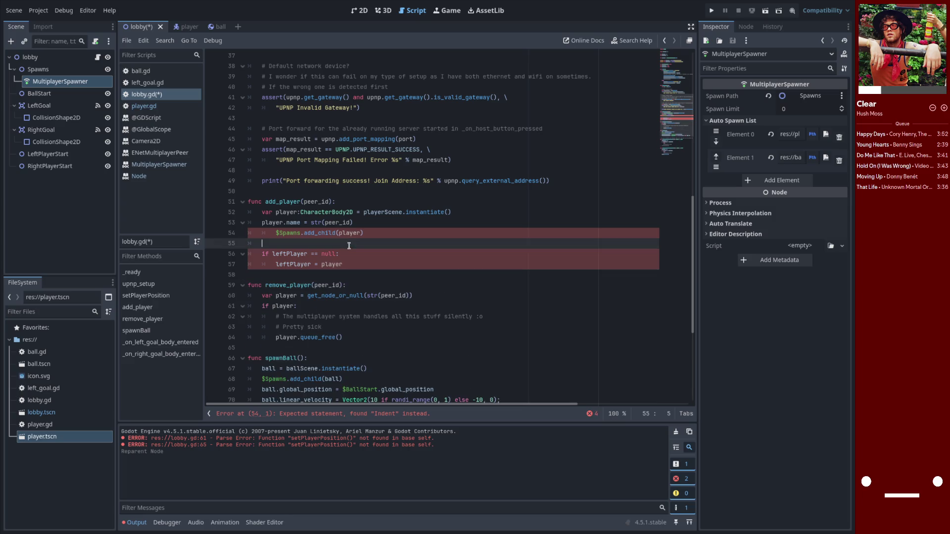
{"action": "key", "text": "ctrl+shift+k"}
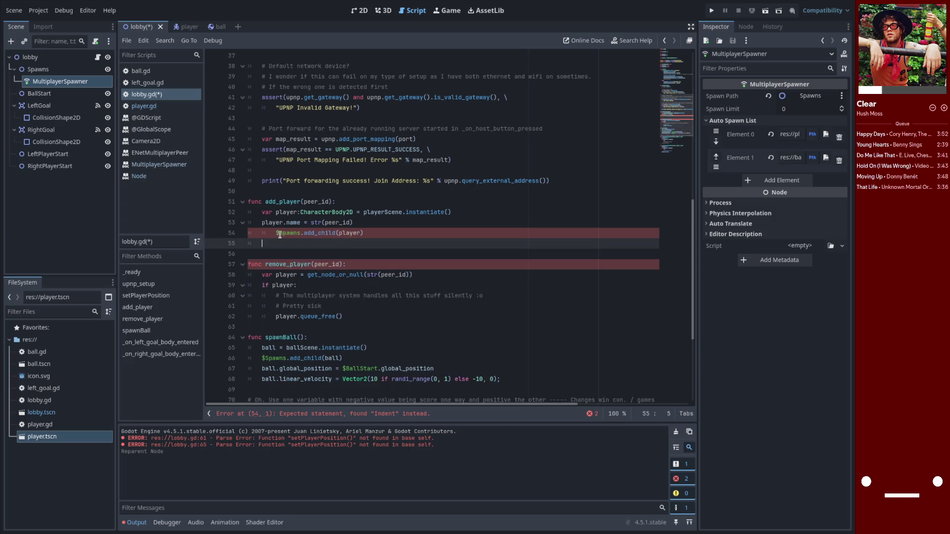
De-indent add_child(player) to function level, save lobby.gd, and remove the extra blank lines.
{"action": "left_click", "coordinate": [279, 234]}
{"action": "key", "text": "shift+Tab"}
{"action": "key", "text": "End"}
{"action": "key", "text": "Return"}
{"action": "key", "text": "ctrl+s"}
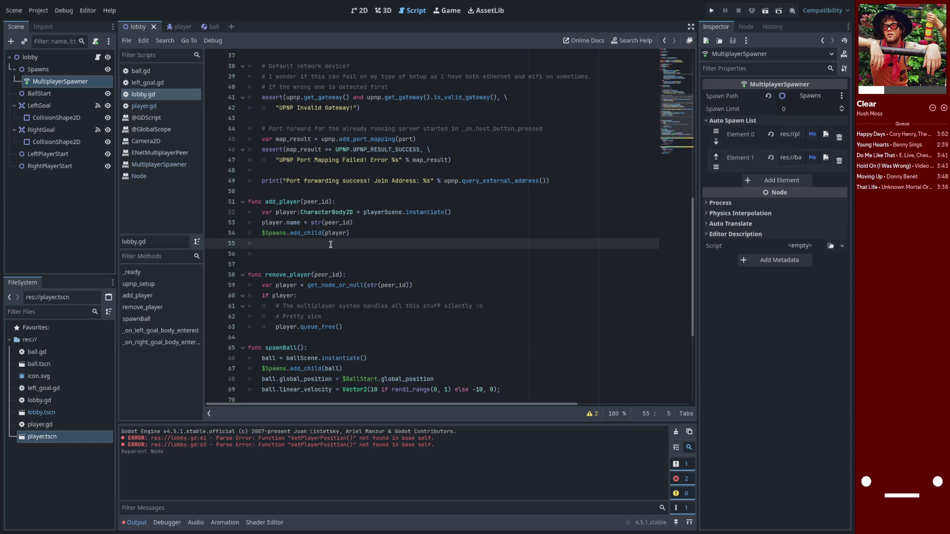
{"action": "key", "text": "Down"}
{"action": "key", "text": "BackSpace"}
{"action": "key", "text": "BackSpace"}
{"action": "key", "text": "BackSpace"}
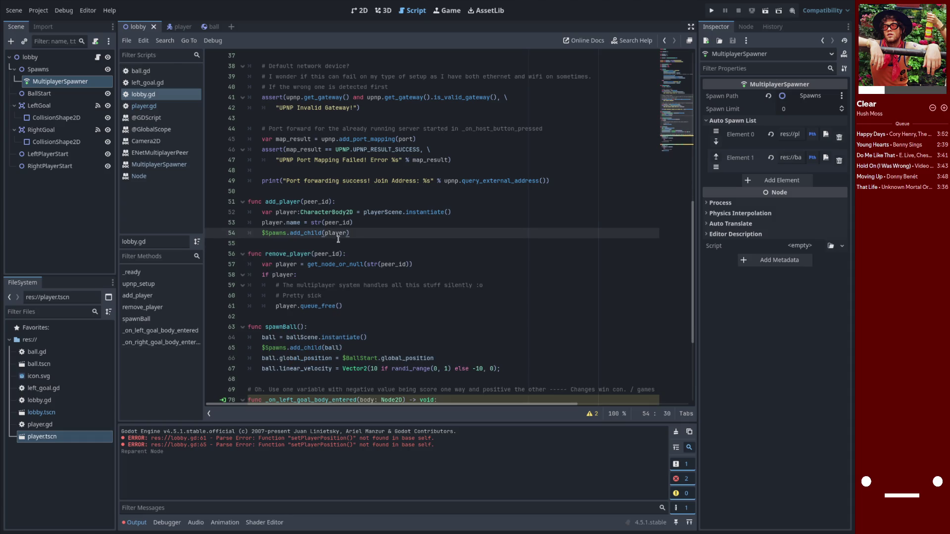
{"action": "scroll", "coordinate": [330, 245], "scroll_direction": "down", "scroll_amount": 4}
{"action": "scroll", "coordinate": [356, 213], "scroll_direction": "up", "scroll_amount": 1}
{"action": "left_click", "coordinate": [366, 195]}
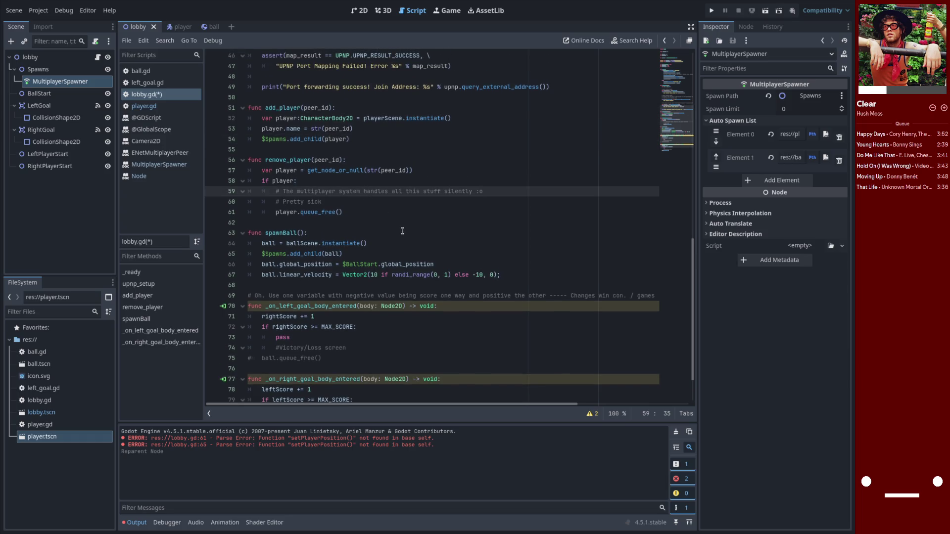
Delete the comment lines in remove_player and save lobby.gd.
{"action": "key", "text": "ctrl+shift+k"}
{"action": "key", "text": "ctrl+shift+k"}
{"action": "key", "text": "ctrl+s"}
{"action": "key", "text": "shift+Home"}
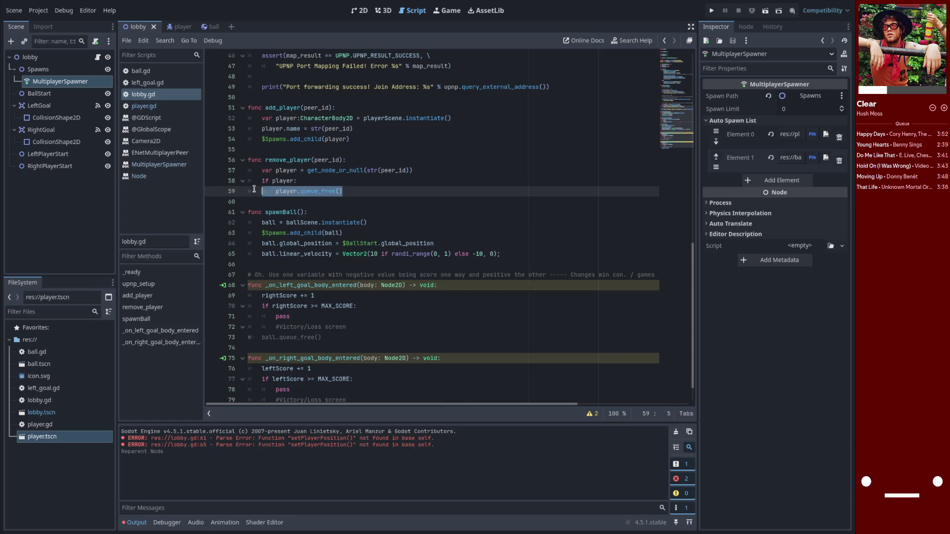
{"action": "left_click", "coordinate": [361, 201]}
{"action": "scroll", "coordinate": [350, 214], "scroll_direction": "down", "scroll_amount": 1}
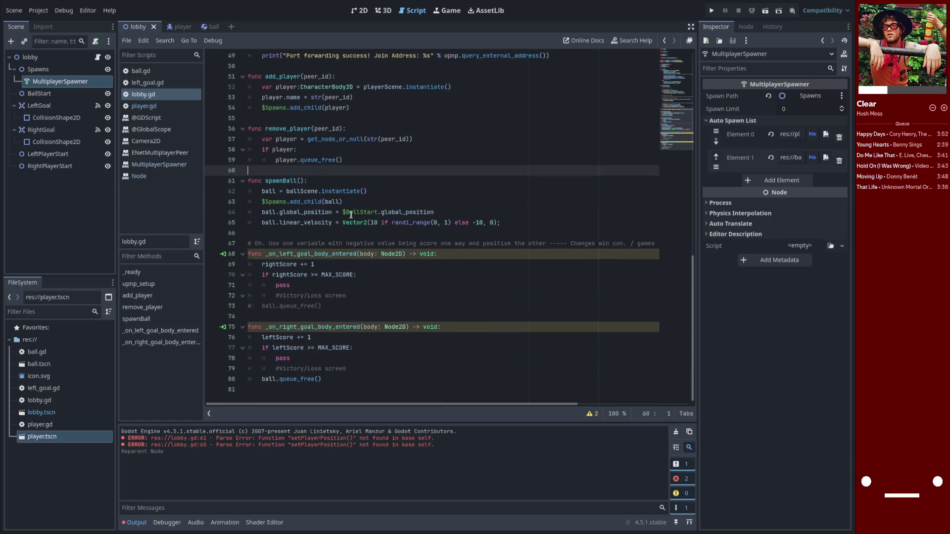
{"action": "left_click", "coordinate": [329, 182]}
{"action": "left_click", "coordinate": [309, 169]}
{"action": "key", "text": "Return"}
{"action": "type", "text": "@"}
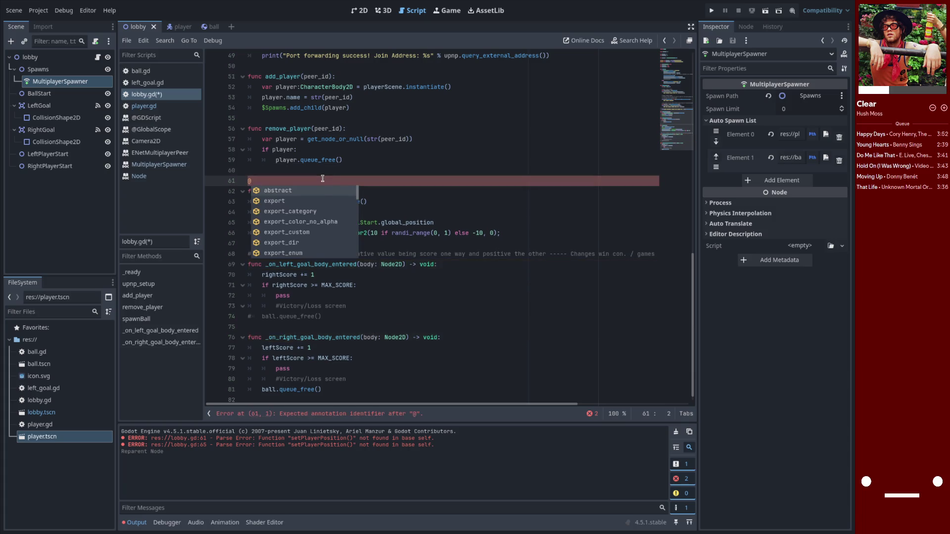
{"action": "type", "text": "rpc(\""}
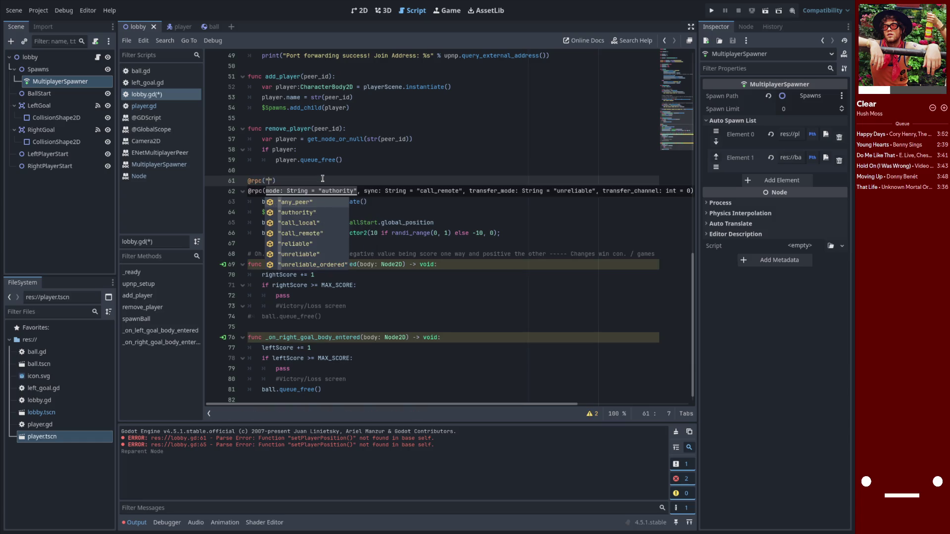
{"action": "key", "text": "Down"}
{"action": "key", "text": "Return"}
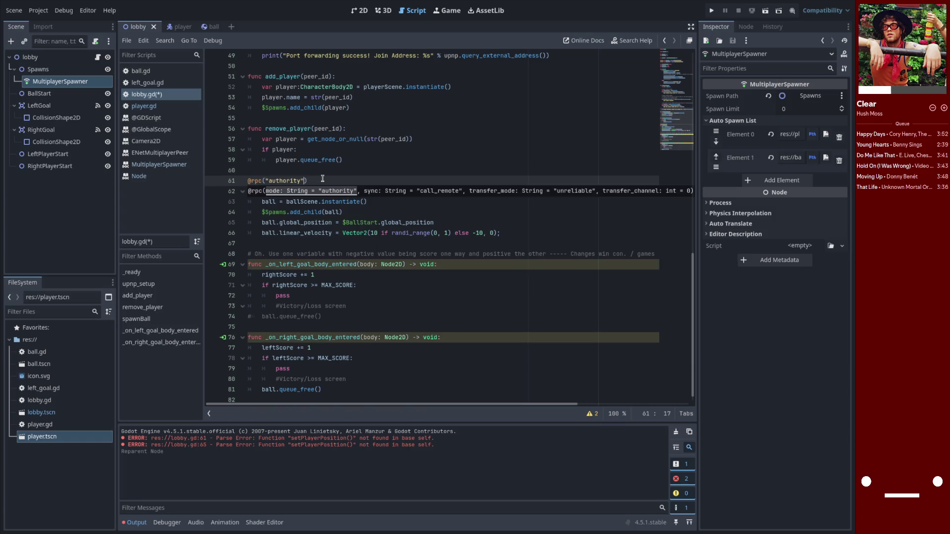
{"action": "type", "text": ", \""}
{"action": "key", "text": "BackSpace"}
{"action": "key", "text": "BackSpace"}
{"action": "key", "text": "BackSpace"}
{"action": "key", "text": "ctrl+s"}
Delete the _on_left_goal_body_entered and _on_right_goal_body_entered functions.
{"action": "left_click", "coordinate": [366, 171]}
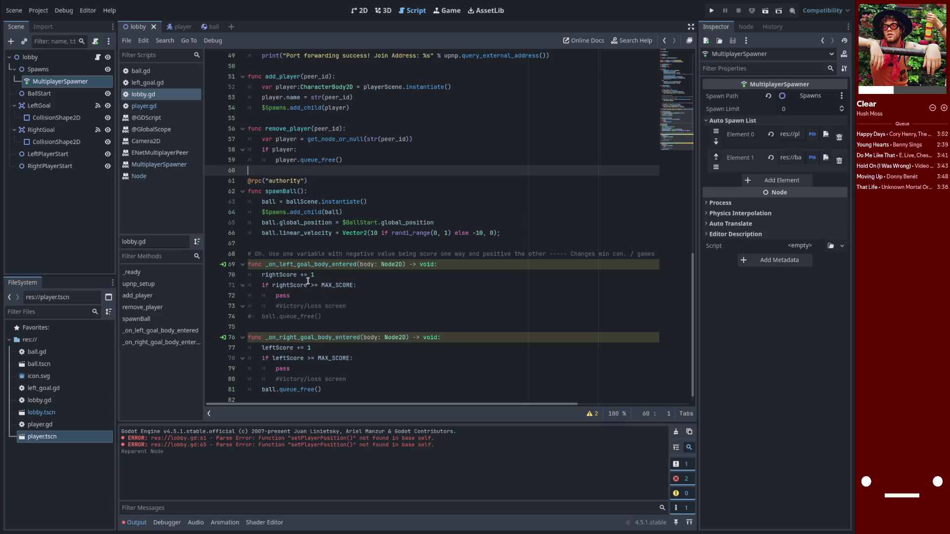
{"action": "left_click", "coordinate": [303, 265]}
{"action": "left_click", "coordinate": [335, 264]}
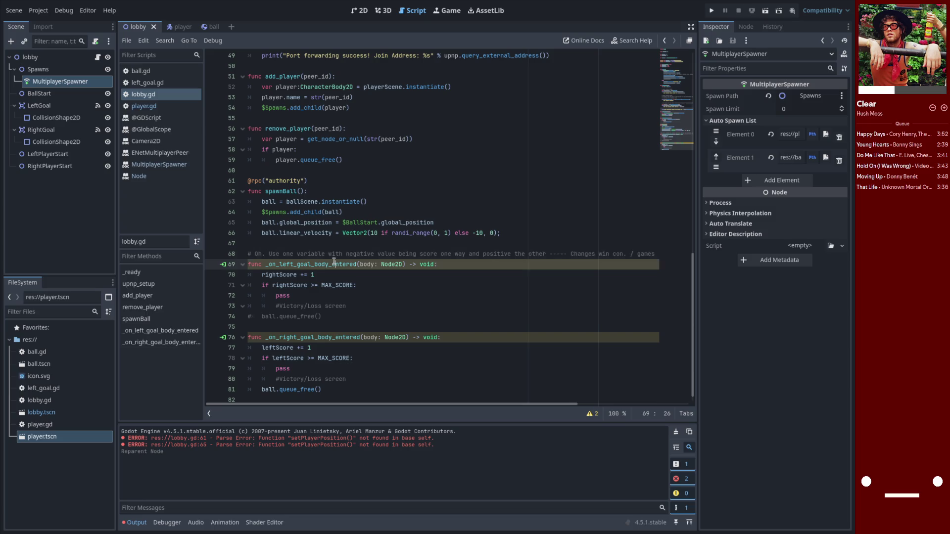
{"action": "key", "text": "ctrl+Delete"}
{"action": "key", "text": "ctrl+Delete"}
{"action": "key", "text": "ctrl+Delete"}
{"action": "key", "text": "ctrl+BackSpace"}
{"action": "key", "text": "ctrl+BackSpace"}
{"action": "key", "text": "ctrl+BackSpace"}
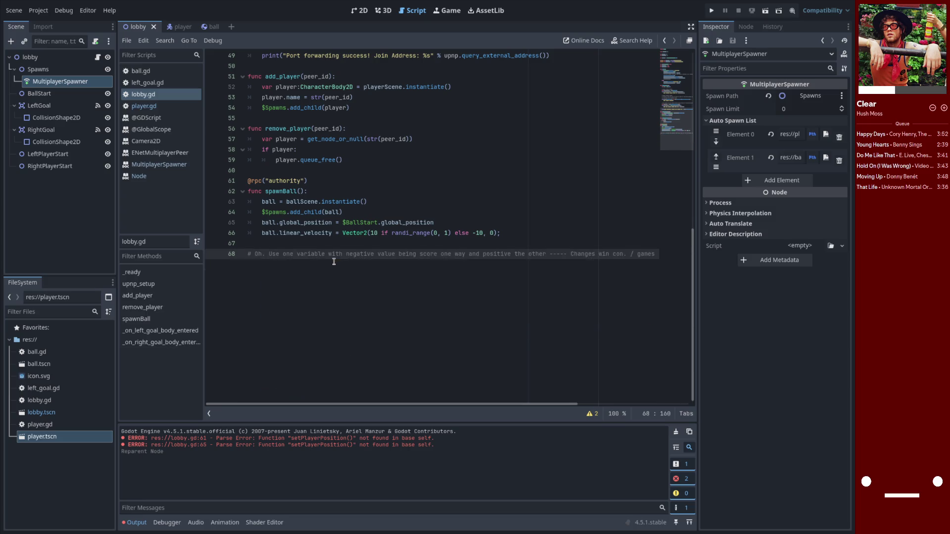
Delete the upnp_setup function and its commented #upnp_setup call.
{"action": "key", "text": "BackSpace"}
{"action": "scroll", "coordinate": [337, 257], "scroll_direction": "up", "scroll_amount": 6}
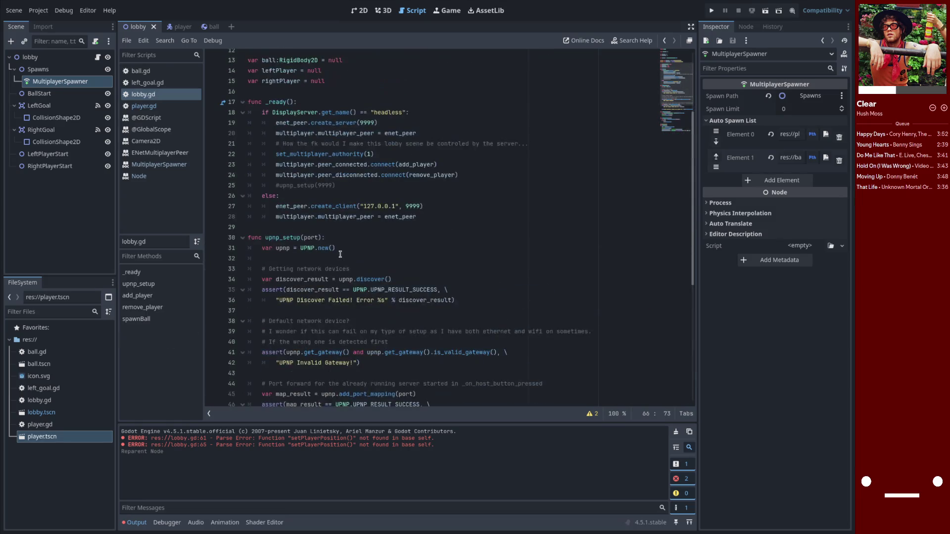
{"action": "scroll", "coordinate": [340, 255], "scroll_direction": "down", "scroll_amount": 2}
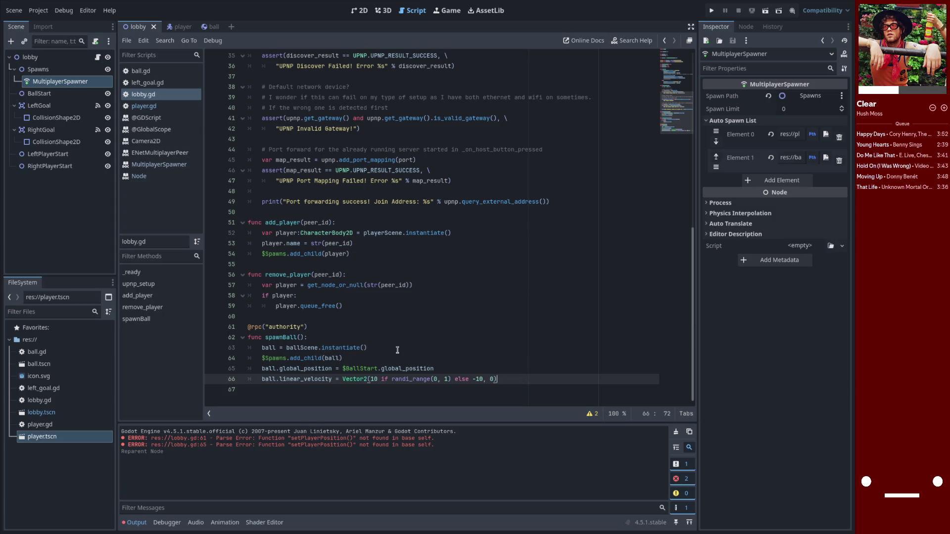
{"action": "scroll", "coordinate": [397, 350], "scroll_direction": "up", "scroll_amount": 1}
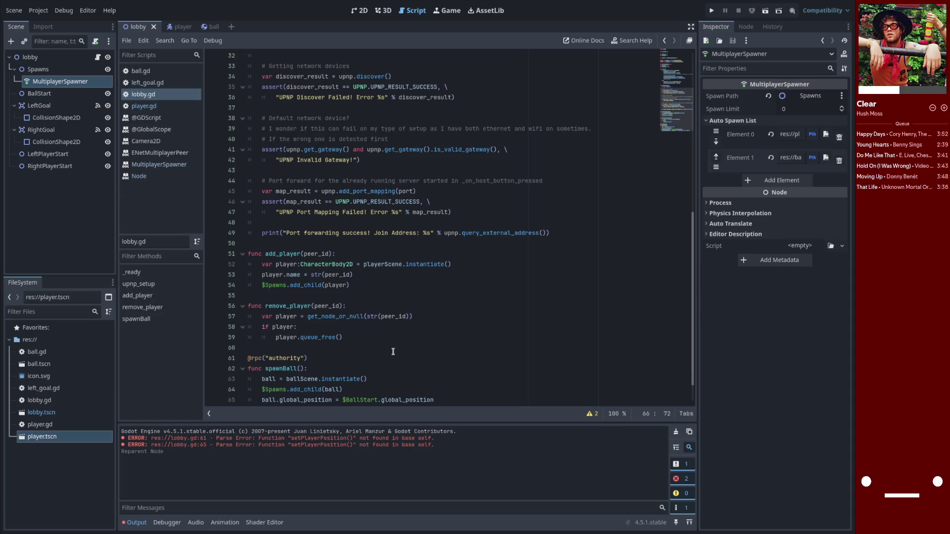
{"action": "scroll", "coordinate": [393, 351], "scroll_direction": "up", "scroll_amount": 5}
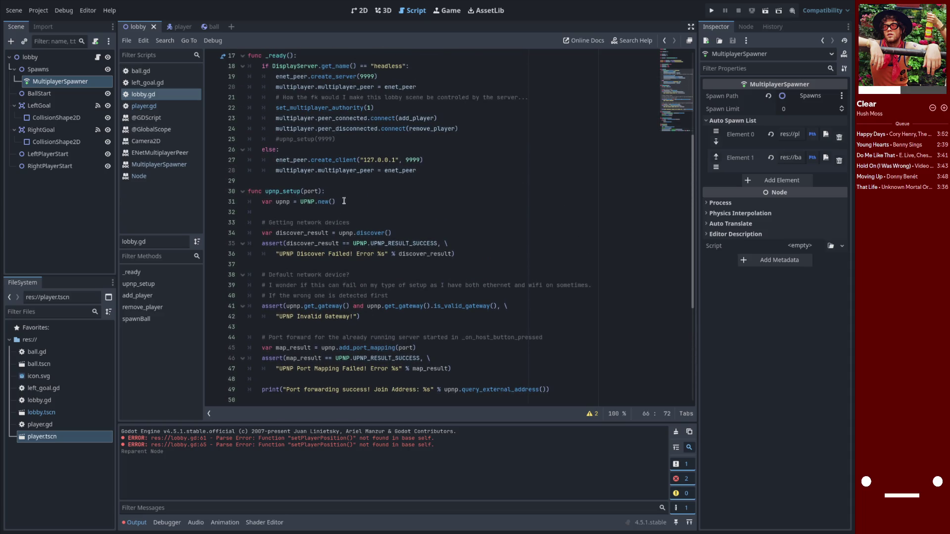
{"action": "left_click", "coordinate": [343, 201]}
{"action": "key", "text": "Up"}
{"action": "key", "text": "ctrl+shift+k"}
{"action": "key", "text": "ctrl+shift+k"}
{"action": "key", "text": "ctrl+shift+k"}
{"action": "key", "text": "Up"}
{"action": "key", "text": "Up"}
{"action": "key", "text": "Up"}
{"action": "key", "text": "ctrl+shift+k"}
Remove the leftPlayer and rightPlayer variables, keeping the ball variable, and save.
{"action": "scroll", "coordinate": [381, 281], "scroll_direction": "up", "scroll_amount": 2}
{"action": "left_click", "coordinate": [332, 158]}
{"action": "key", "text": "ctrl+shift+k"}
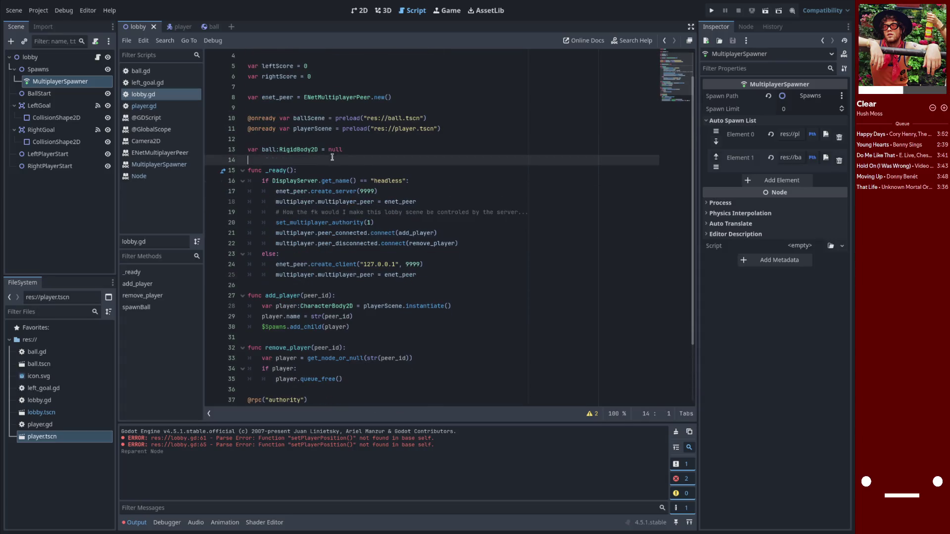
{"action": "key", "text": "ctrl+shift+k"}
{"action": "left_click", "coordinate": [363, 150]}
{"action": "key", "text": "ctrl+shift+k"}
{"action": "key", "text": "ctrl+shift+k"}
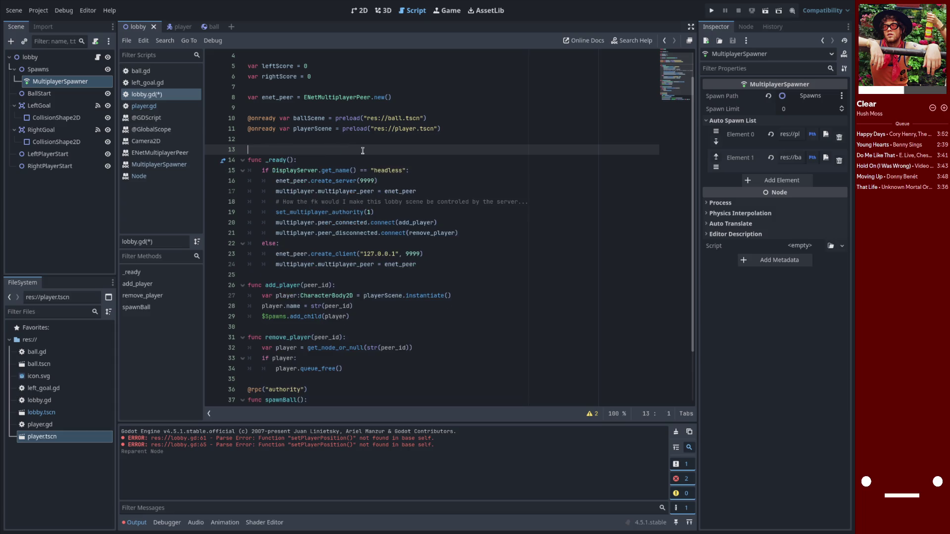
{"action": "scroll", "coordinate": [343, 183], "scroll_direction": "down", "scroll_amount": 2}
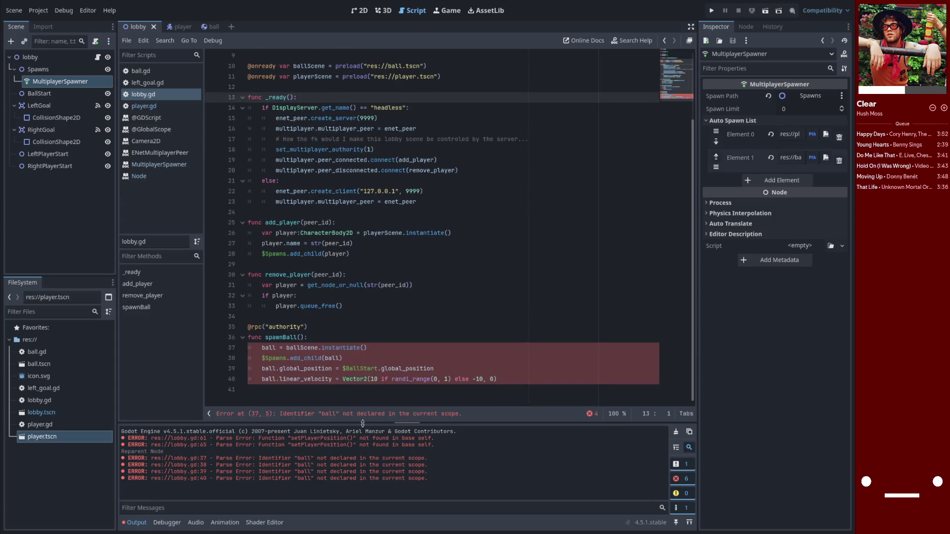
{"action": "key", "text": "ctrl+z"}
{"action": "key", "text": "ctrl+z"}
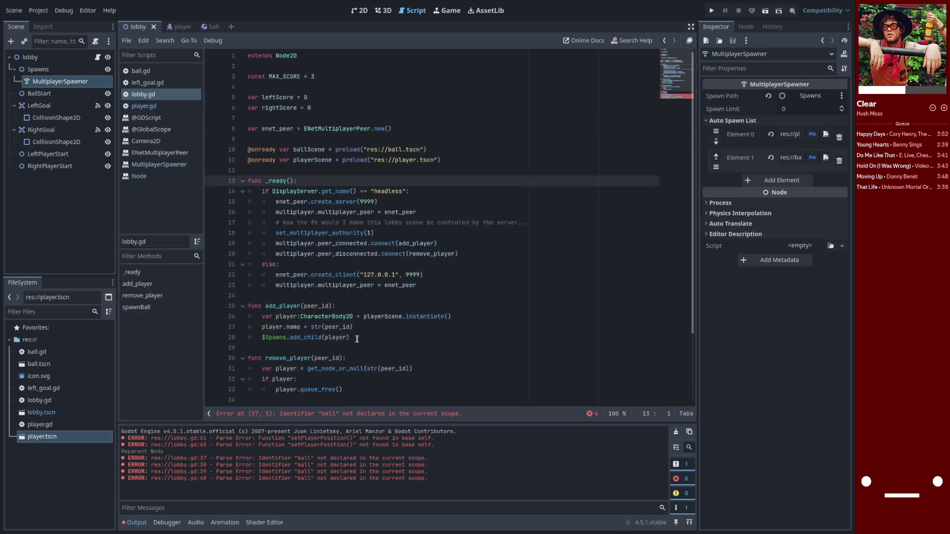
{"action": "key", "text": "ctrl+s"}
Add 'if ball != null: return' as the first line of spawnBall.
{"action": "double_click", "coordinate": [269, 180]}
{"action": "scroll", "coordinate": [345, 313], "scroll_direction": "down", "scroll_amount": 3}
{"action": "left_click", "coordinate": [331, 337]}
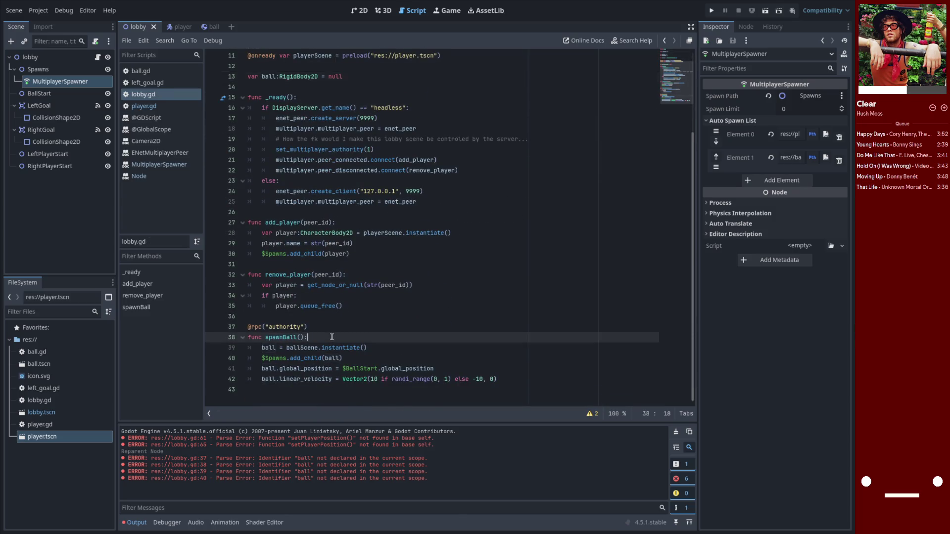
{"action": "key", "text": "Return"}
{"action": "type", "text": "if ball != nu"}
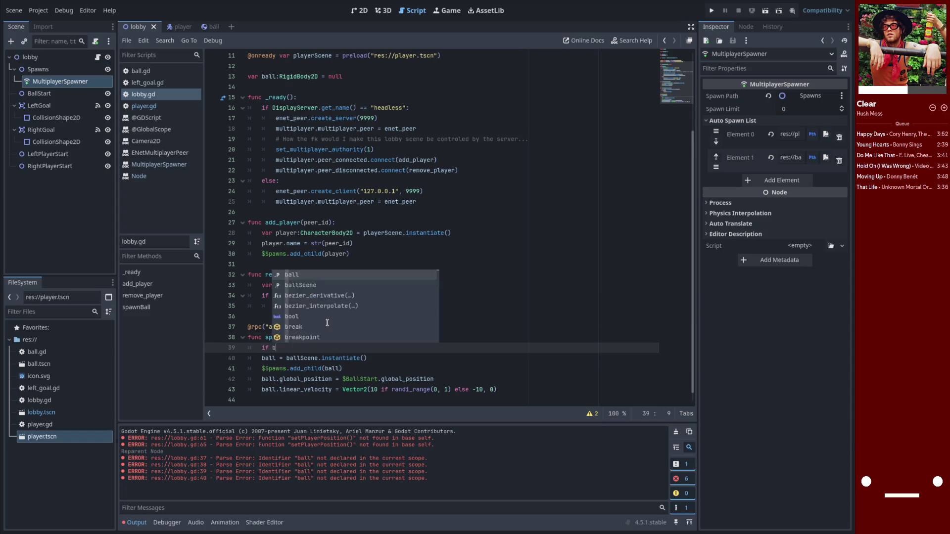
{"action": "type", "text": "ll: return"}
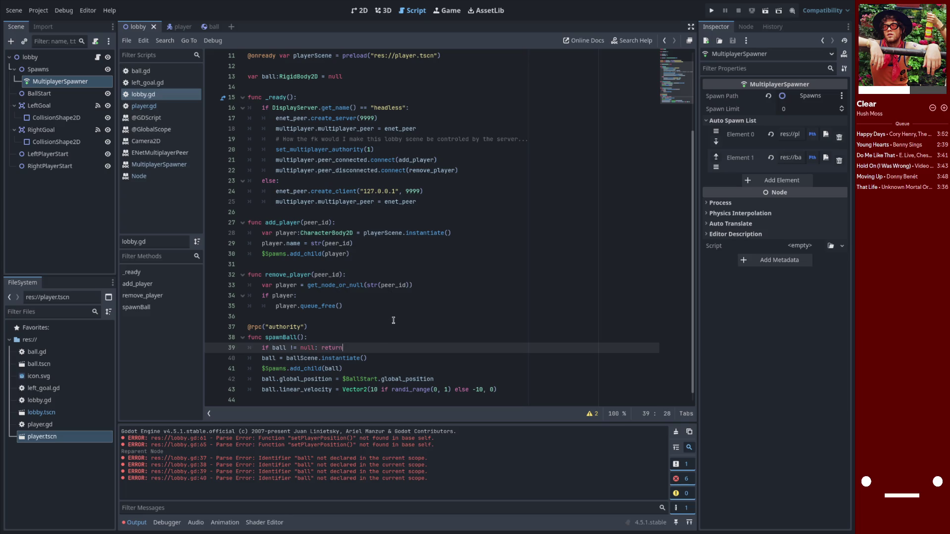
{"action": "scroll", "coordinate": [386, 331], "scroll_direction": "up", "scroll_amount": 1}
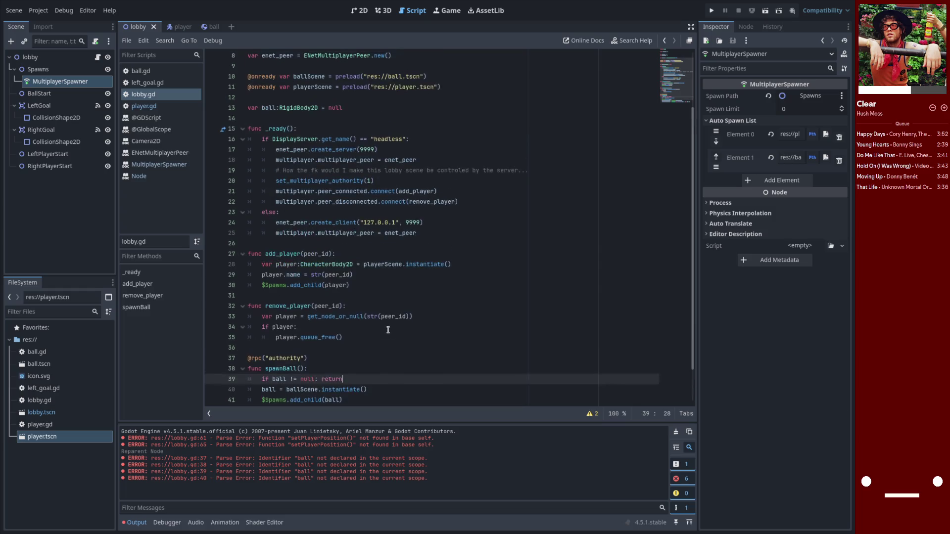
{"action": "scroll", "coordinate": [387, 330], "scroll_direction": "up", "scroll_amount": 3}
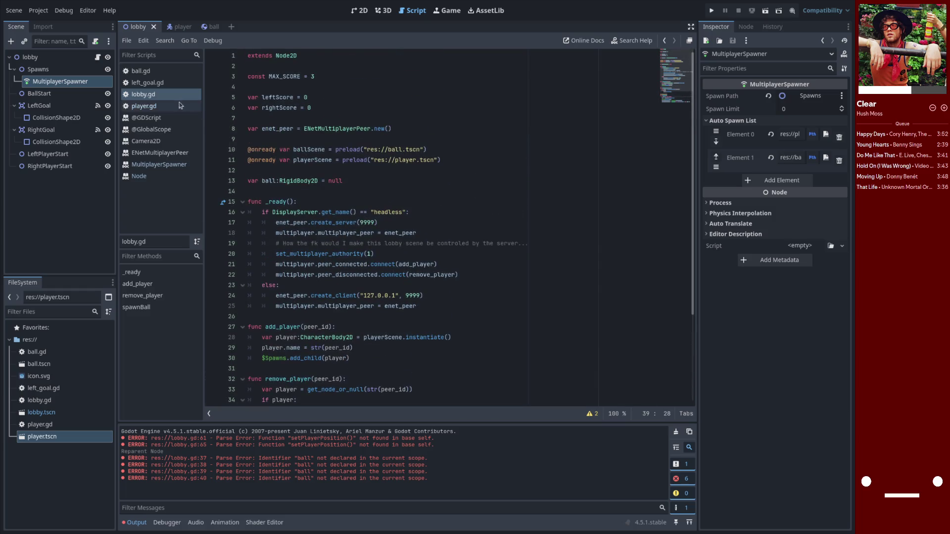
{"action": "left_click", "coordinate": [140, 71]}
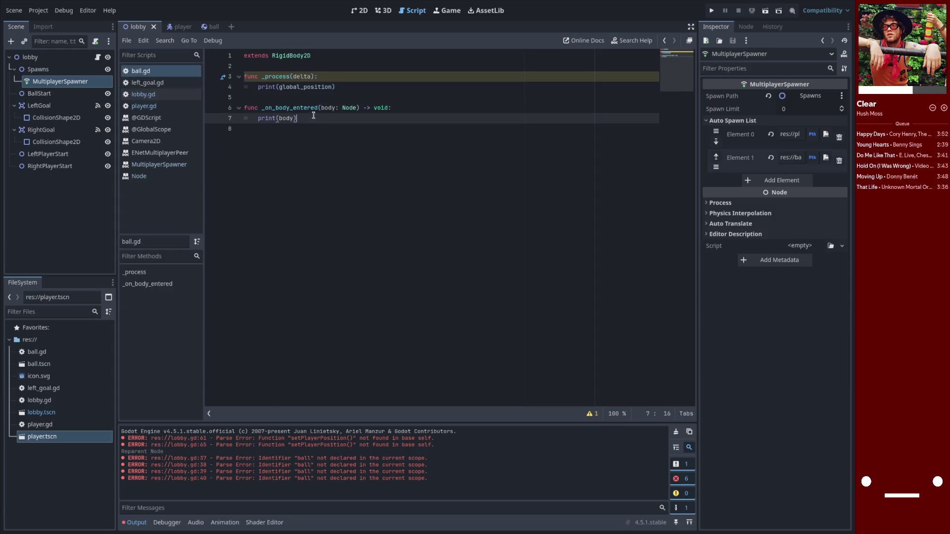
Remove the _process and _on_body_entered functions from ball.gd and save it.
{"action": "left_click", "coordinate": [408, 108]}
{"action": "key", "text": "ctrl+z"}
{"action": "key", "text": "ctrl+z"}
{"action": "key", "text": "ctrl+z"}
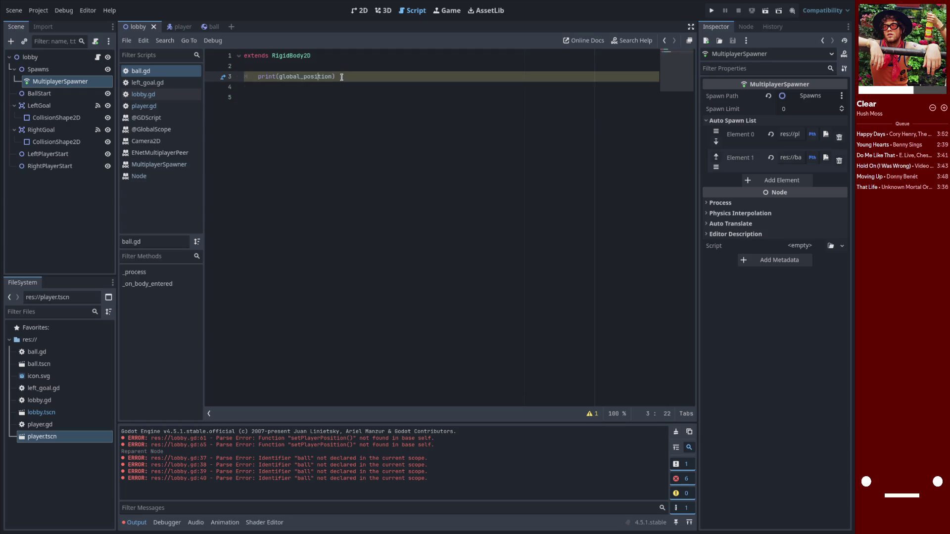
{"action": "key", "text": "ctrl+s"}
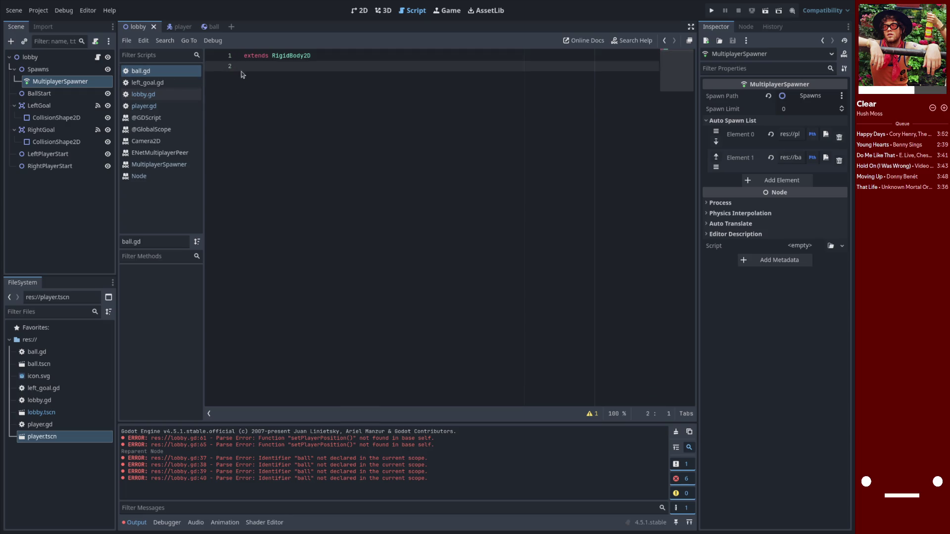
Disconnect the body_entered signal on both LeftGoal and RightGoal, then run the game.
{"action": "left_click", "coordinate": [746, 27]}
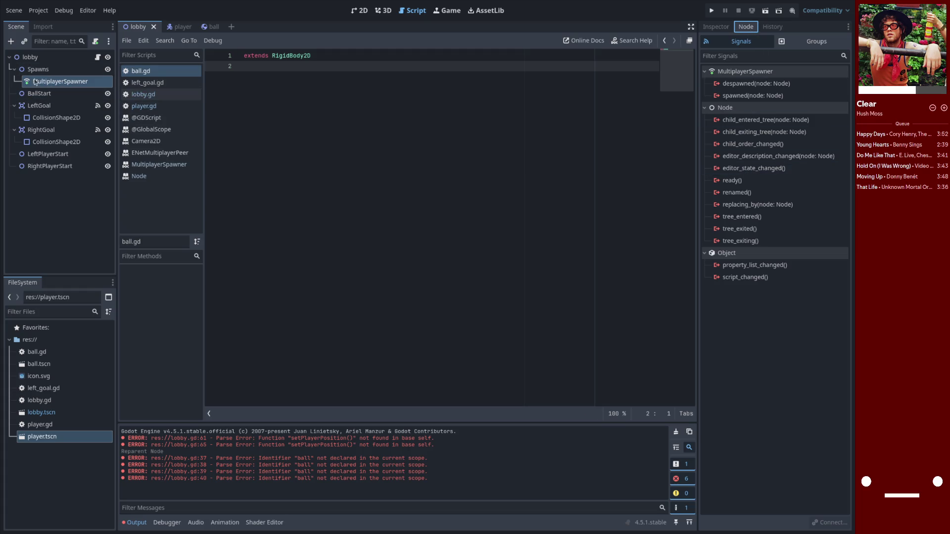
{"action": "left_click", "coordinate": [40, 106]}
{"action": "right_click", "coordinate": [745, 144]}
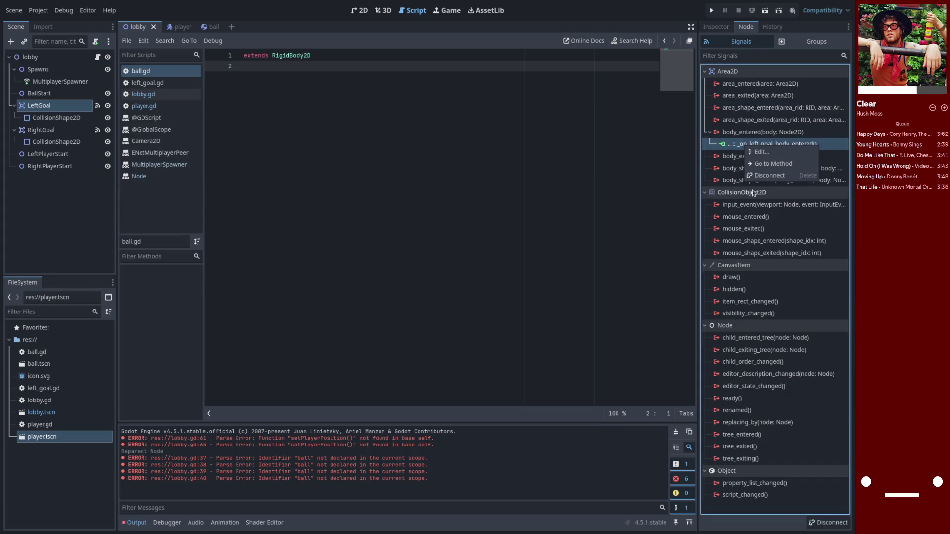
{"action": "left_click", "coordinate": [766, 175]}
{"action": "left_click", "coordinate": [41, 130]}
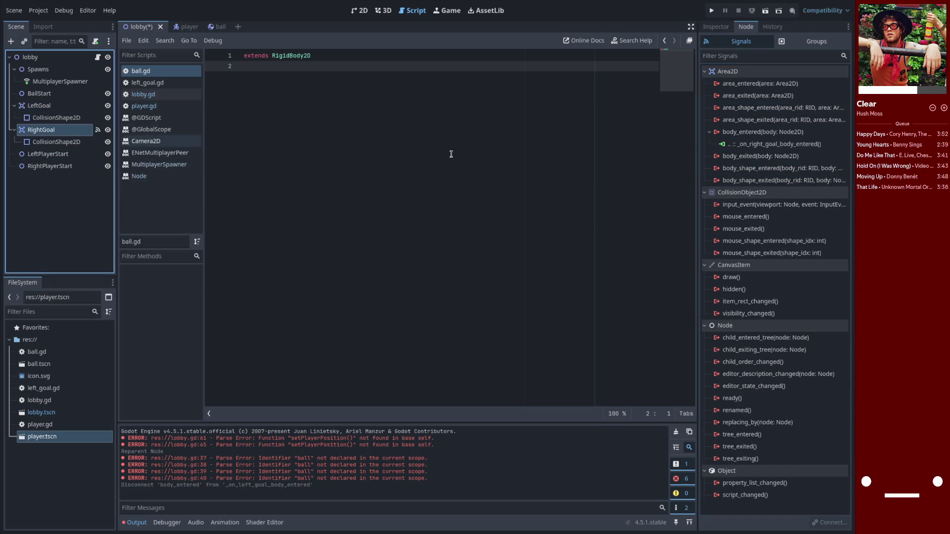
{"action": "right_click", "coordinate": [770, 144]}
{"action": "left_click", "coordinate": [792, 175]}
{"action": "key", "text": "F5"}
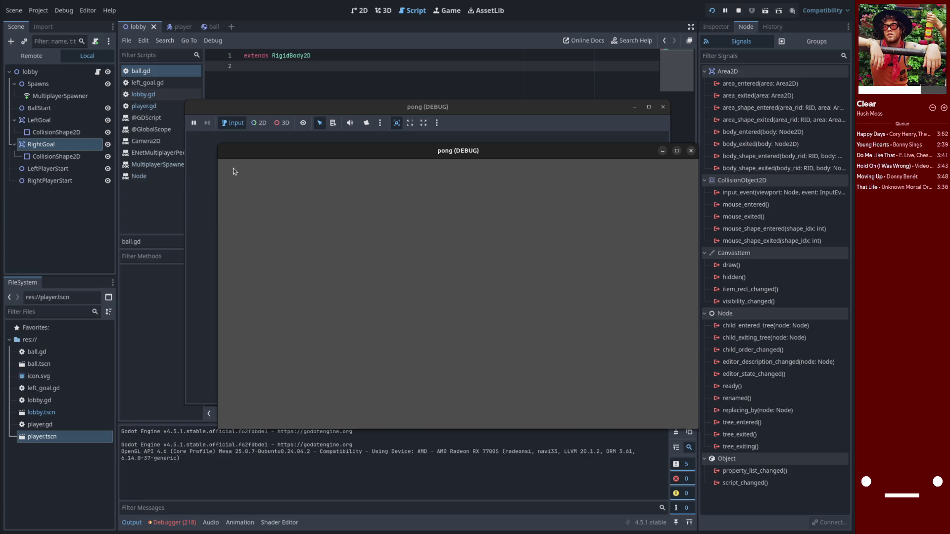
Set a breakpoint on line 28 of lobby.gd, run two game instances, then close them.
{"action": "left_click", "coordinate": [144, 94]}
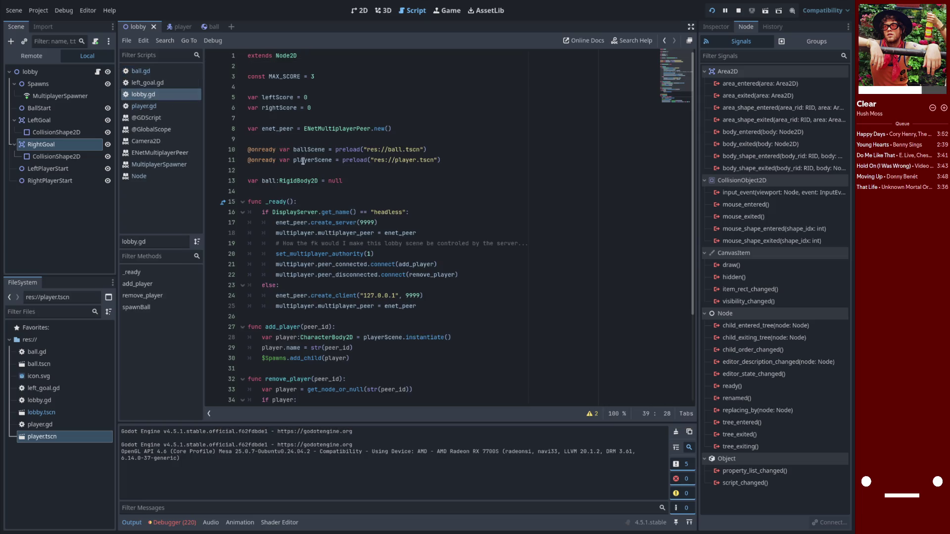
{"action": "scroll", "coordinate": [306, 188], "scroll_direction": "down", "scroll_amount": 4}
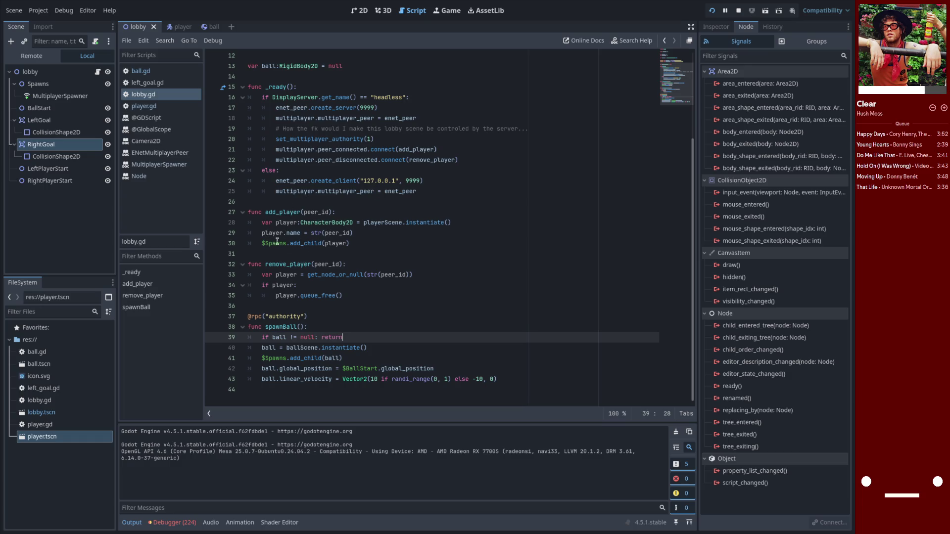
{"action": "left_click", "coordinate": [213, 223]}
{"action": "left_click", "coordinate": [711, 10]}
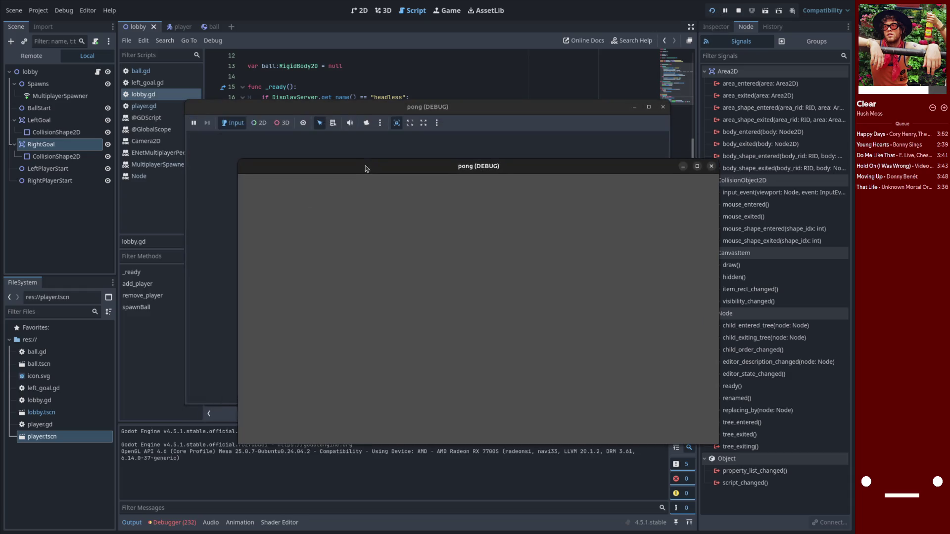
{"action": "left_click", "coordinate": [711, 165]}
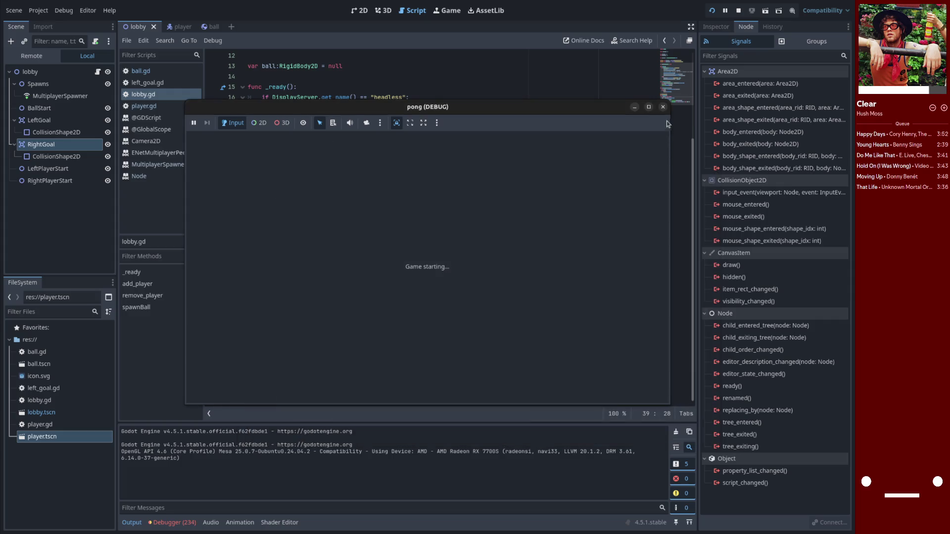
{"action": "left_click", "coordinate": [663, 107]}
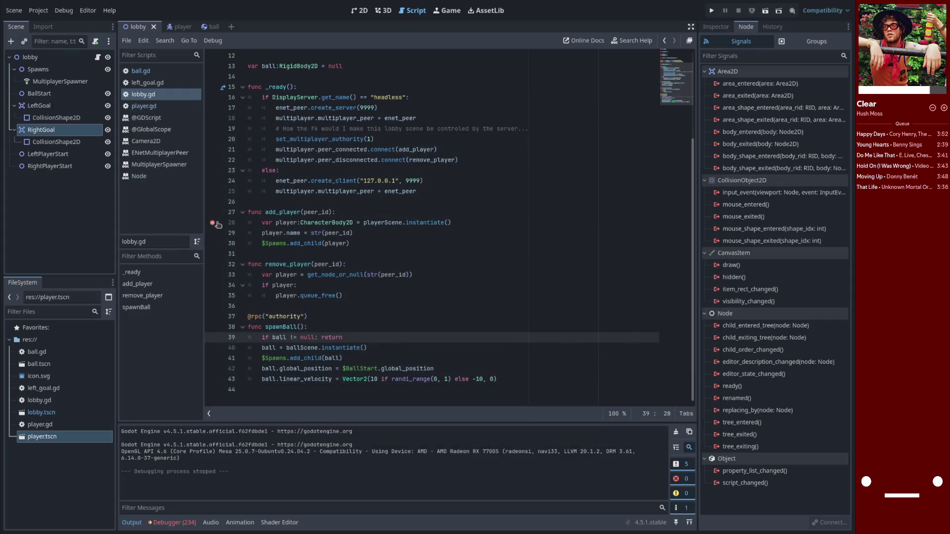
Delete the comment line above set_multiplayer_authority(1) in _ready, keeping the authority call.
{"action": "scroll", "coordinate": [410, 244], "scroll_direction": "up", "scroll_amount": 3}
{"action": "left_click", "coordinate": [410, 244]}
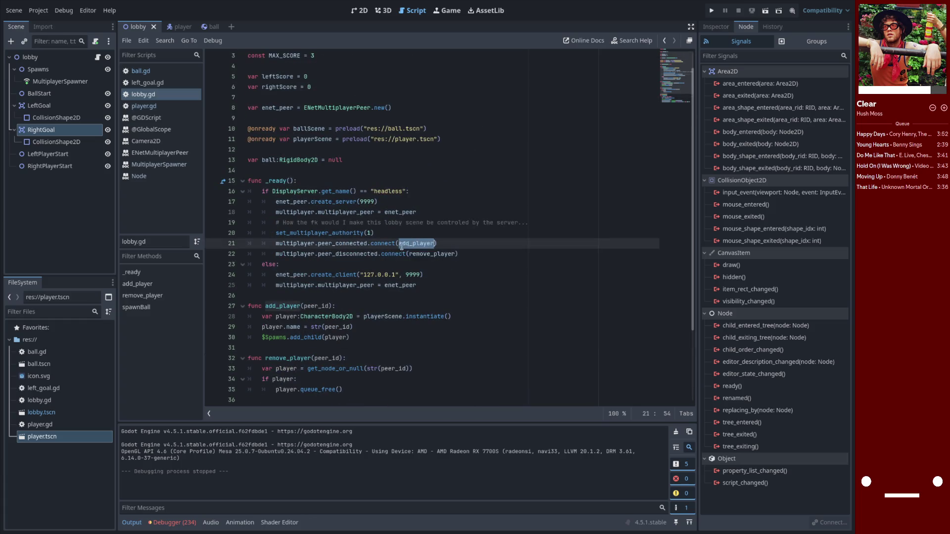
{"action": "scroll", "coordinate": [300, 285], "scroll_direction": "down", "scroll_amount": 3}
{"action": "left_click", "coordinate": [296, 242]}
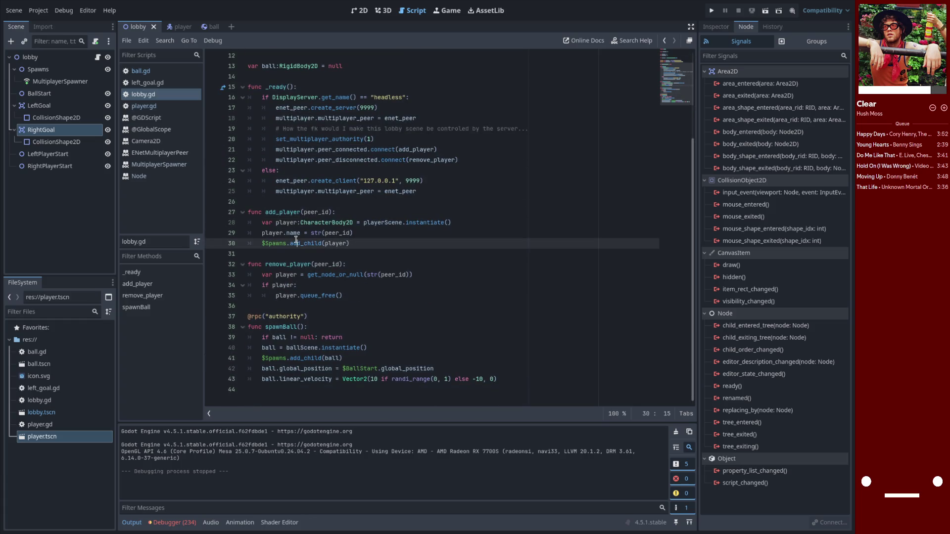
{"action": "double_click", "coordinate": [385, 221]}
{"action": "left_click", "coordinate": [377, 141]}
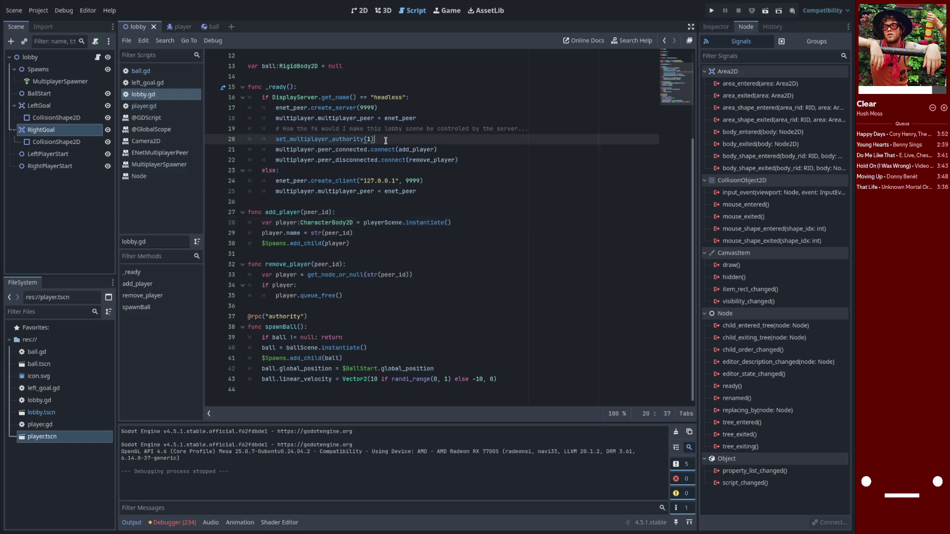
{"action": "left_click", "coordinate": [496, 122]}
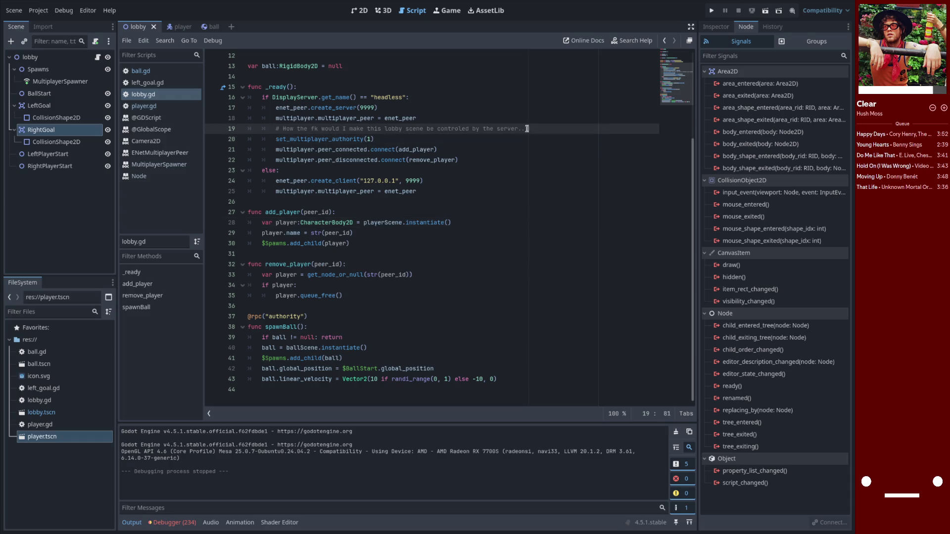
{"action": "key", "text": "ctrl+shift+k"}
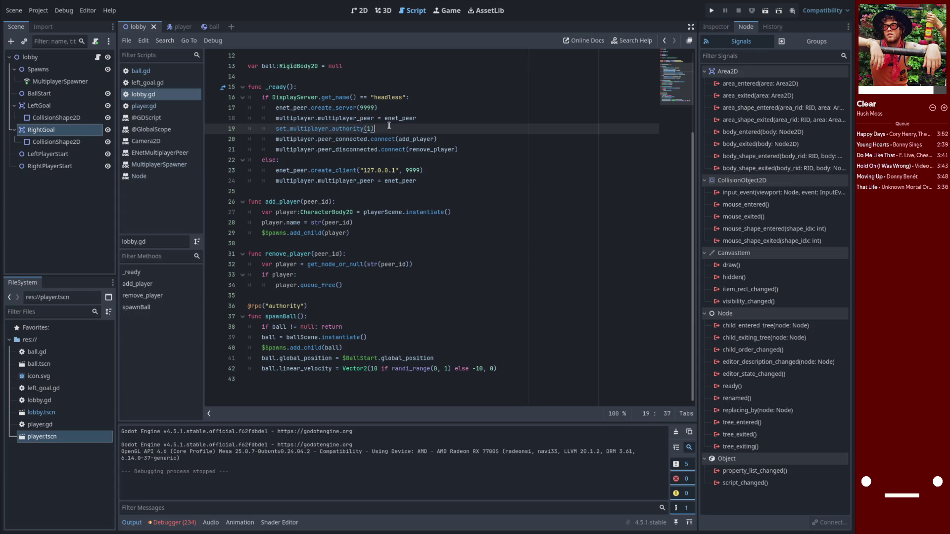
{"action": "key", "text": "ctrl+shift+k"}
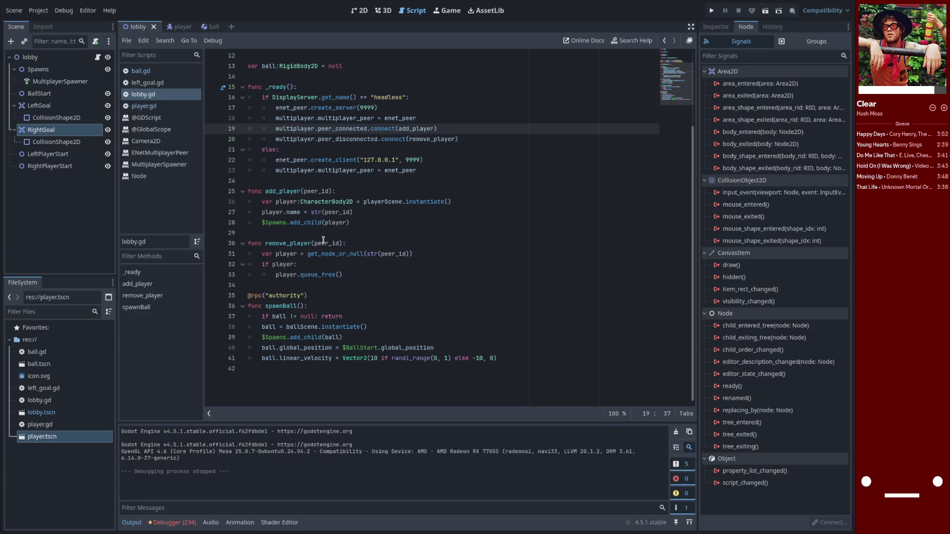
{"action": "key", "text": "ctrl+z"}
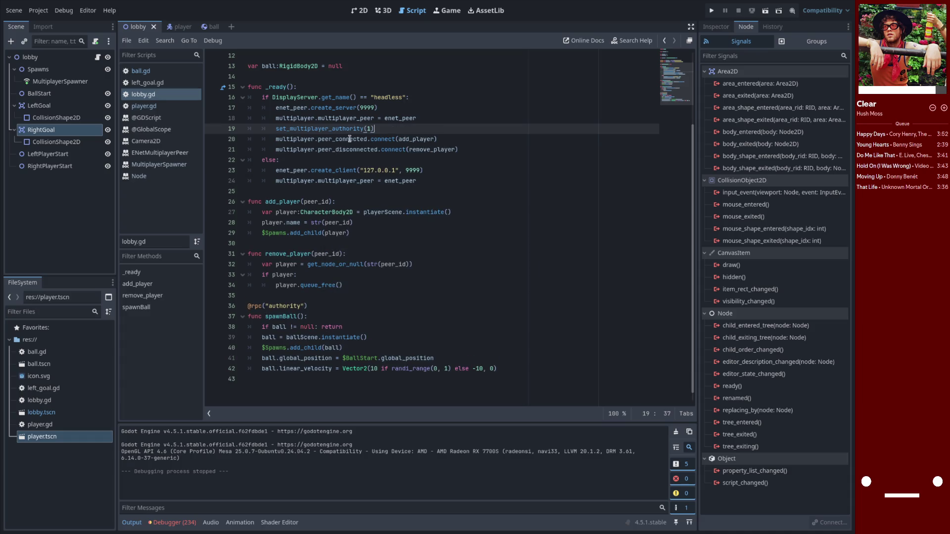
{"action": "mouse_move", "coordinate": [351, 139]}
{"action": "left_click", "coordinate": [329, 161]}
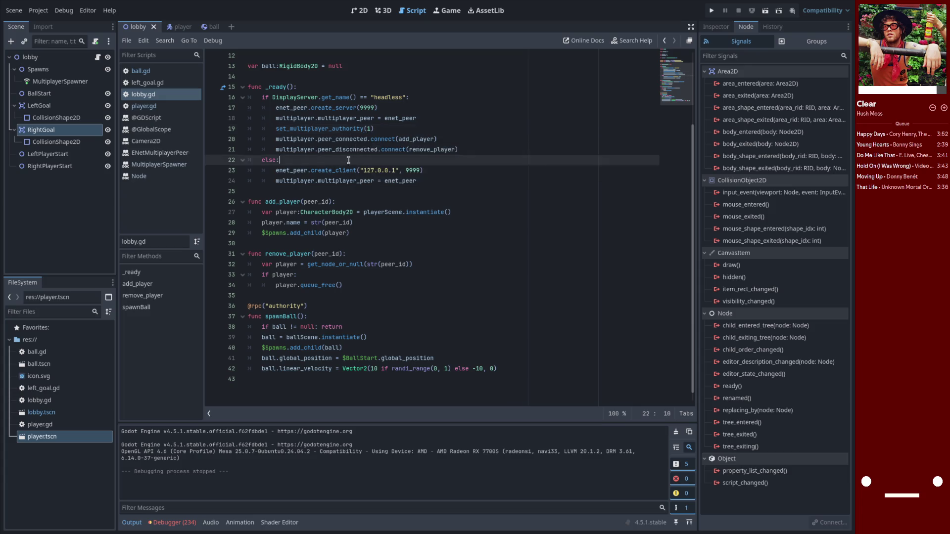
{"action": "double_click", "coordinate": [416, 139]}
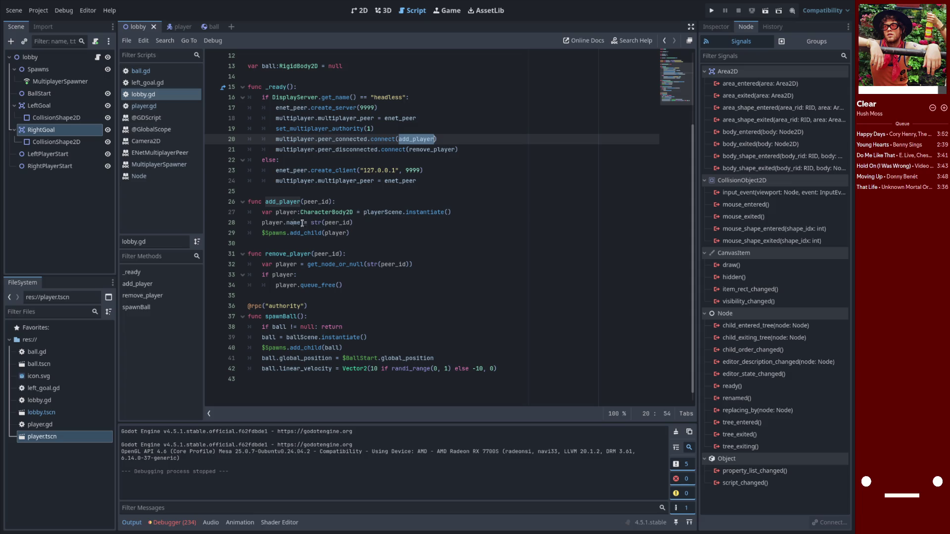
Save the lobby scene and add a breakpoint on line 27, playerScene.instantiate(), in add_player.
{"action": "left_click", "coordinate": [60, 81]}
{"action": "left_click", "coordinate": [716, 26]}
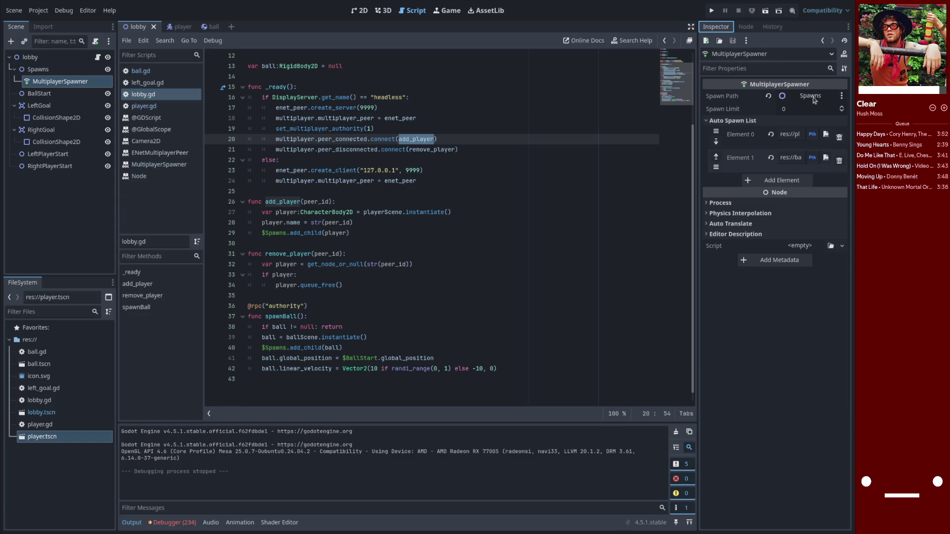
{"action": "left_click", "coordinate": [320, 211]}
{"action": "key", "text": "ctrl+s"}
{"action": "left_click", "coordinate": [265, 212]}
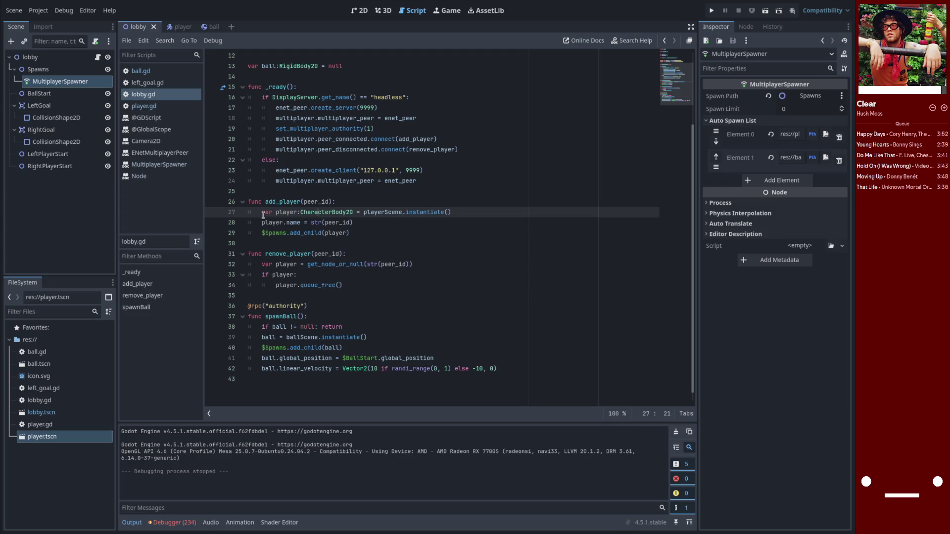
{"action": "left_click", "coordinate": [216, 214]}
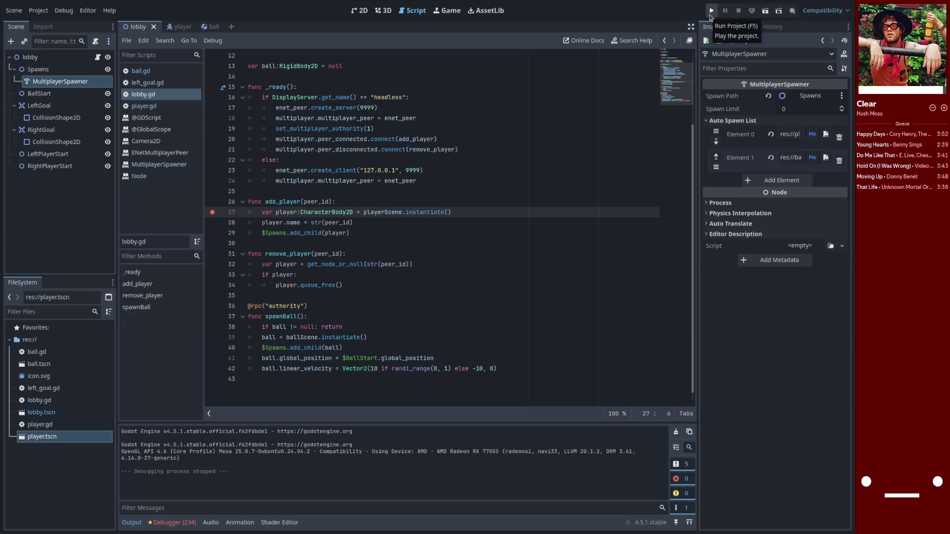
Run the project and inspect the lobby.gd:17 and :18 ENet host errors in Debugger > Errors.
{"action": "left_click", "coordinate": [710, 14]}
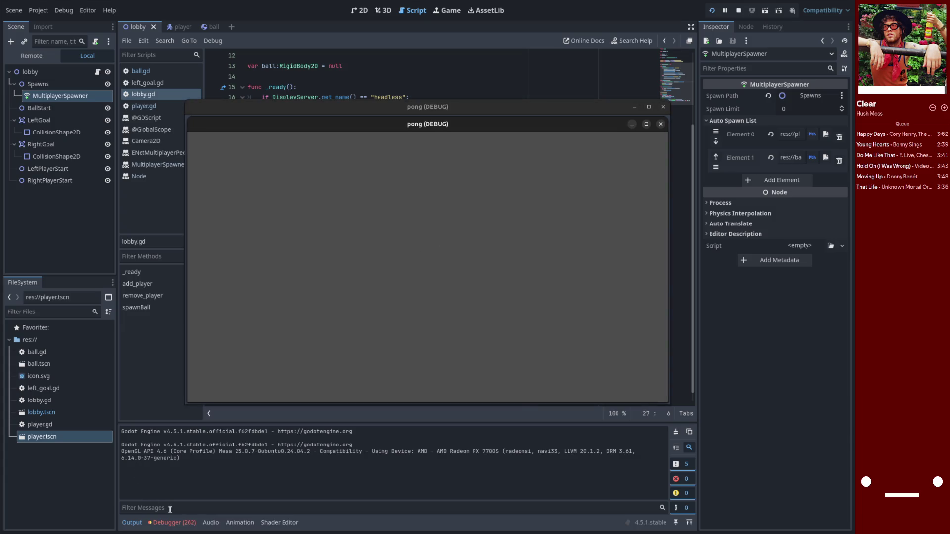
{"action": "left_click", "coordinate": [173, 522]}
{"action": "left_click", "coordinate": [181, 417]}
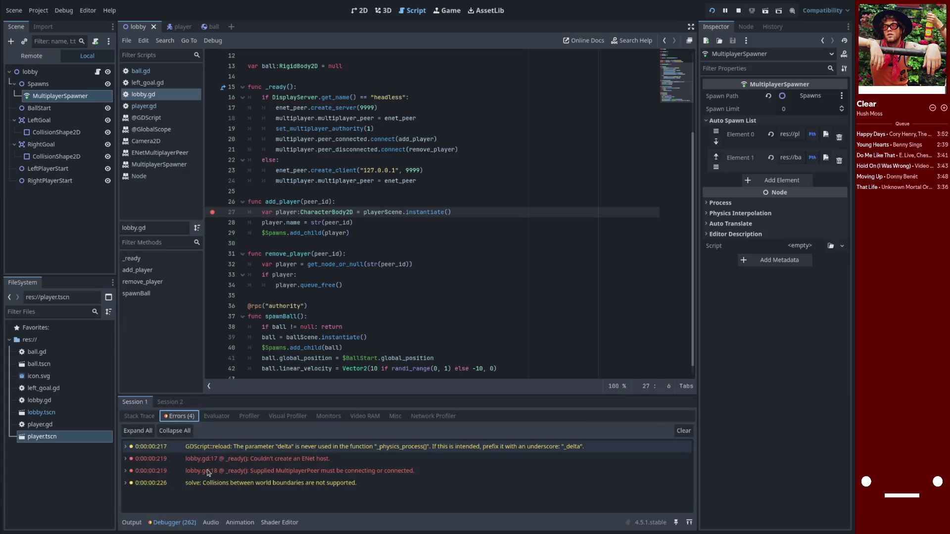
{"action": "mouse_move", "coordinate": [230, 465]}
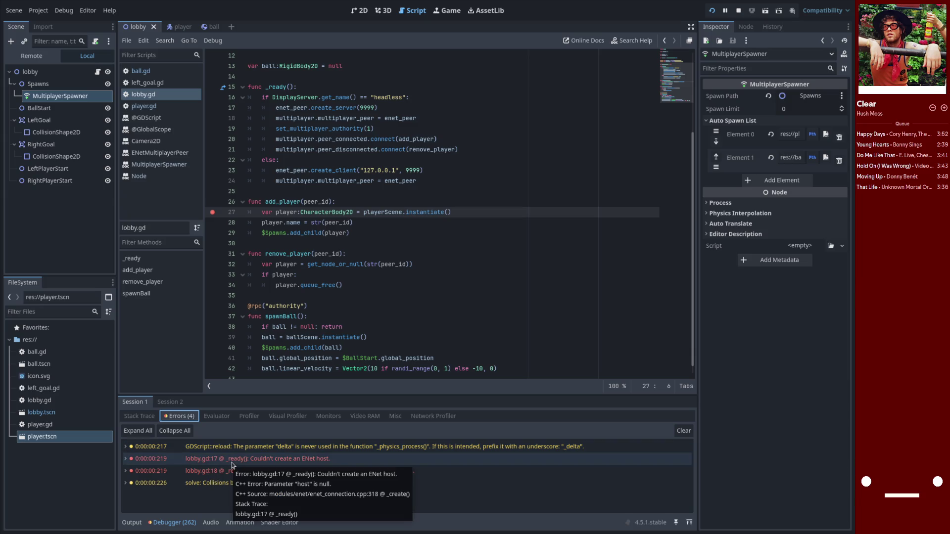
{"action": "left_click", "coordinate": [299, 462]}
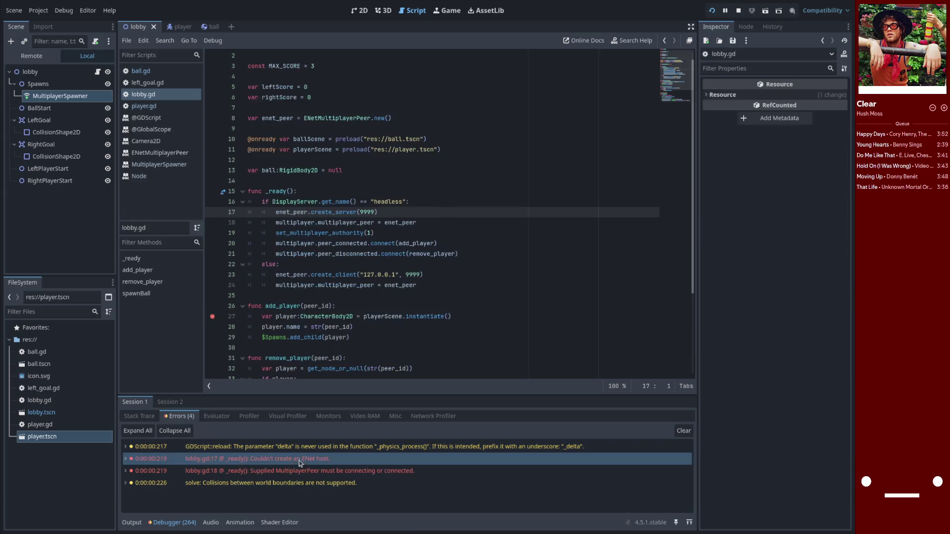
{"action": "left_click", "coordinate": [302, 469]}
Close both pong (DEBUG) game windows and return to the editor.
{"action": "key", "text": "super"}
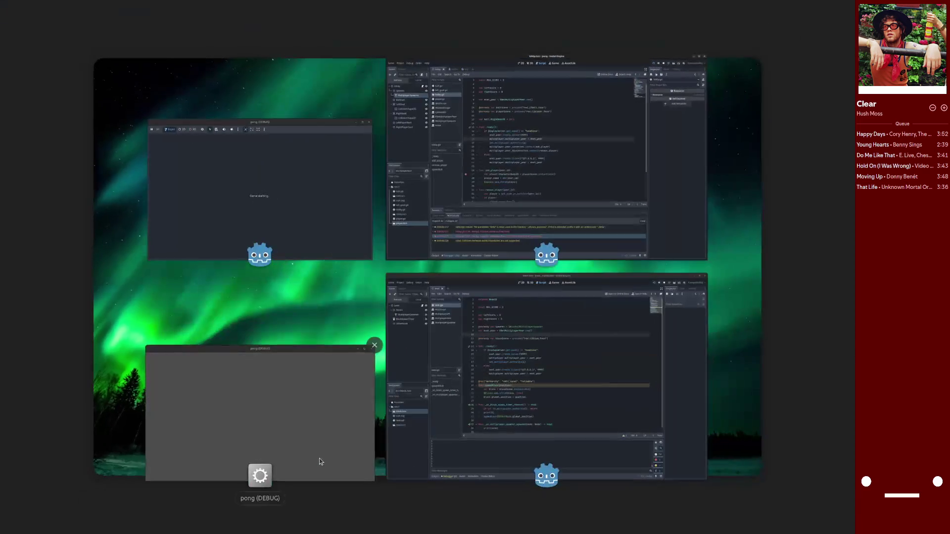
{"action": "left_click", "coordinate": [372, 343]}
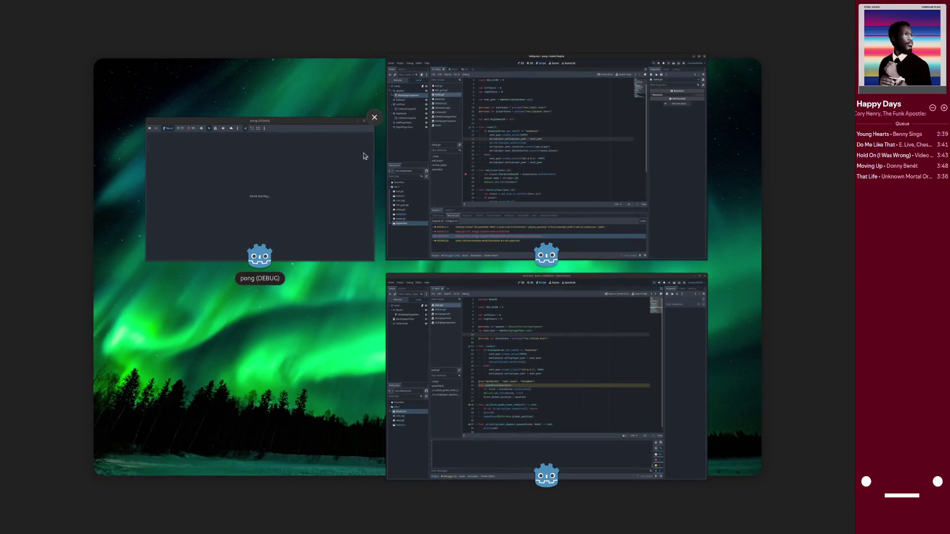
{"action": "left_click", "coordinate": [371, 119]}
{"action": "left_click", "coordinate": [549, 243]}
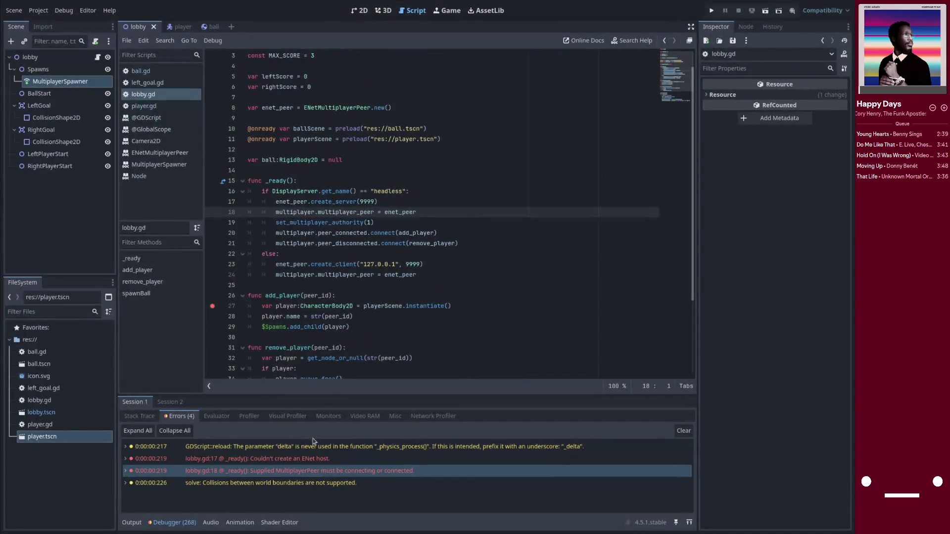
{"action": "left_click", "coordinate": [251, 460]}
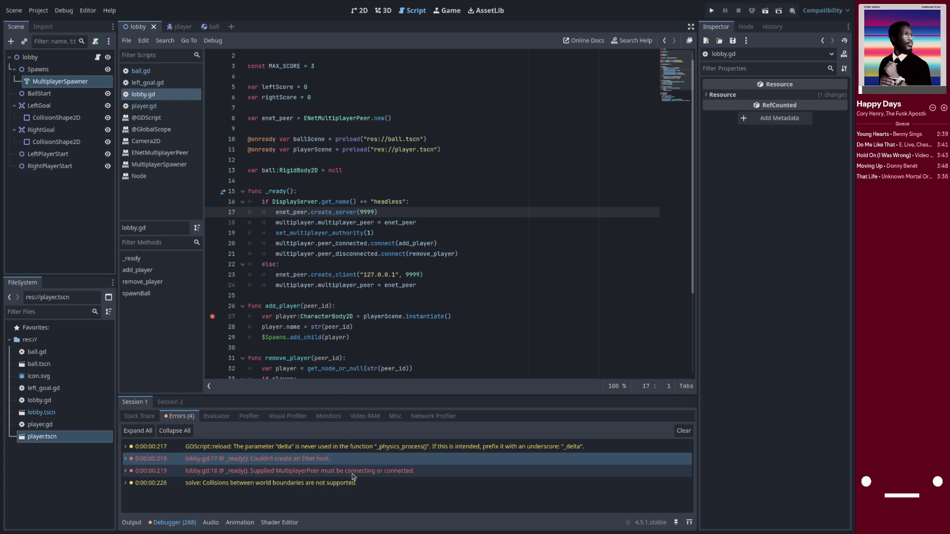
{"action": "double_click", "coordinate": [320, 459]}
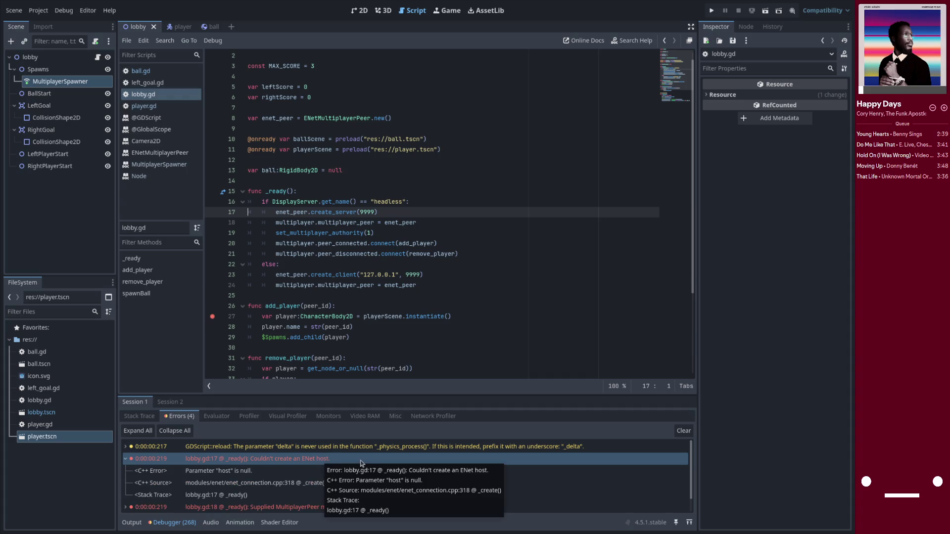
{"action": "double_click", "coordinate": [331, 458]}
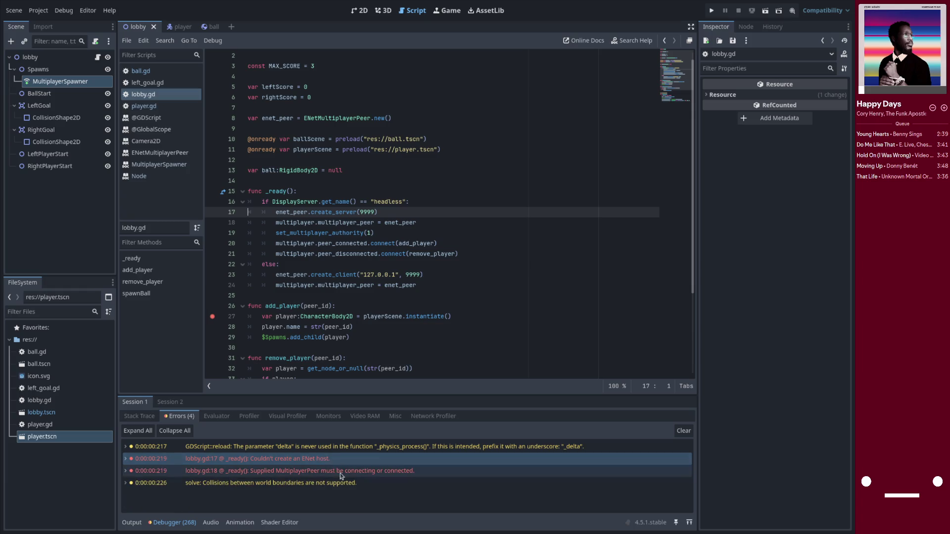
{"action": "double_click", "coordinate": [348, 471]}
{"action": "double_click", "coordinate": [368, 472]}
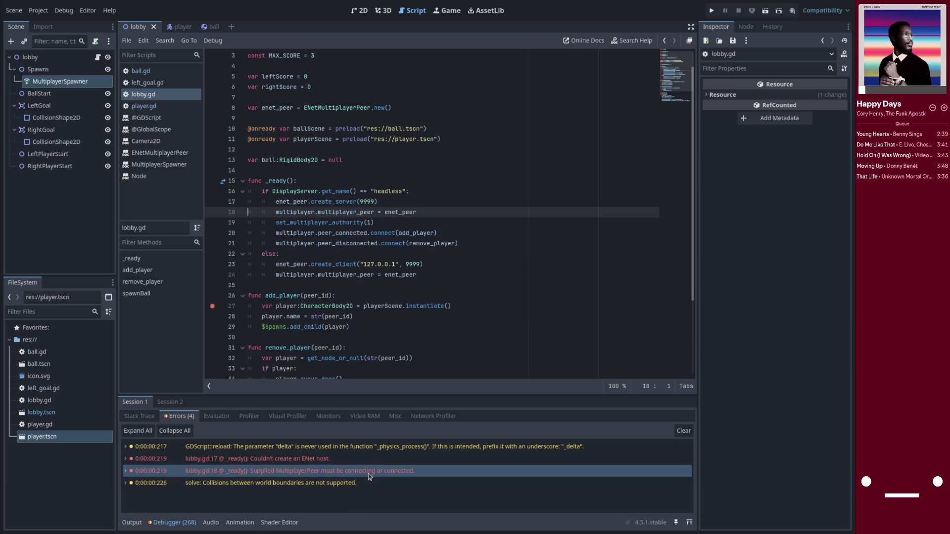
{"action": "double_click", "coordinate": [340, 458]}
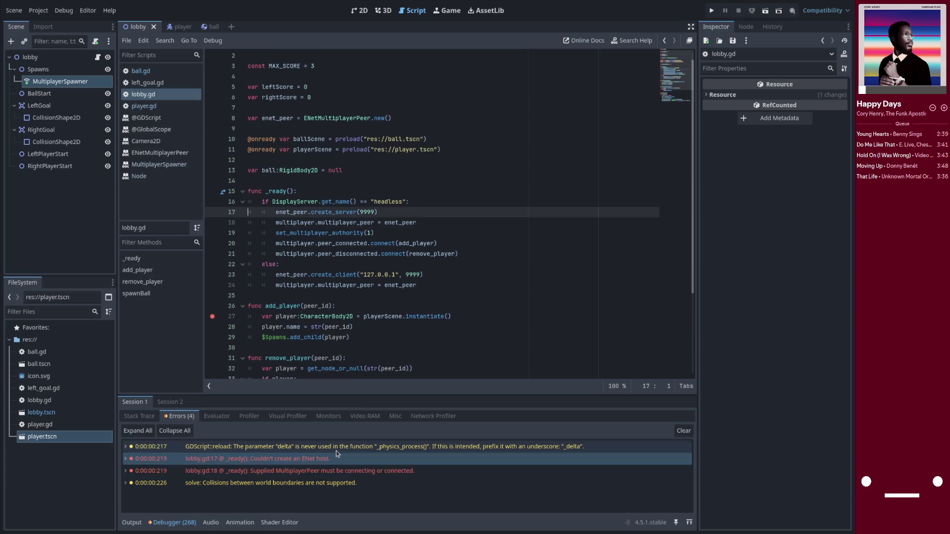
{"action": "left_click", "coordinate": [367, 212]}
{"action": "double_click", "coordinate": [368, 211]}
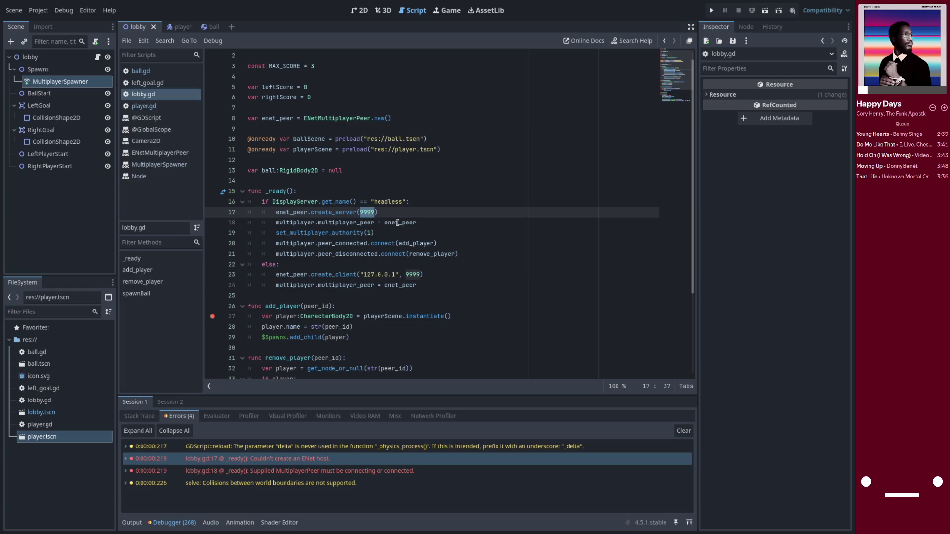
{"action": "mouse_move", "coordinate": [396, 223]}
{"action": "mouse_move", "coordinate": [390, 239]}
{"action": "type", "text": "99"}
{"action": "type", "text": "98"}
Save the server port change, set the client port on line 23 to 9998, and run.
{"action": "key", "text": "ctrl+s"}
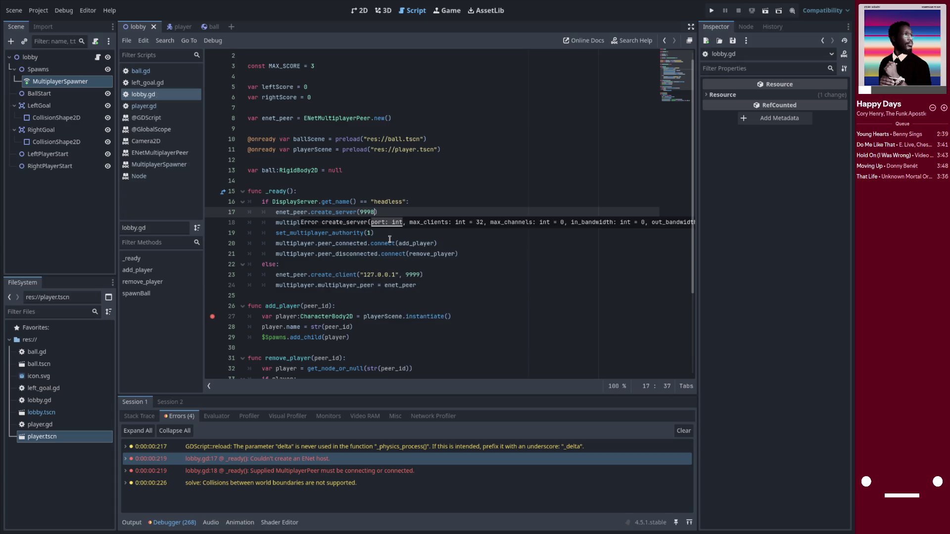
{"action": "double_click", "coordinate": [413, 274]}
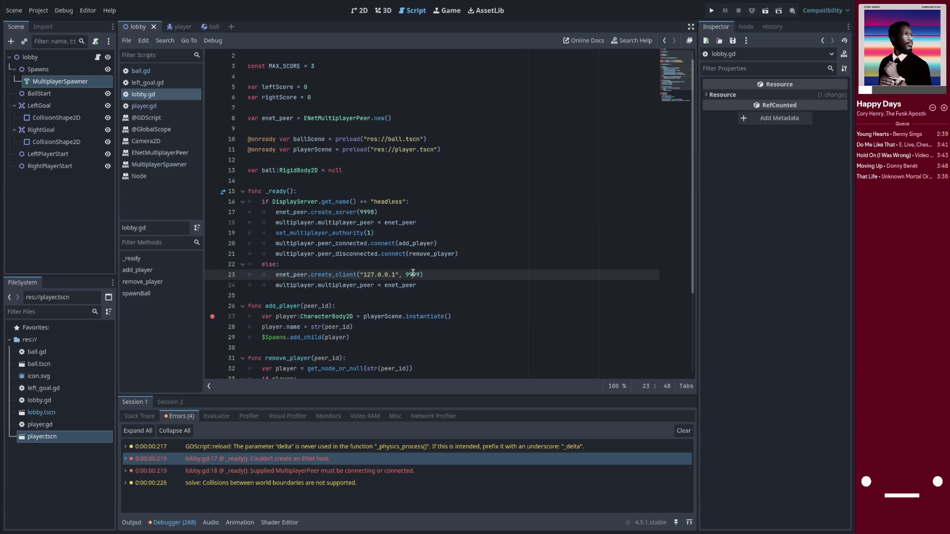
{"action": "type", "text": "9998"}
{"action": "left_click", "coordinate": [713, 10]}
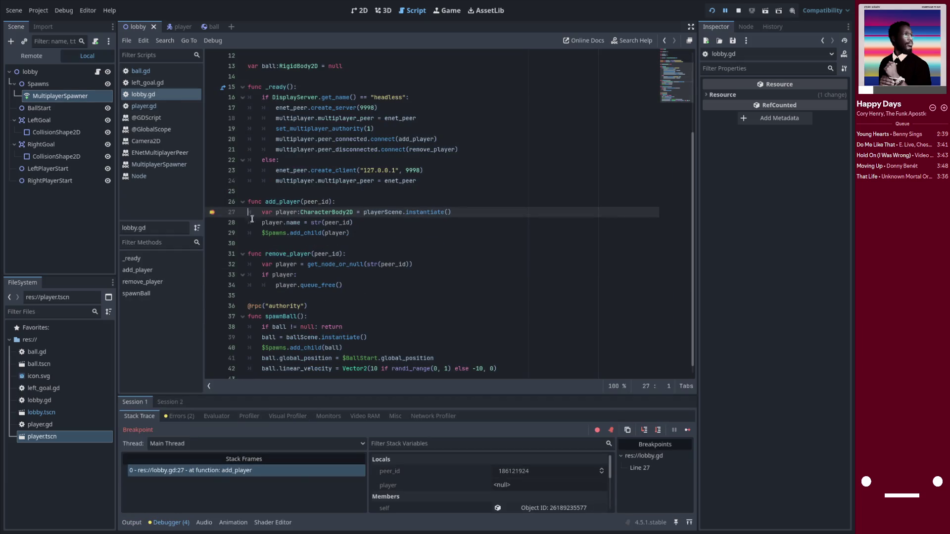
Continue past the line 27 breakpoint and drag the pong game window aside.
{"action": "left_click", "coordinate": [686, 429]}
{"action": "key", "text": "super"}
{"action": "left_click", "coordinate": [297, 385]}
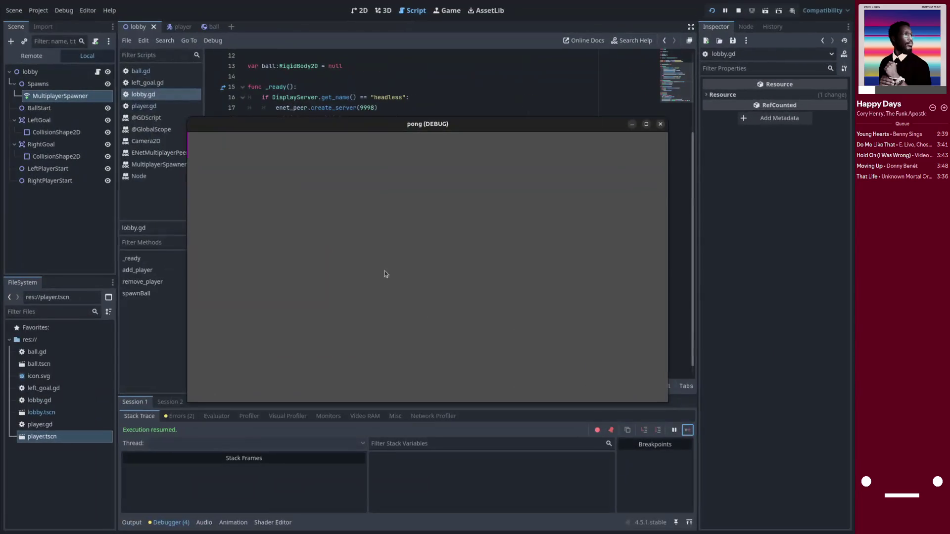
{"action": "mouse_move", "coordinate": [209, 130]}
{"action": "left_mouse_down"}
{"action": "mouse_move", "coordinate": [418, 231]}
{"action": "mouse_move", "coordinate": [443, 195]}
{"action": "mouse_move", "coordinate": [450, 139]}
{"action": "left_mouse_up"}
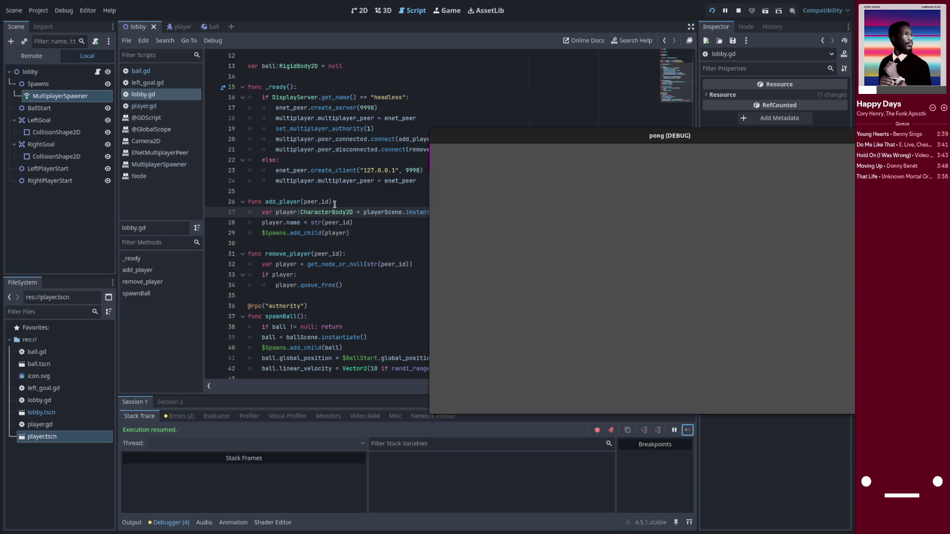
Select the Spawns node in the 2D view and return to lobby.gd at line 29.
{"action": "left_click", "coordinate": [356, 11]}
{"action": "left_click", "coordinate": [38, 84]}
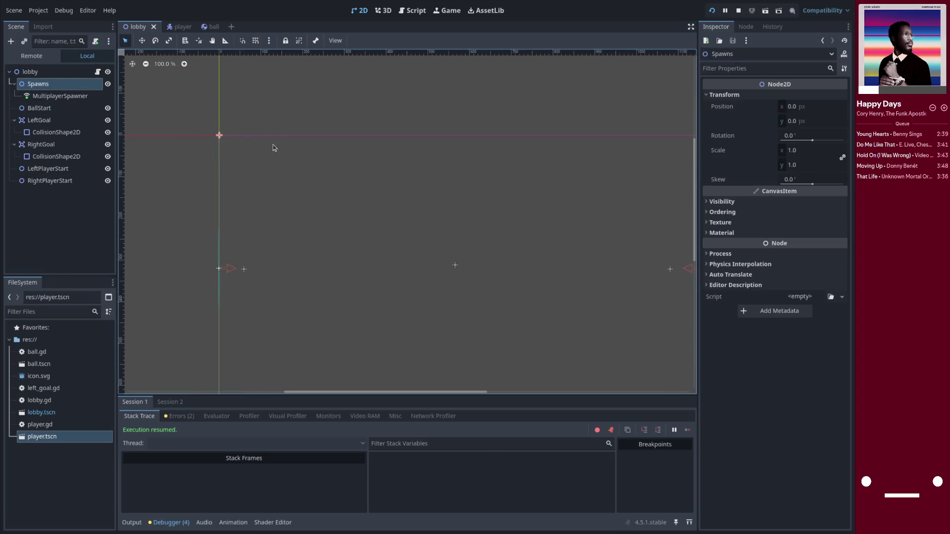
{"action": "left_click", "coordinate": [412, 10]}
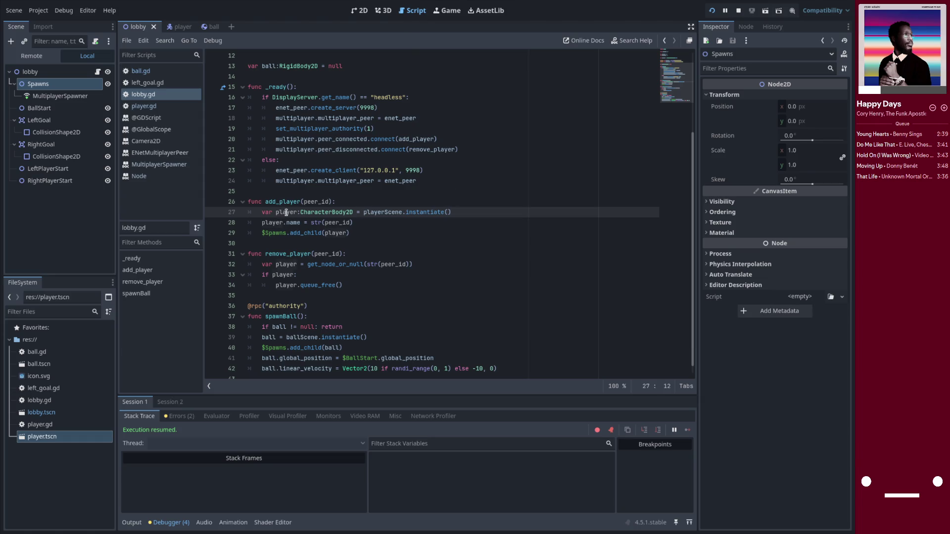
{"action": "left_click", "coordinate": [360, 235]}
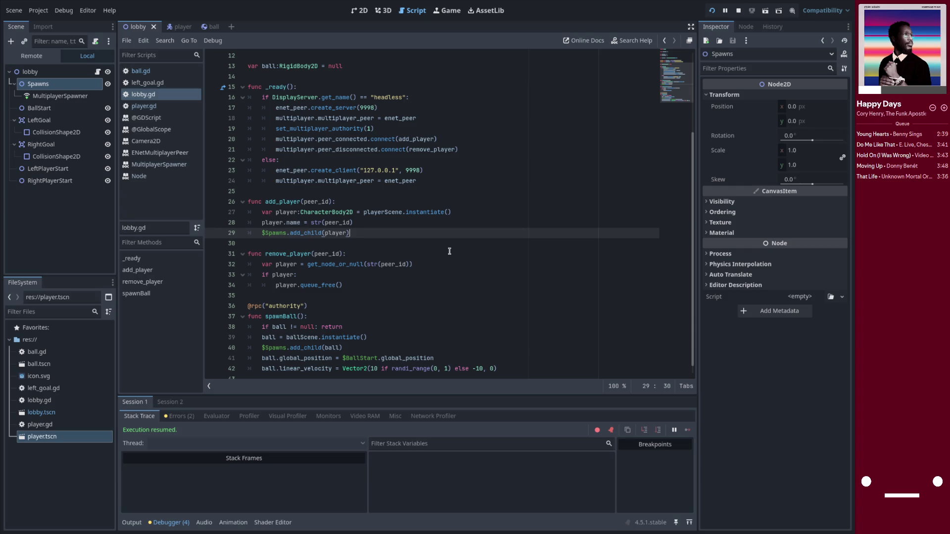
Add 'player.global_position = $LeftPlayerStart.global_position' after line 29, save, and run the game.
{"action": "key", "text": "Return"}
{"action": "type", "text": "player.s"}
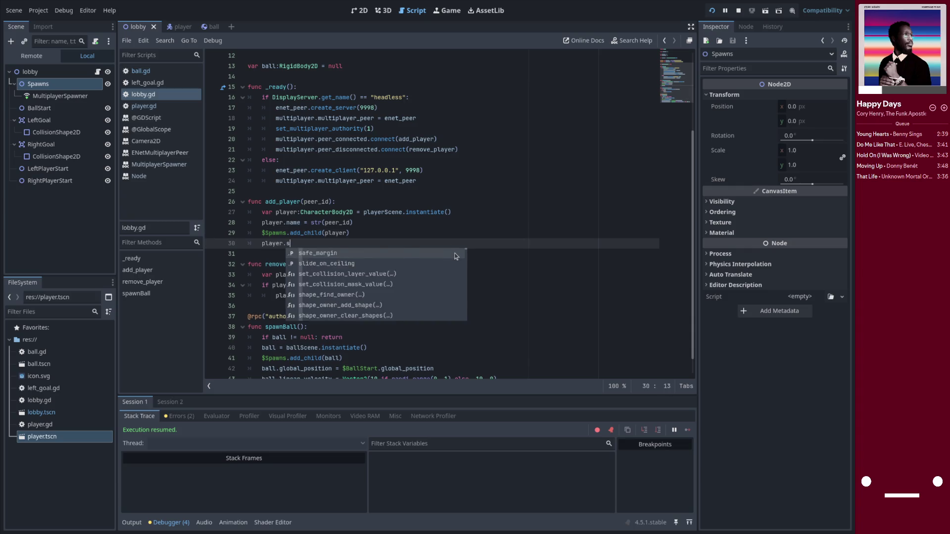
{"action": "type", "text": "et"}
{"action": "key", "text": "BackSpace"}
{"action": "key", "text": "BackSpace"}
{"action": "key", "text": "BackSpace"}
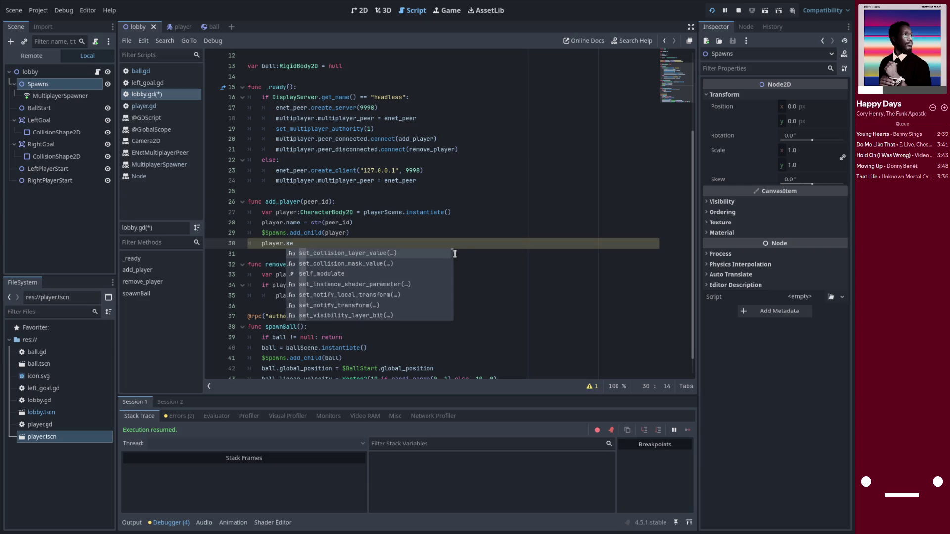
{"action": "type", "text": "global_position = "}
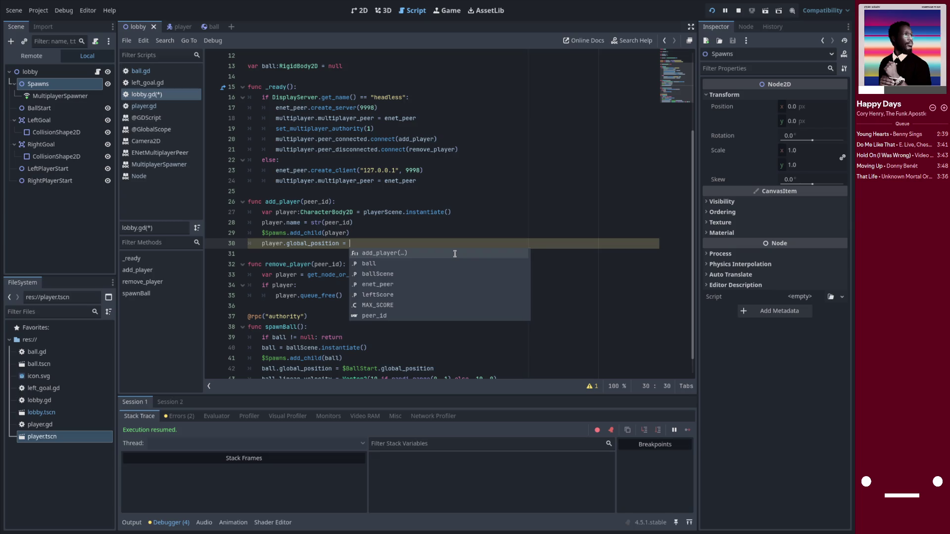
{"action": "type", "text": "$Left"}
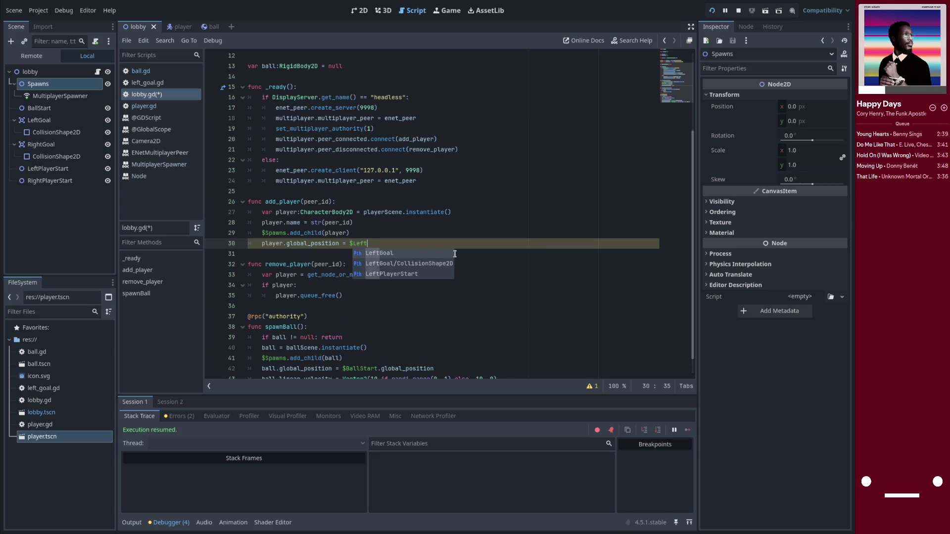
{"action": "key", "text": "Down"}
{"action": "key", "text": "Down"}
{"action": "key", "text": "Return"}
{"action": "type", "text": ".glob"}
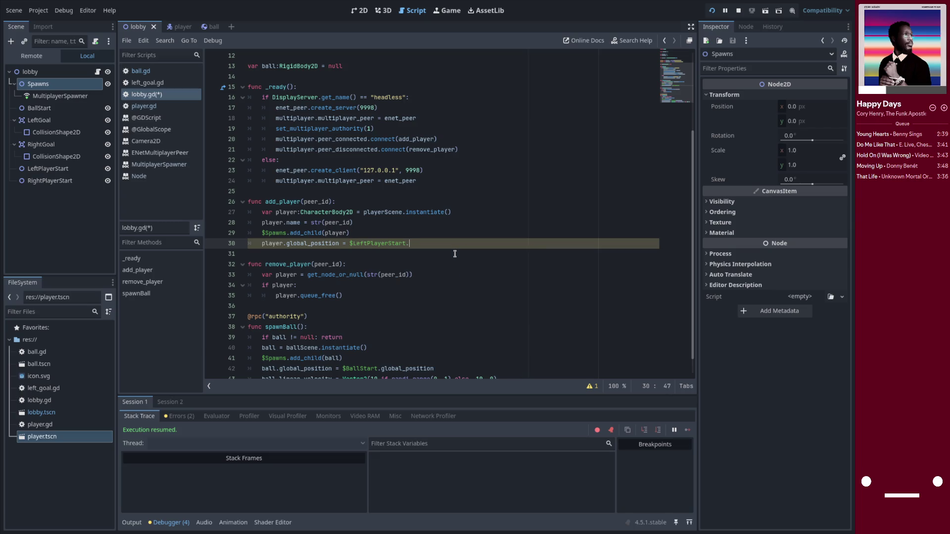
{"action": "type", "text": "al_position"}
{"action": "key", "text": "ctrl+s"}
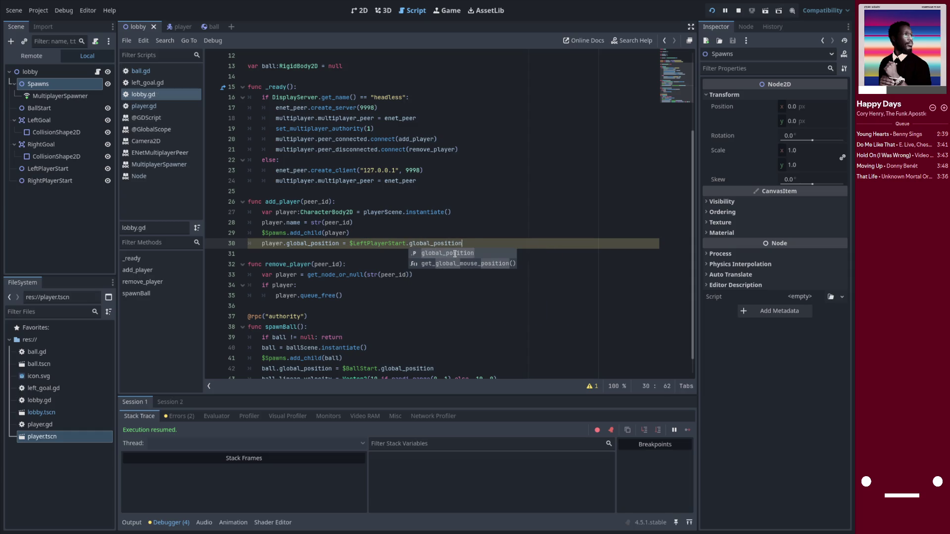
{"action": "left_click", "coordinate": [711, 8]}
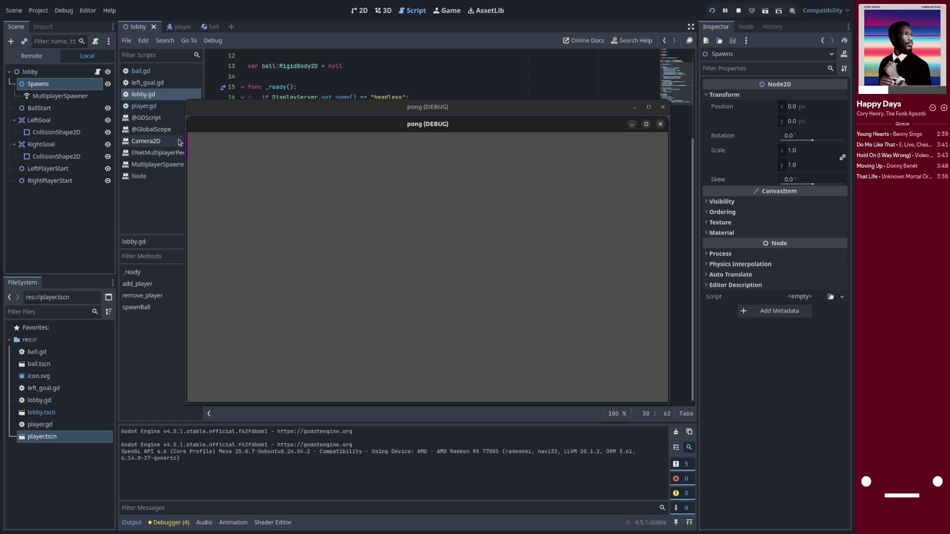
Close both pong debug windows, rerun the project, and close both debug windows again.
{"action": "left_click", "coordinate": [659, 124]}
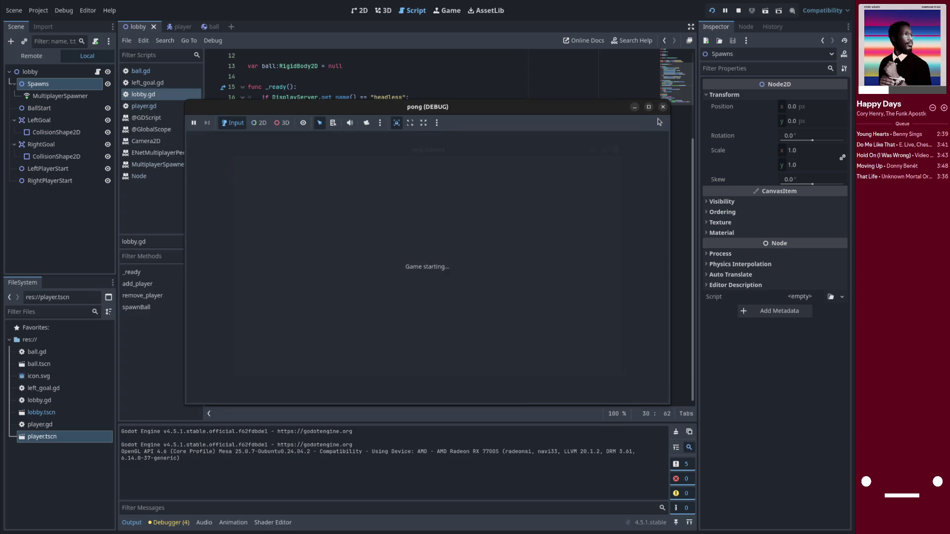
{"action": "left_click", "coordinate": [663, 107]}
{"action": "left_click", "coordinate": [522, 200]}
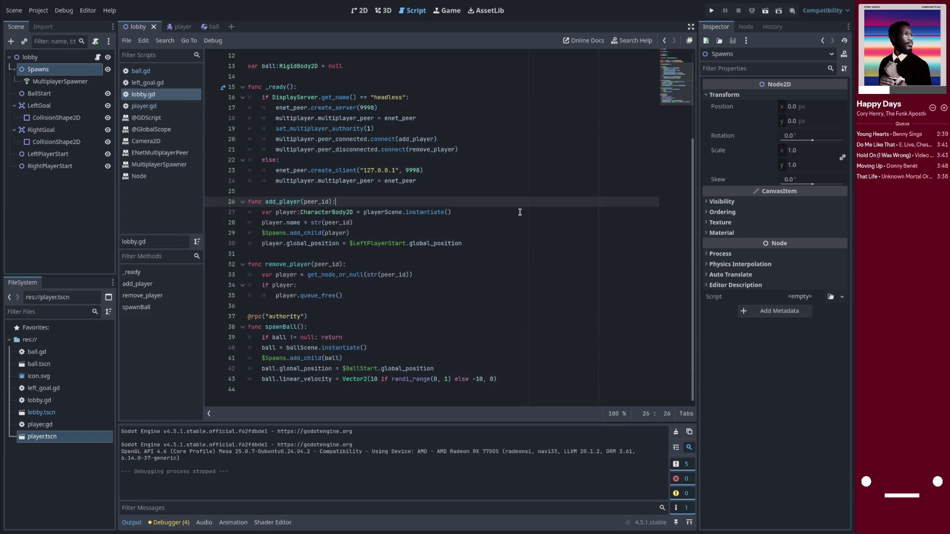
{"action": "left_click", "coordinate": [711, 10]}
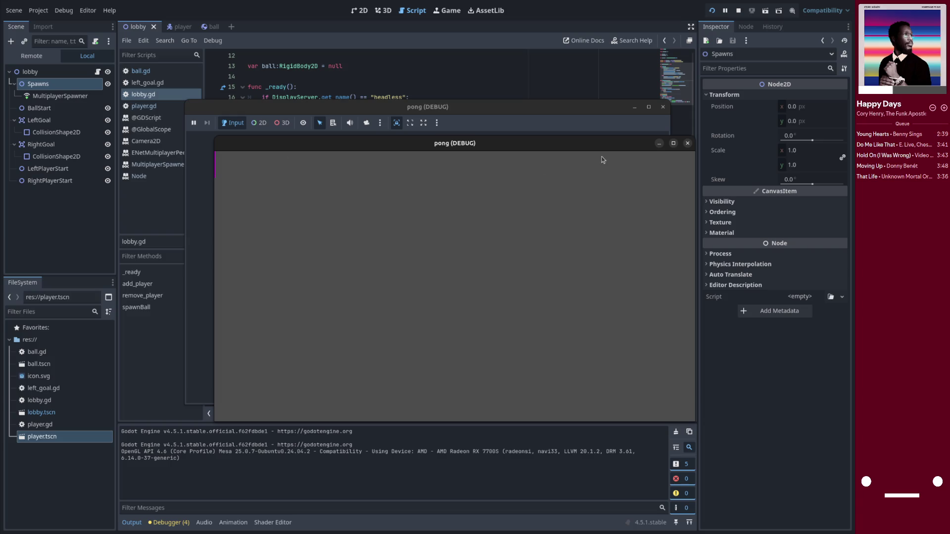
{"action": "left_click", "coordinate": [687, 143]}
{"action": "left_click", "coordinate": [663, 107]}
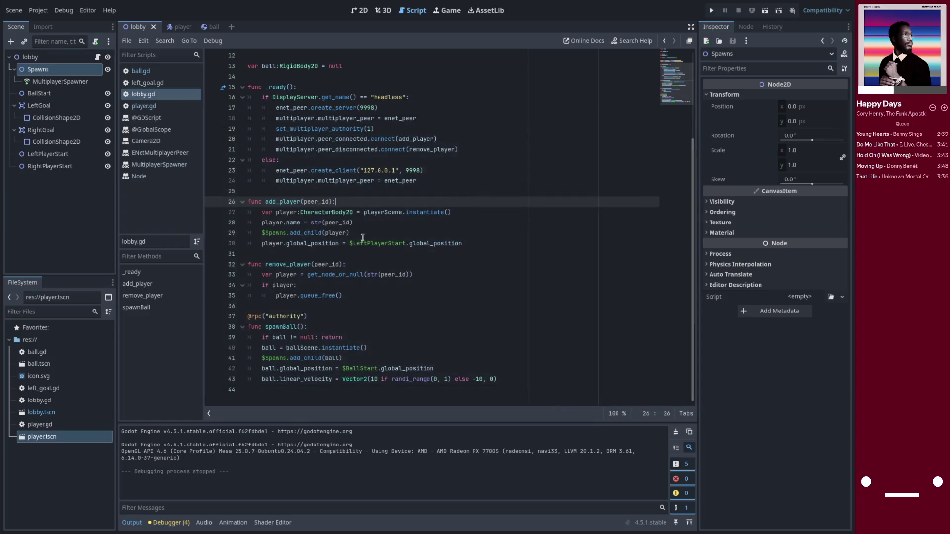
{"action": "left_click", "coordinate": [379, 233]}
Add a # comment below line 29 saying the MultiplayerSpawner won't sync this position change, then save.
{"action": "key", "text": "Return"}
{"action": "type", "text": "#"}
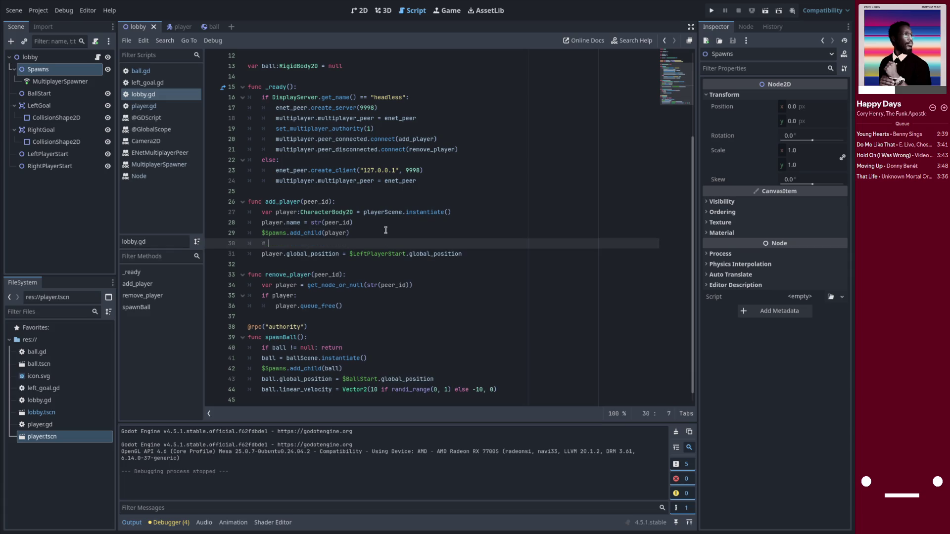
{"action": "type", "text": "Th"}
{"action": "type", "text": "ek "}
{"action": "type", "text": "while thi"}
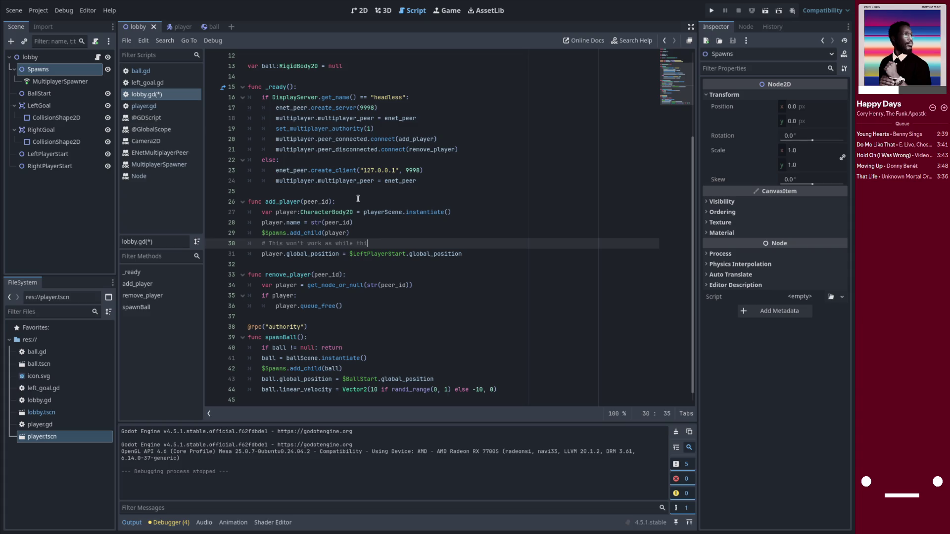
{"action": "type", "text": " player spawn a"}
{"action": "type", "text": "playerspawne"}
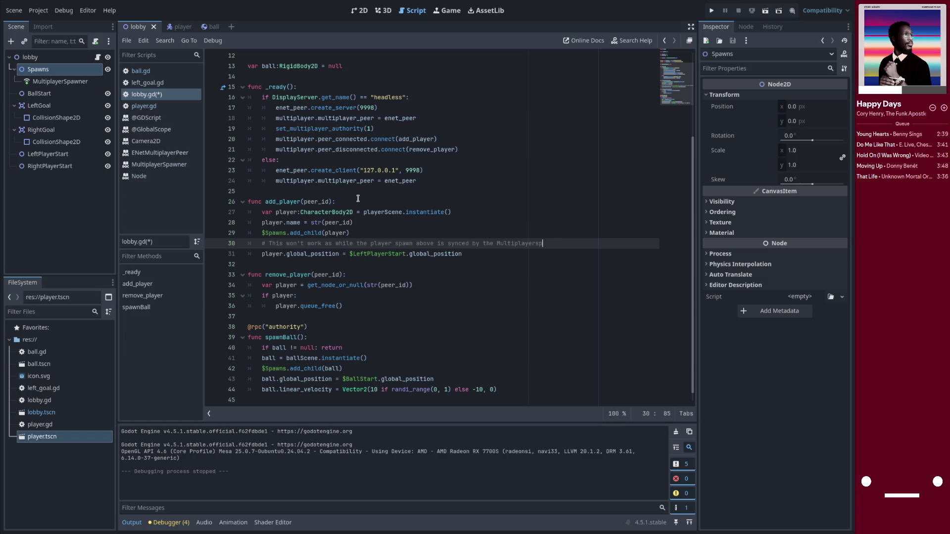
{"action": "type", "text": "r t"}
{"action": "type", "text": "nothing "}
{"action": "type", "text": " syncin"}
{"action": "type", "text": "llow change"}
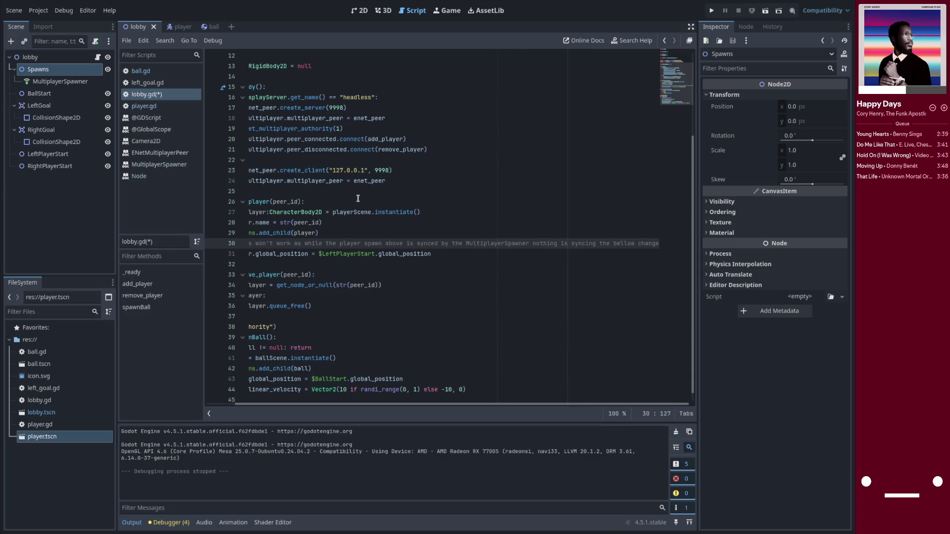
{"action": "key", "text": "alt+z"}
{"action": "type", "text": "thin"}
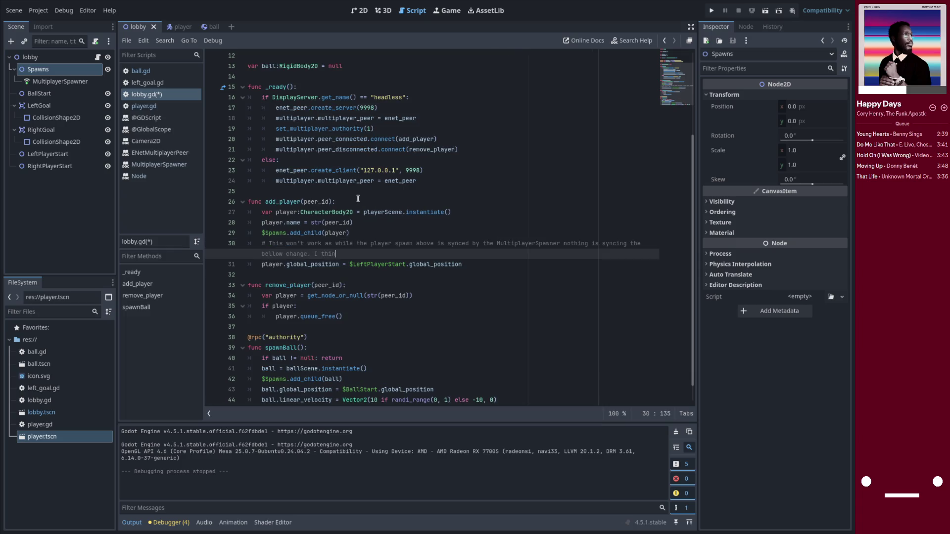
{"action": "key", "text": "ctrl+s"}
{"action": "key", "text": "Up"}
{"action": "key", "text": "Up"}
{"action": "key", "text": "Up"}
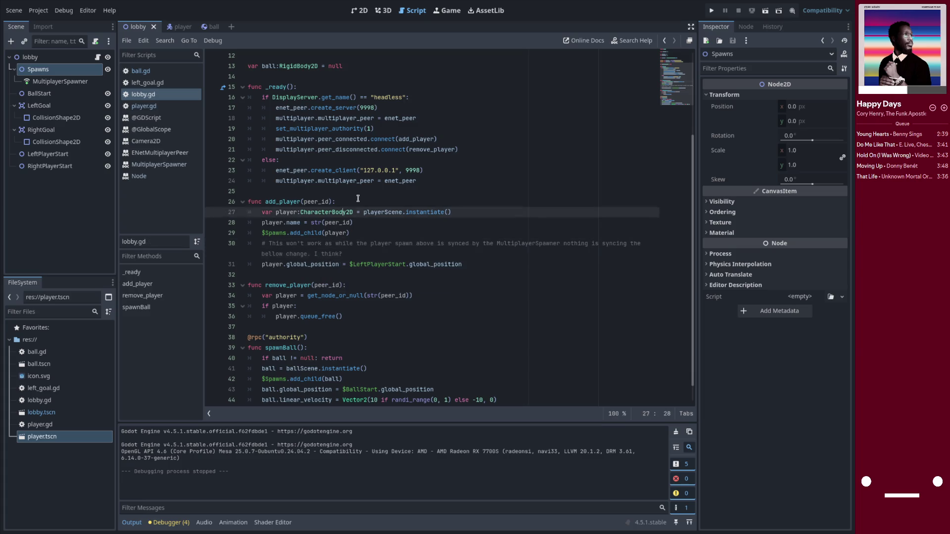
{"action": "key", "text": "Down"}
{"action": "key", "text": "Return"}
{"action": "key", "text": "Return"}
{"action": "key", "text": "Up"}
{"action": "type", "text": "fu"}
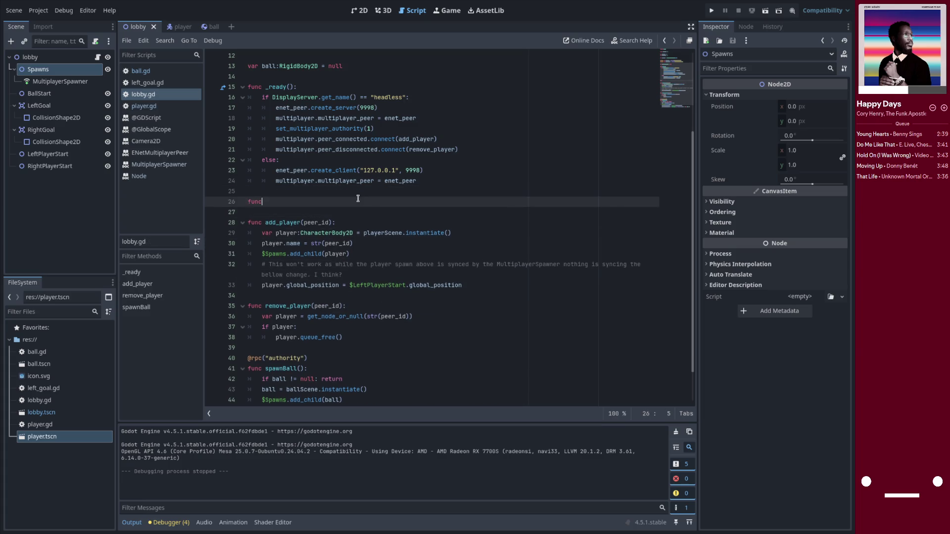
{"action": "type", "text": "rpc"}
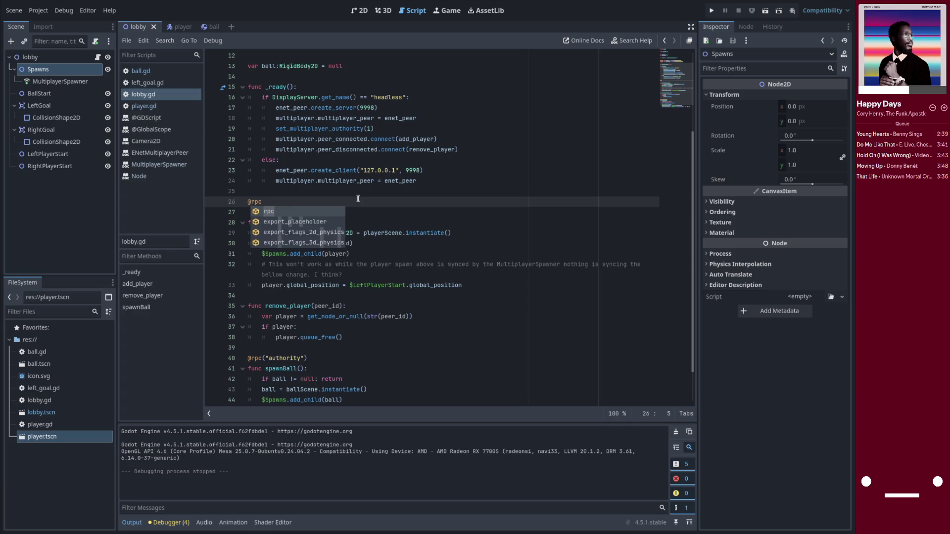
{"action": "type", "text": "(\""}
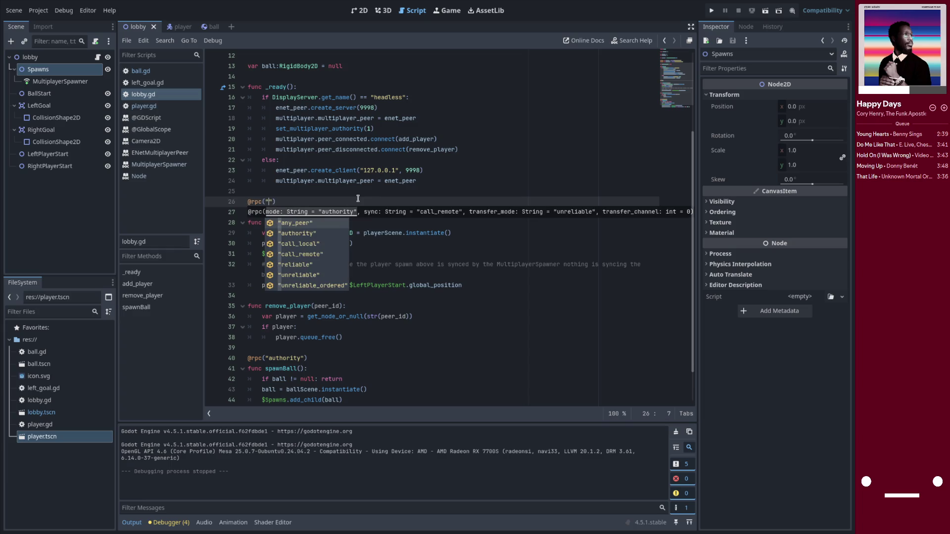
{"action": "key", "text": "Down"}
{"action": "key", "text": "Return"}
{"action": "key", "text": "Return"}
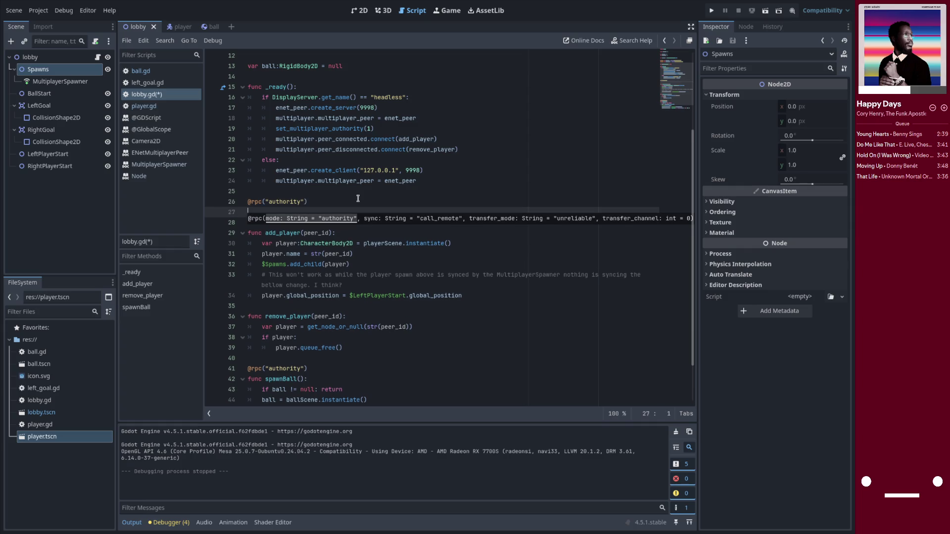
{"action": "type", "text": "func setPla"}
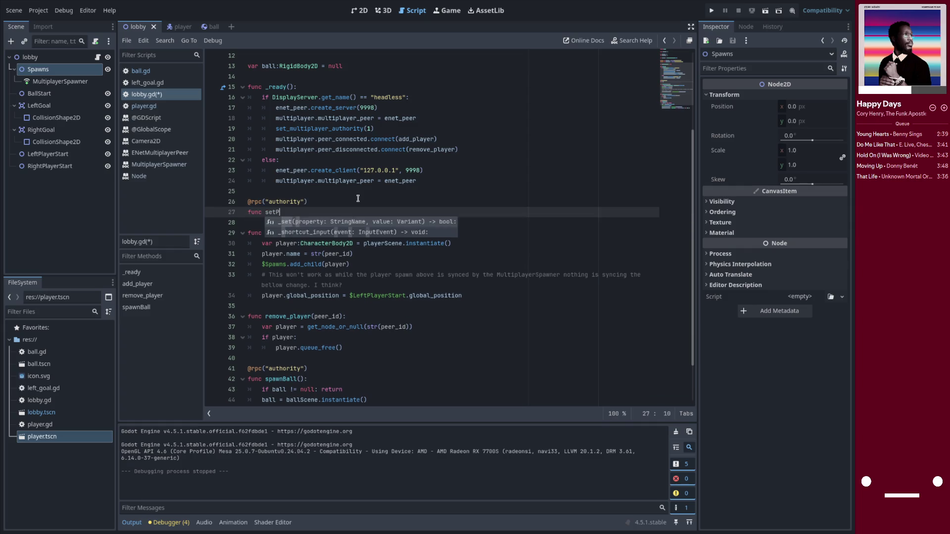
{"action": "type", "text": "yerPosition("}
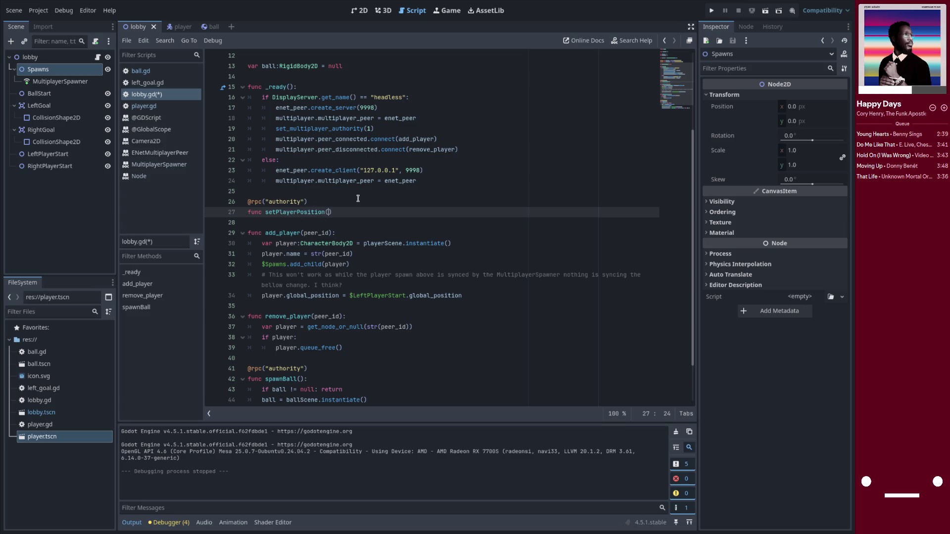
{"action": "type", "text": "player, position"}
{"action": "key", "text": "Return"}
{"action": "type", "text": "player.global_position"}
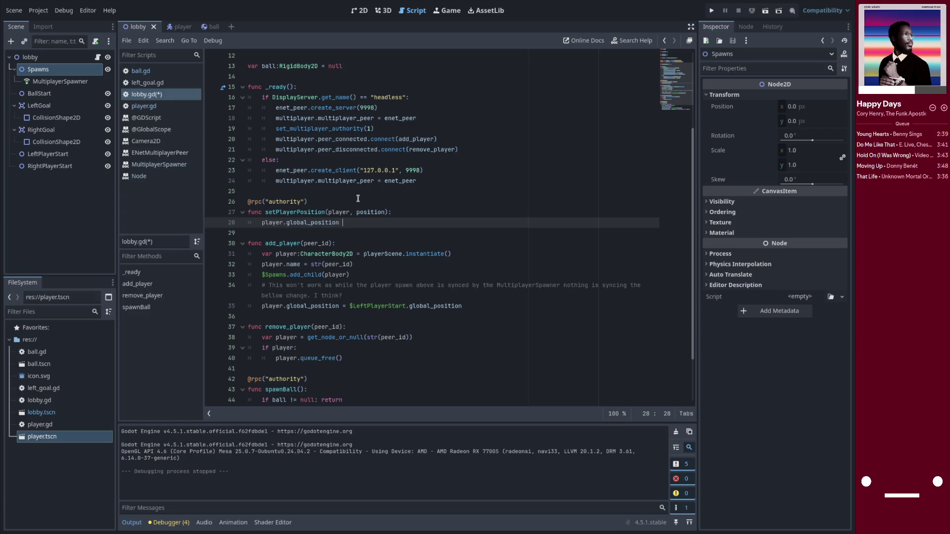
{"action": "type", "text": " = posiiton"}
{"action": "key", "text": "ctrl+shift+Left"}
{"action": "type", "text": "position"}
{"action": "key", "text": "ctrl+s"}
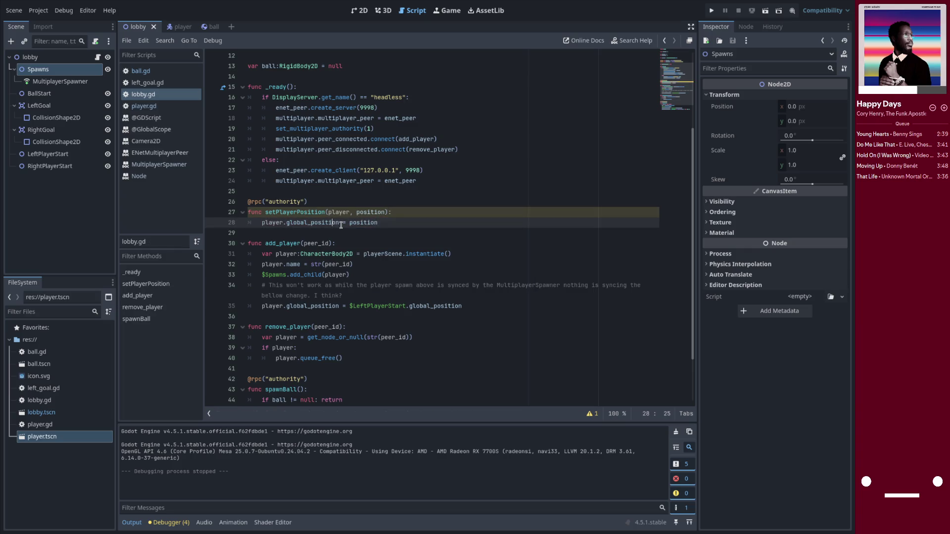
Replace add_player's direct assignment with setPlayerPosition(player, $LeftPlayerStart.global_position).
{"action": "double_click", "coordinate": [290, 214]}
{"action": "key", "text": "ctrl+c"}
{"action": "scroll", "coordinate": [354, 305], "scroll_direction": "down", "scroll_amount": 2}
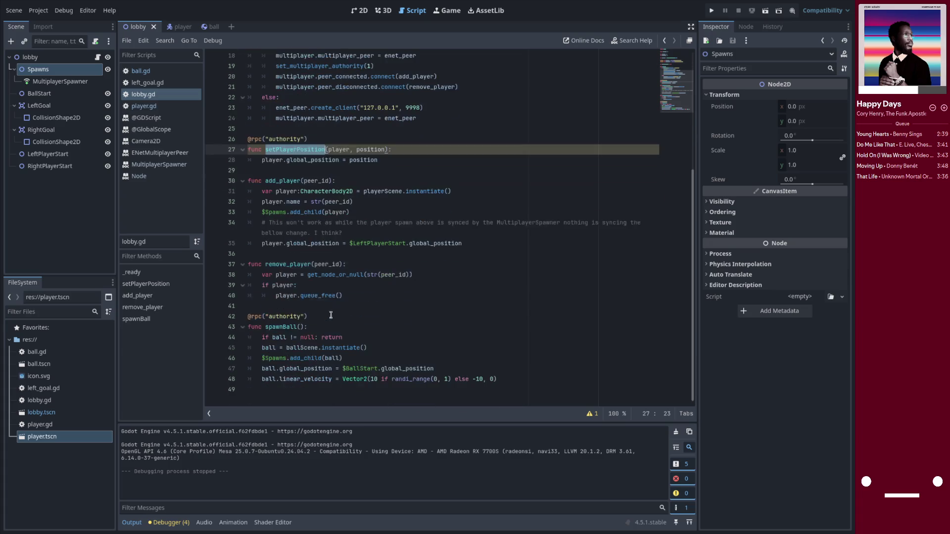
{"action": "double_click", "coordinate": [271, 244]}
{"action": "key", "text": "ctrl+v"}
{"action": "type", "text": "(player)"}
{"action": "key", "text": "ctrl+Right"}
{"action": "key", "text": "ctrl+Right"}
{"action": "key", "text": "ctrl+Right"}
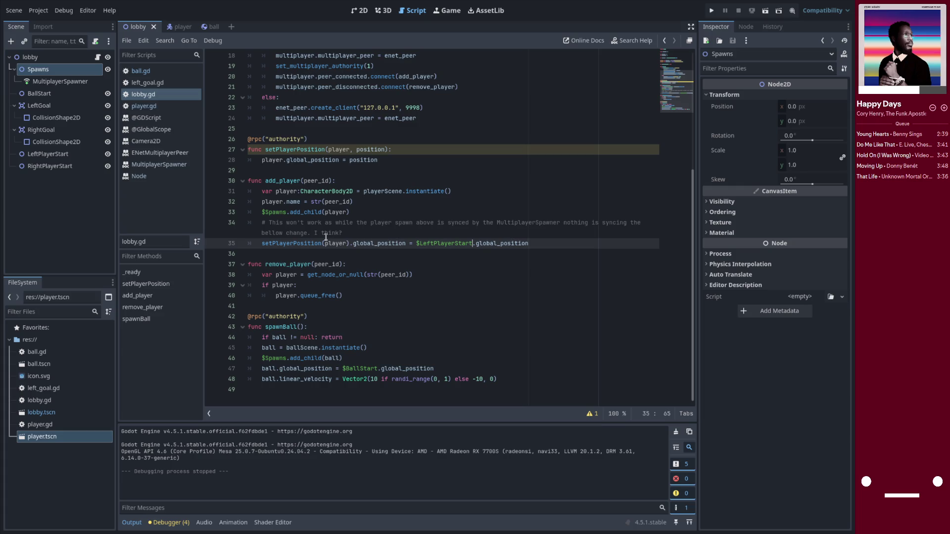
{"action": "key", "text": "Left"}
{"action": "key", "text": "Left"}
{"action": "key", "text": "Left"}
{"action": "key", "text": "BackSpace"}
{"action": "key", "text": "BackSpace"}
{"action": "key", "text": "BackSpace"}
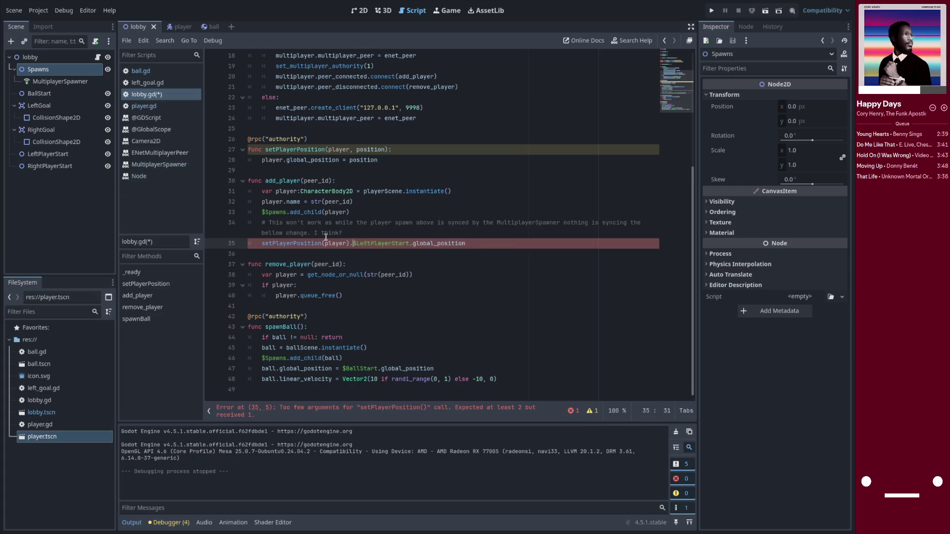
{"action": "key", "text": "Delete"}
{"action": "key", "text": "Delete"}
{"action": "type", "text": ","}
{"action": "key", "text": "End"}
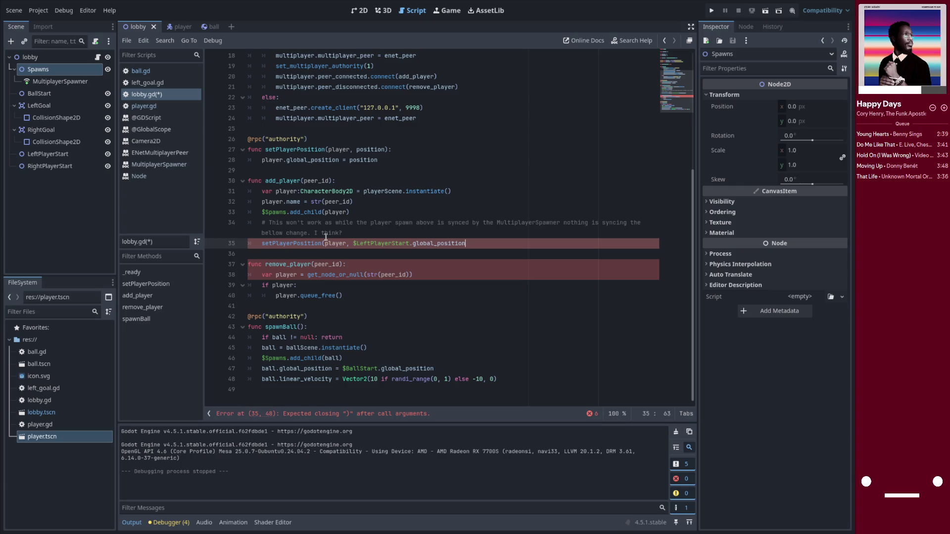
{"action": "type", "text": ")"}
{"action": "left_click", "coordinate": [385, 223]}
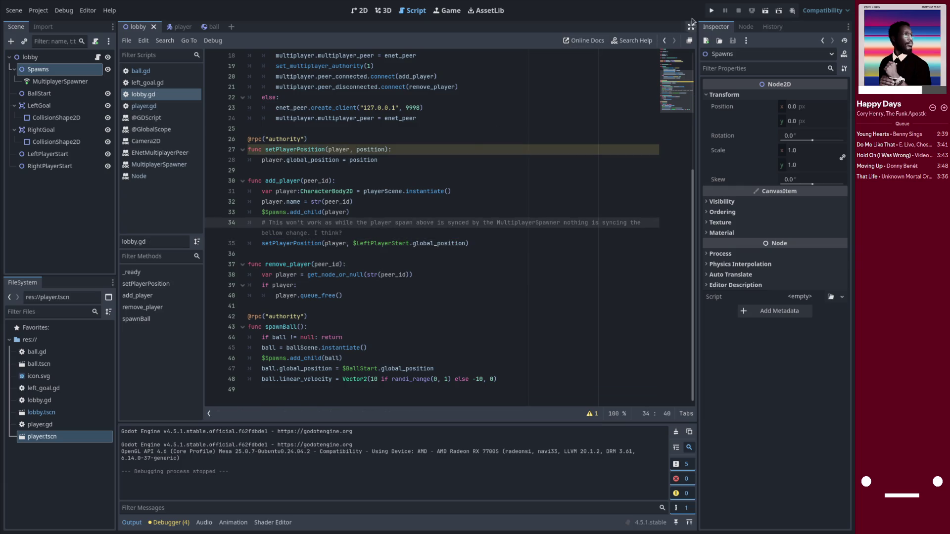
{"action": "left_click", "coordinate": [712, 10]}
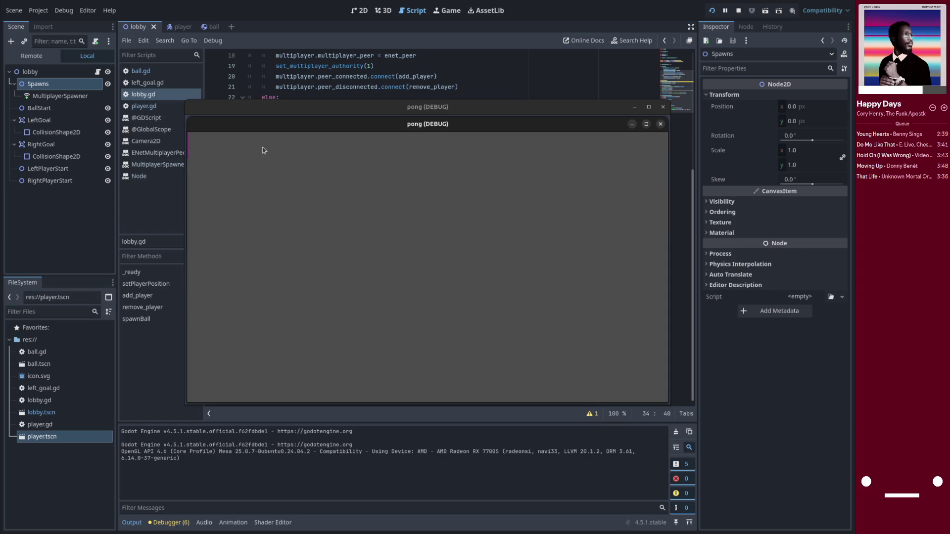
{"action": "left_click", "coordinate": [656, 108]}
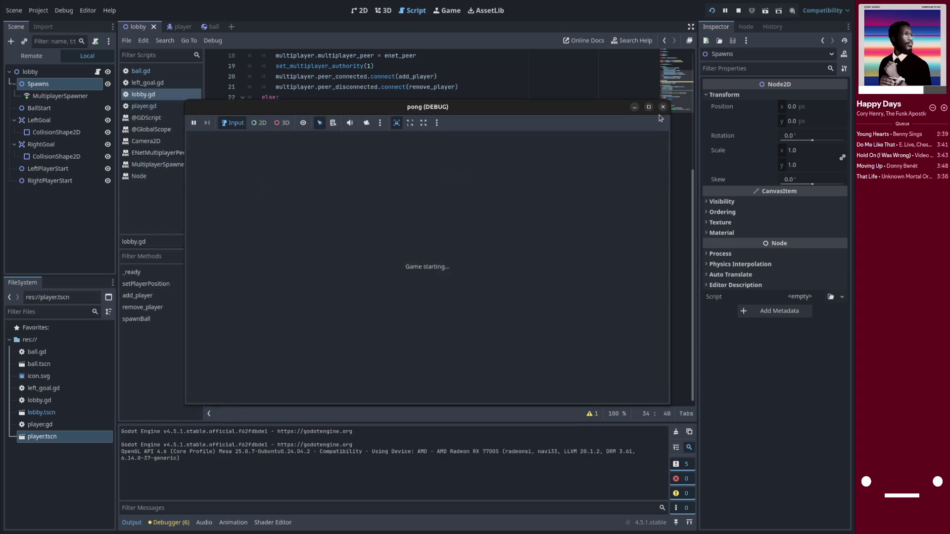
{"action": "left_click", "coordinate": [304, 139]}
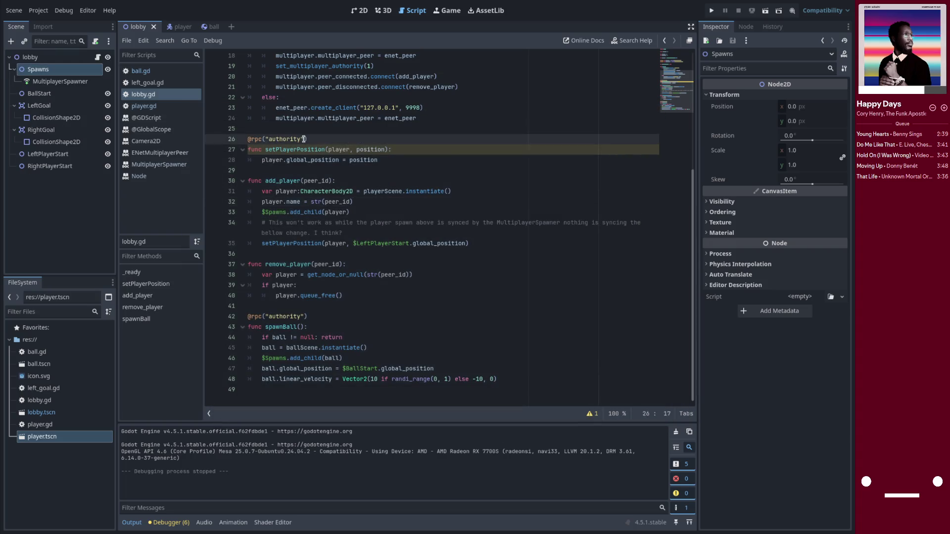
{"action": "type", "text": ", \""}
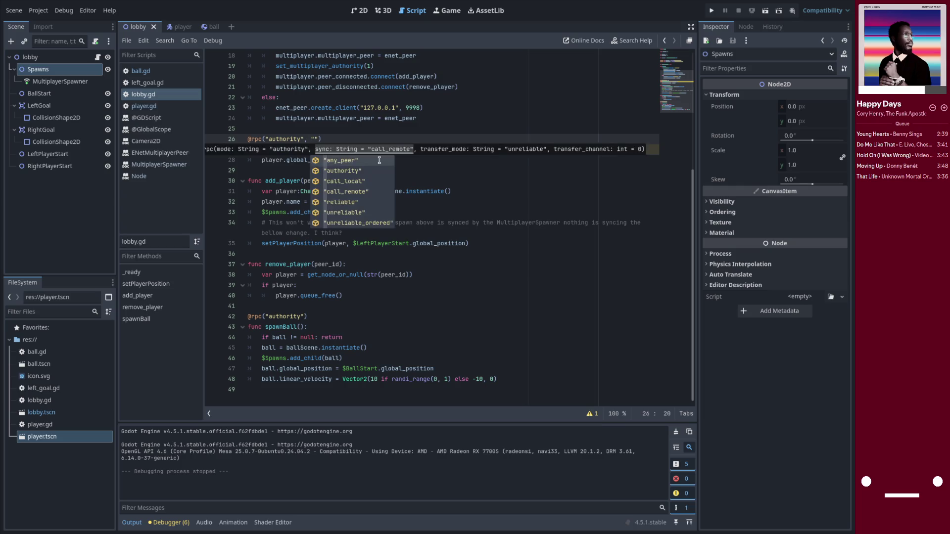
{"action": "key", "text": "Down"}
{"action": "key", "text": "Down"}
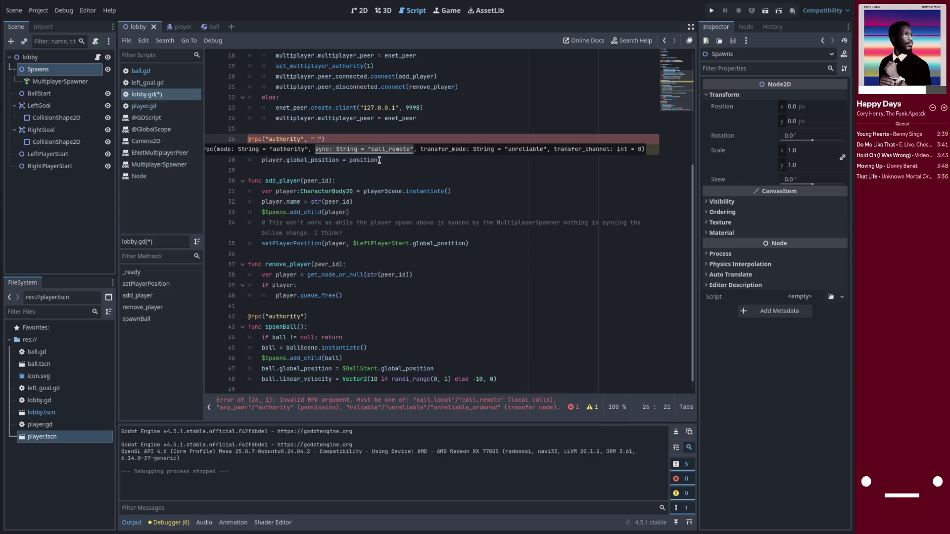
{"action": "key", "text": "BackSpace"}
{"action": "type", "text": "call_local"}
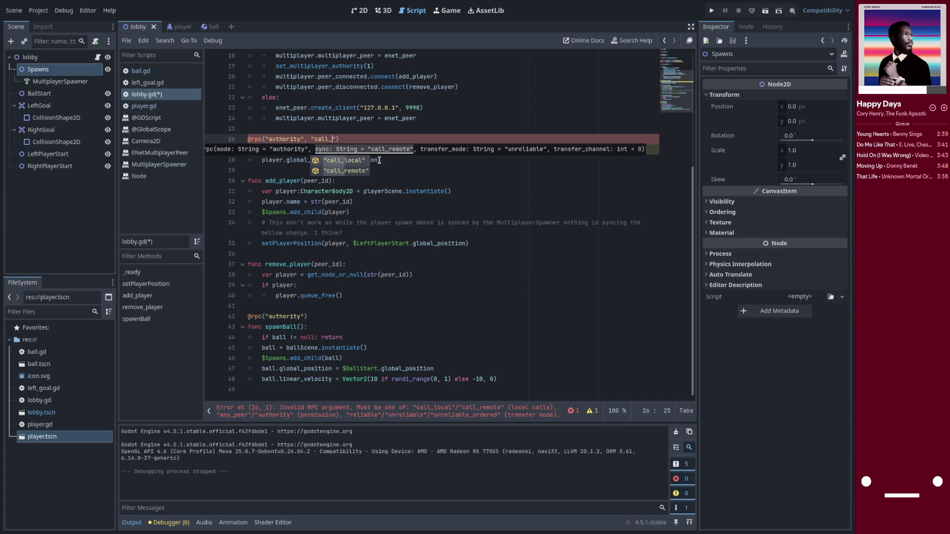
{"action": "key", "text": "Return"}
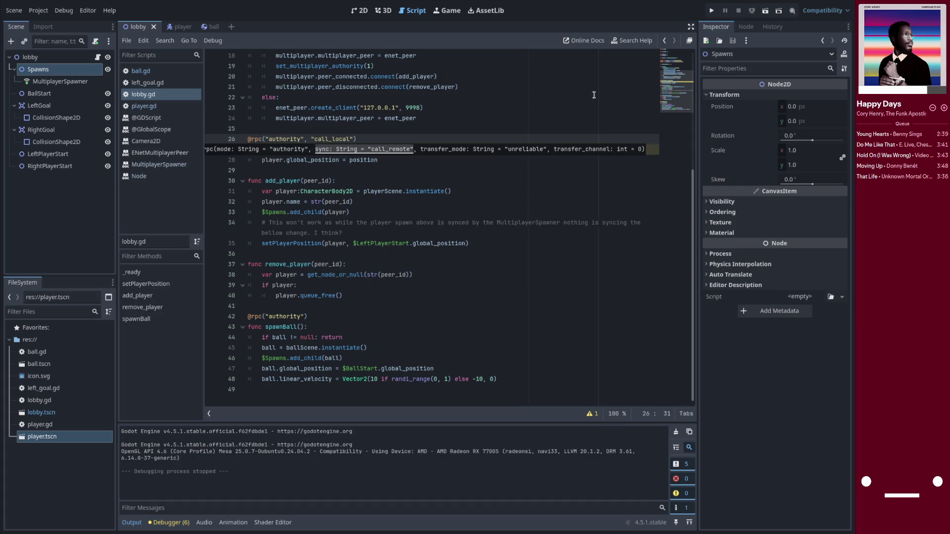
Rerun the game with call_local, close both pong debug windows and stop debugging.
{"action": "left_click", "coordinate": [711, 10]}
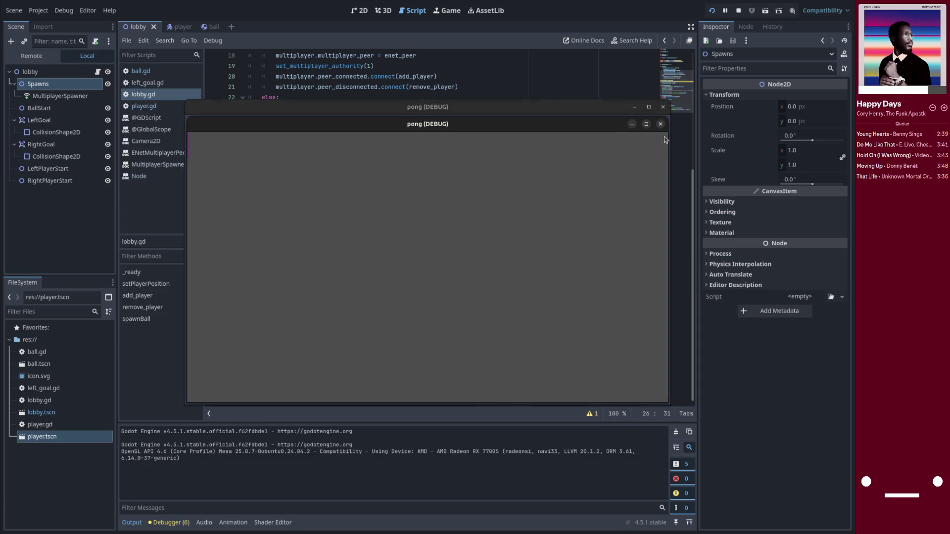
{"action": "left_click", "coordinate": [661, 125]}
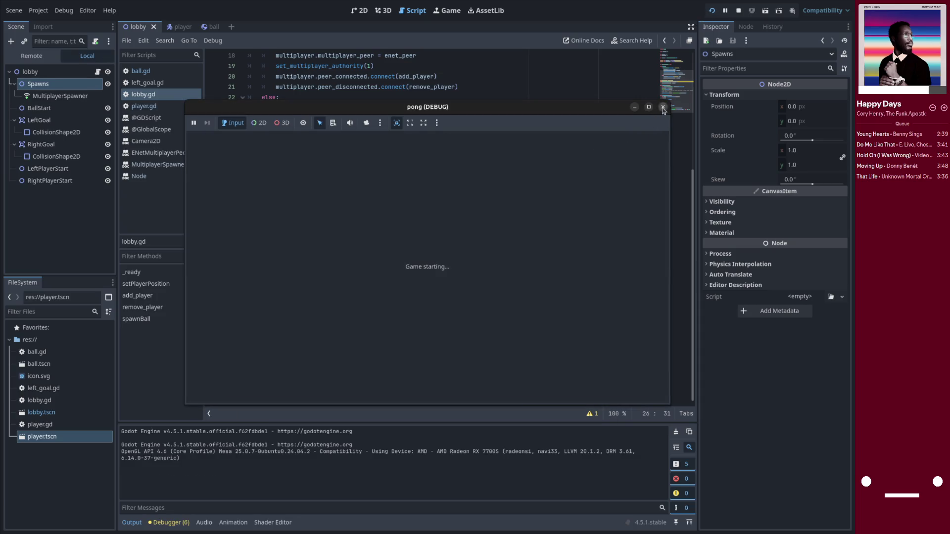
{"action": "left_click", "coordinate": [662, 107]}
{"action": "left_click", "coordinate": [436, 243]}
{"action": "left_click", "coordinate": [406, 254]}
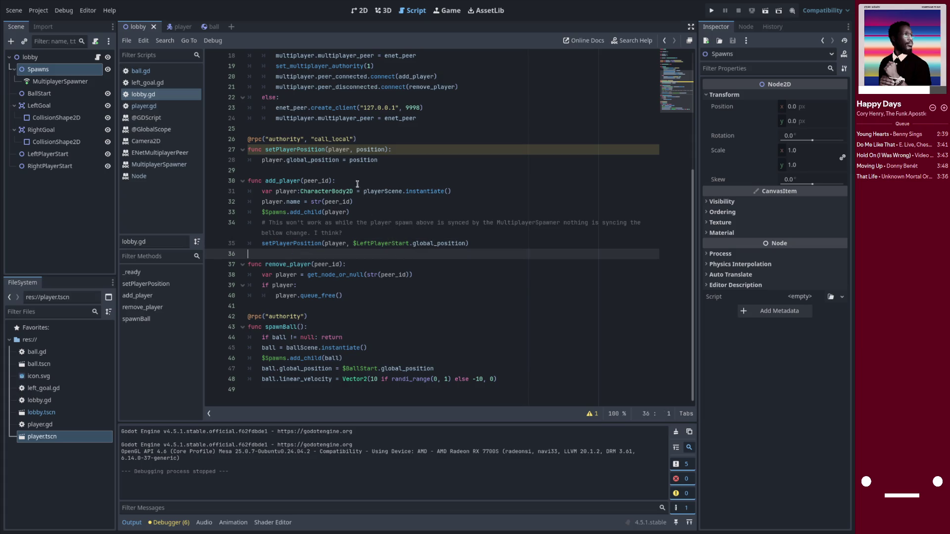
{"action": "left_click", "coordinate": [340, 176]}
Delete the comment and the setPlayerPosition call from add_player.
{"action": "double_click", "coordinate": [284, 138]}
{"action": "left_click", "coordinate": [313, 170]}
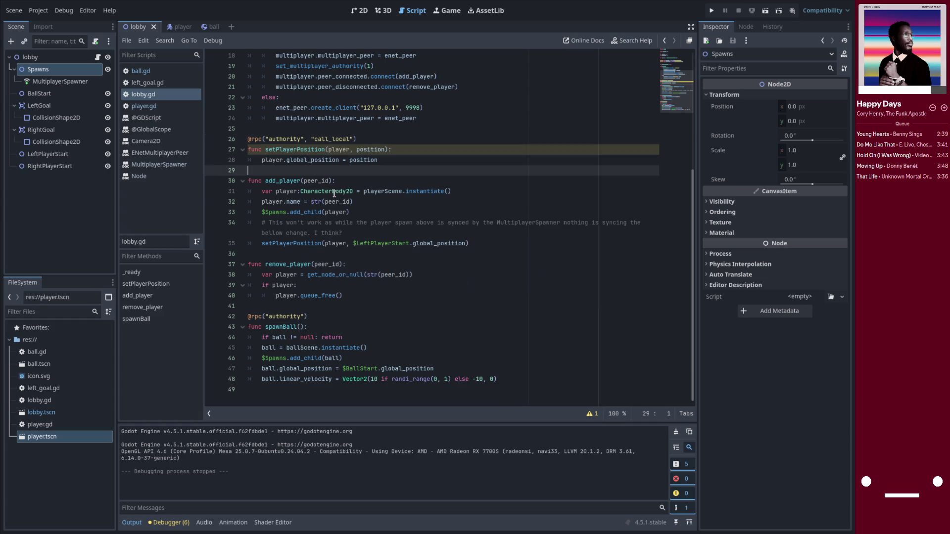
{"action": "left_click", "coordinate": [313, 244]}
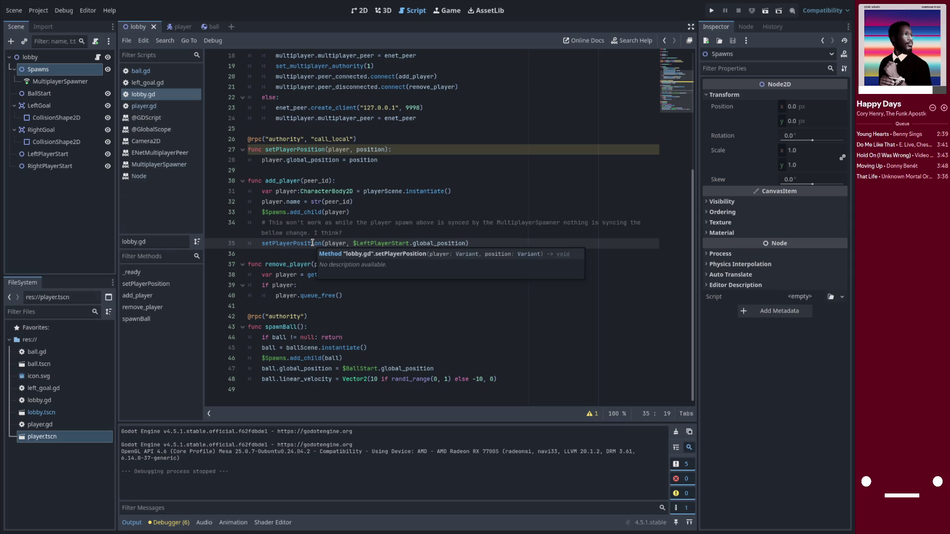
{"action": "left_click", "coordinate": [311, 224]}
{"action": "key", "text": "ctrl+shift+k"}
{"action": "key", "text": "ctrl+shift+k"}
{"action": "left_click", "coordinate": [366, 140]}
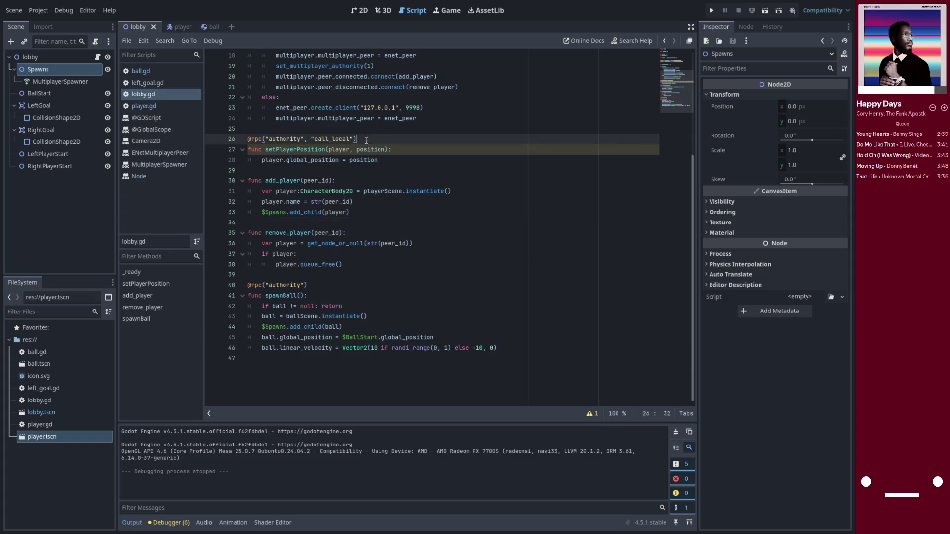
{"action": "key", "text": "ctrl+shift+k"}
{"action": "key", "text": "ctrl+shift+k"}
{"action": "key", "text": "ctrl+shift+k"}
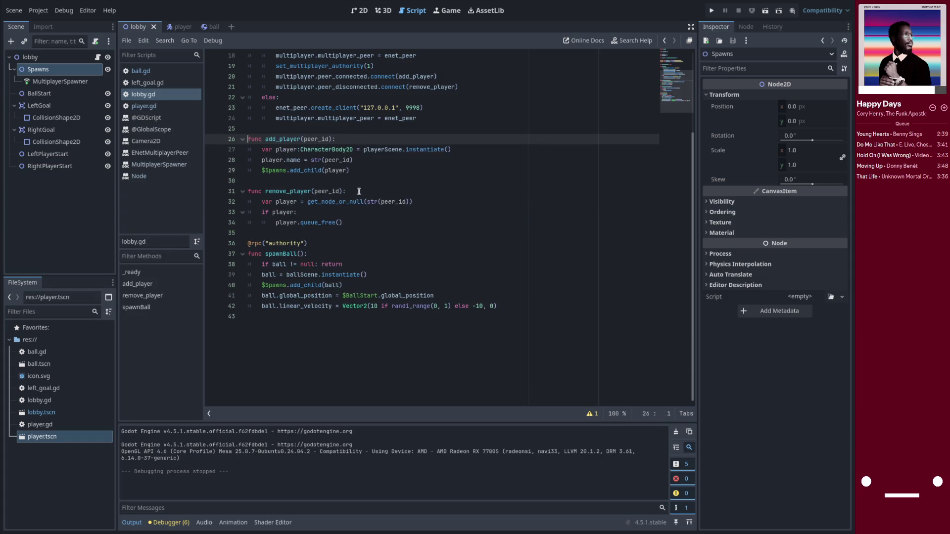
{"action": "mouse_move", "coordinate": [297, 163]}
{"action": "left_click", "coordinate": [377, 166]}
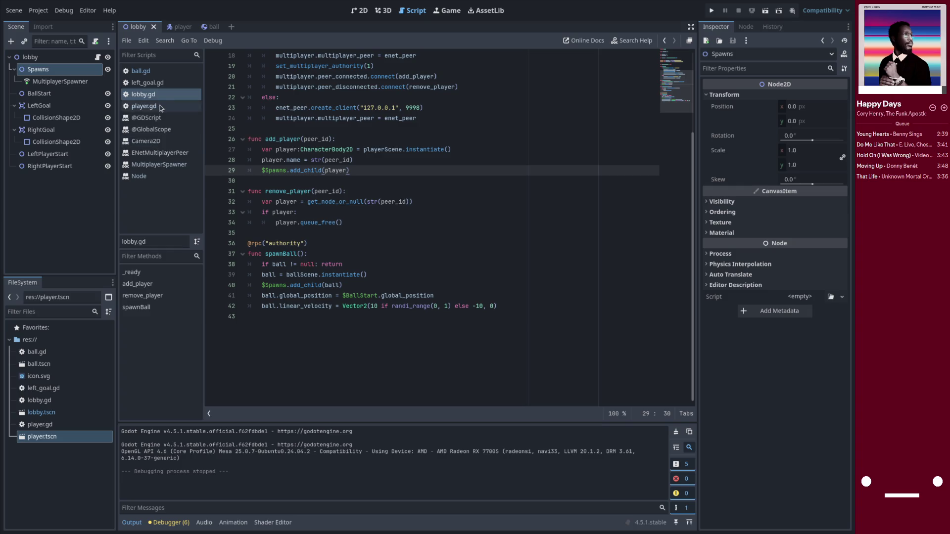
{"action": "left_click", "coordinate": [170, 107]}
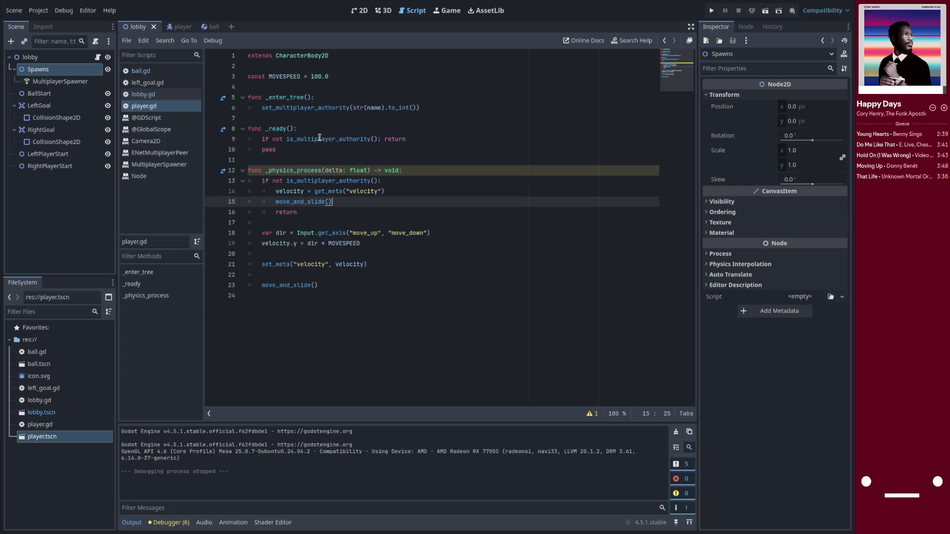
Add '# Maybe we can't set the global position in the server client due to this? I wonder.' below line 6 and save.
{"action": "left_click", "coordinate": [439, 107]}
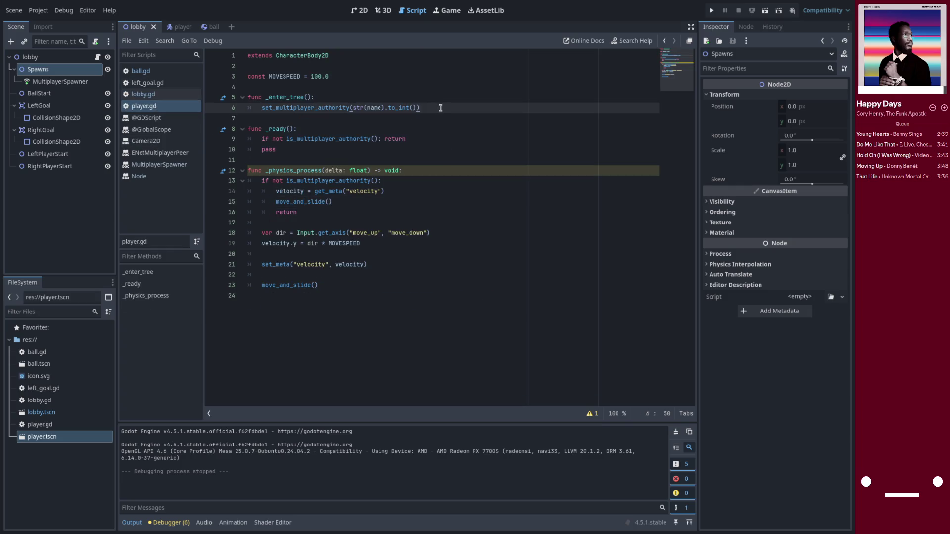
{"action": "left_click", "coordinate": [373, 108]}
{"action": "double_click", "coordinate": [374, 107]}
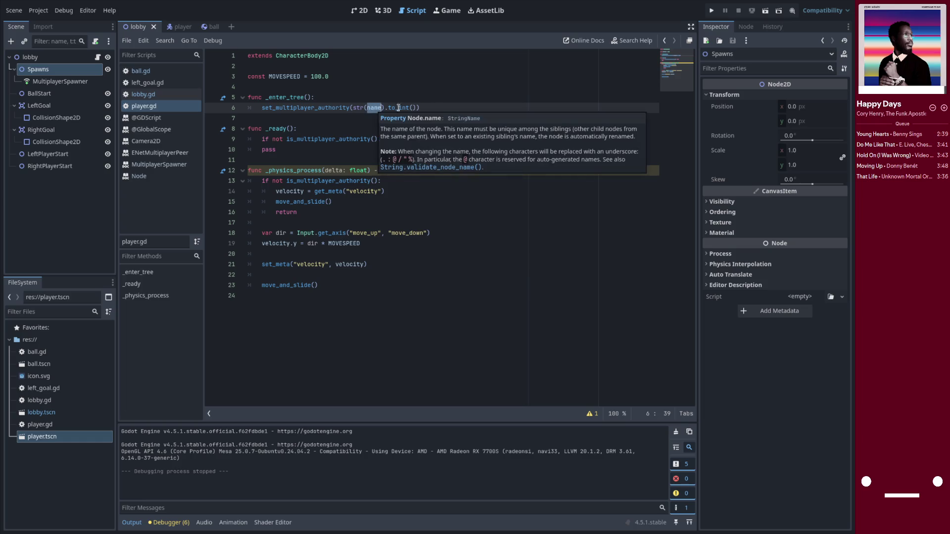
{"action": "left_click", "coordinate": [433, 108]}
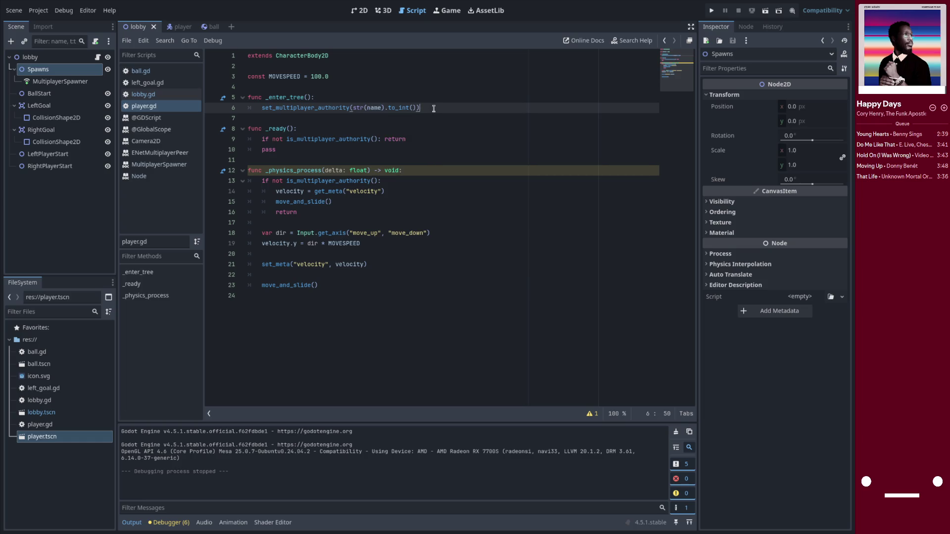
{"action": "key", "text": "Return"}
{"action": "type", "text": "# Maybe we can't s"}
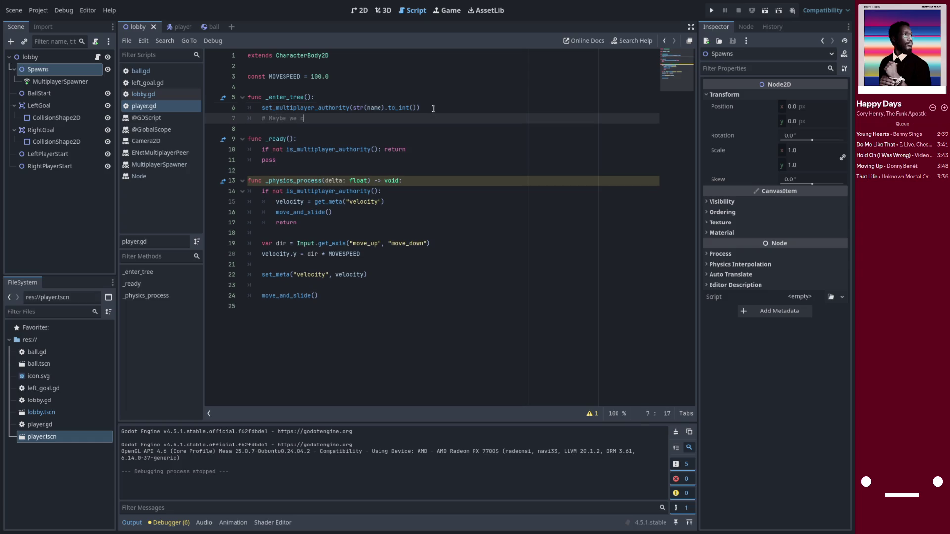
{"action": "type", "text": "et the global position "}
{"action": "type", "text": "in the server "}
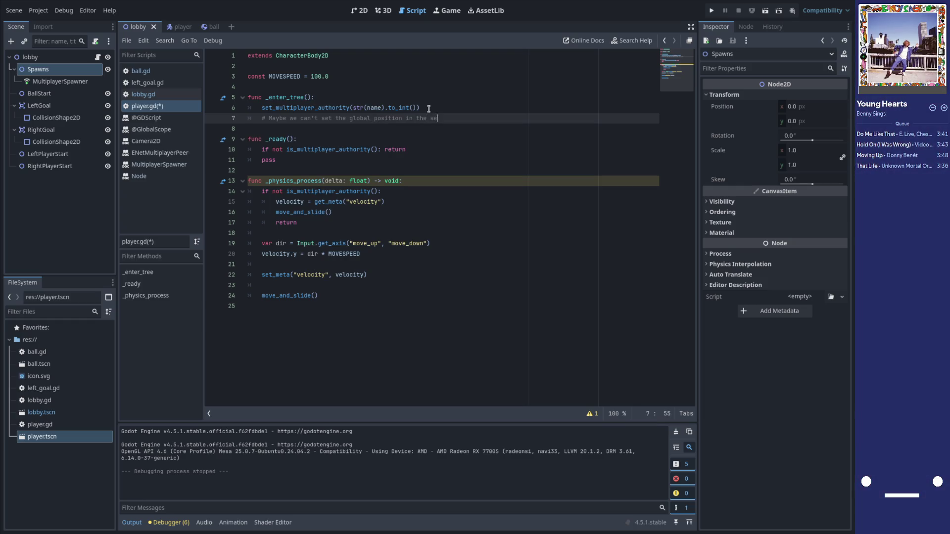
{"action": "type", "text": "client due to this? "}
{"action": "type", "text": "I wonder"}
{"action": "type", "text": "."}
{"action": "key", "text": "ctrl+s"}
{"action": "left_click", "coordinate": [416, 150]}
Add 'global_position = $LeftPlayerStart' to _ready, remove the pass line, and save.
{"action": "key", "text": "Return"}
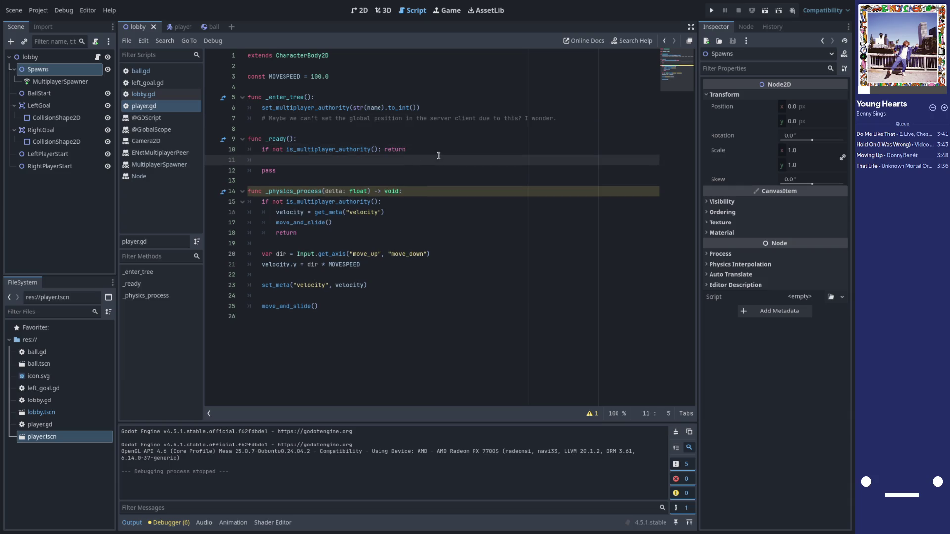
{"action": "type", "text": "global_position"}
{"action": "type", "text": " = $"}
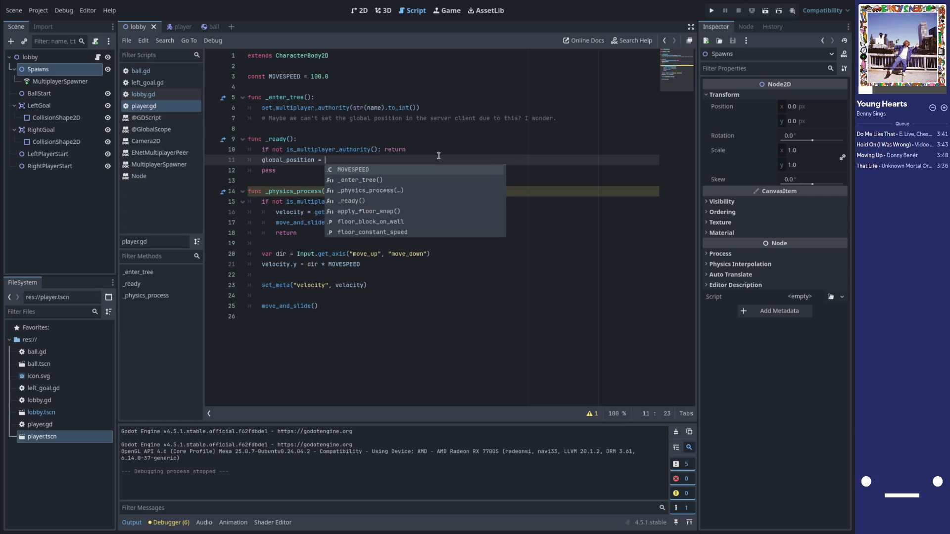
{"action": "type", "text": "LeftP"}
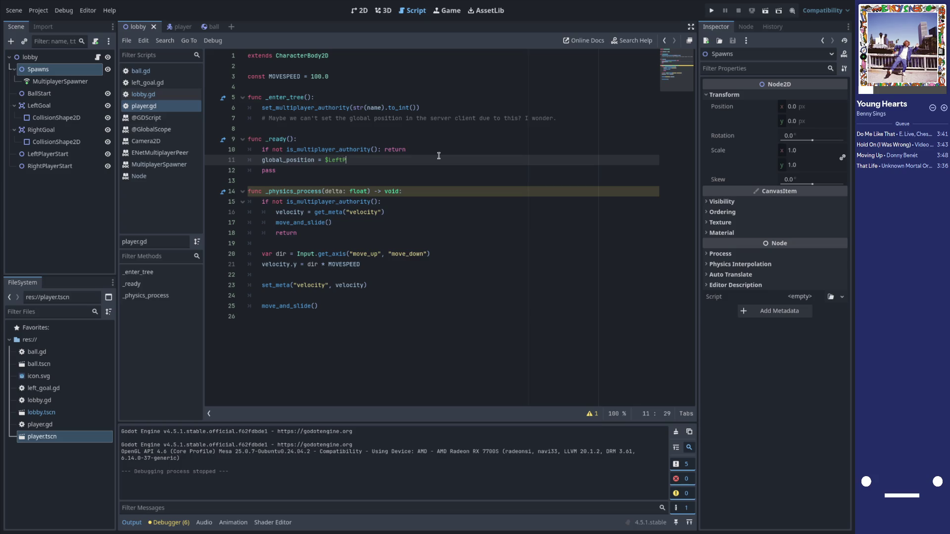
{"action": "key", "text": "BackSpace"}
{"action": "key", "text": "BackSpace"}
{"action": "key", "text": "BackSpace"}
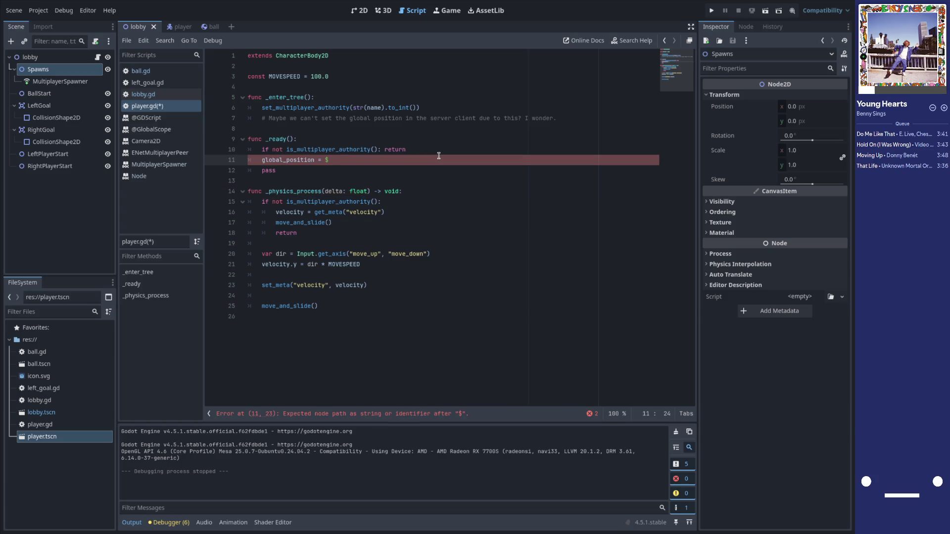
{"action": "left_click_drag", "start_coordinate": [66, 151], "coordinate": [348, 161]}
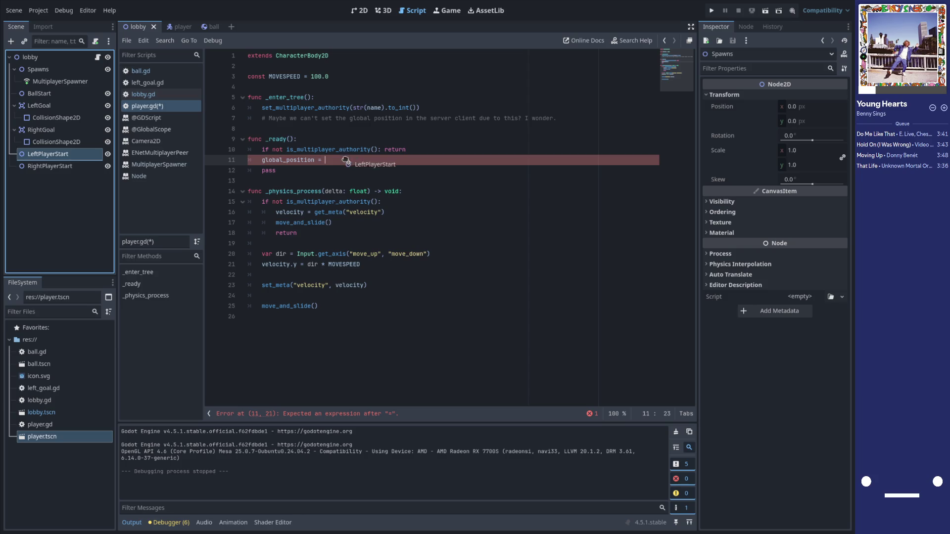
{"action": "left_click", "coordinate": [319, 170]}
{"action": "key", "text": "ctrl+shift+k"}
{"action": "key", "text": "ctrl+s"}
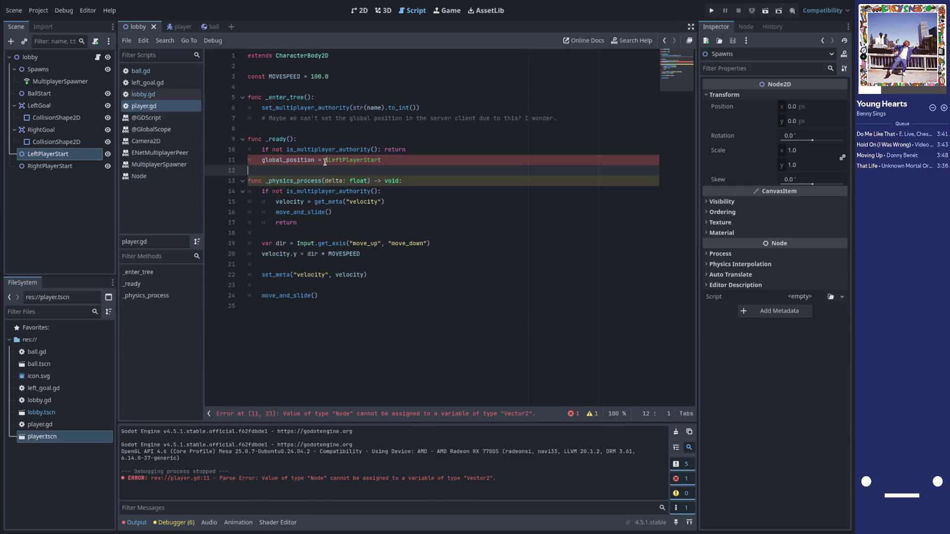
Complete the line as $LeftPlayerStart.global_position and run the game with F5.
{"action": "left_click", "coordinate": [397, 161]}
{"action": "type", "text": ".global_psoit"}
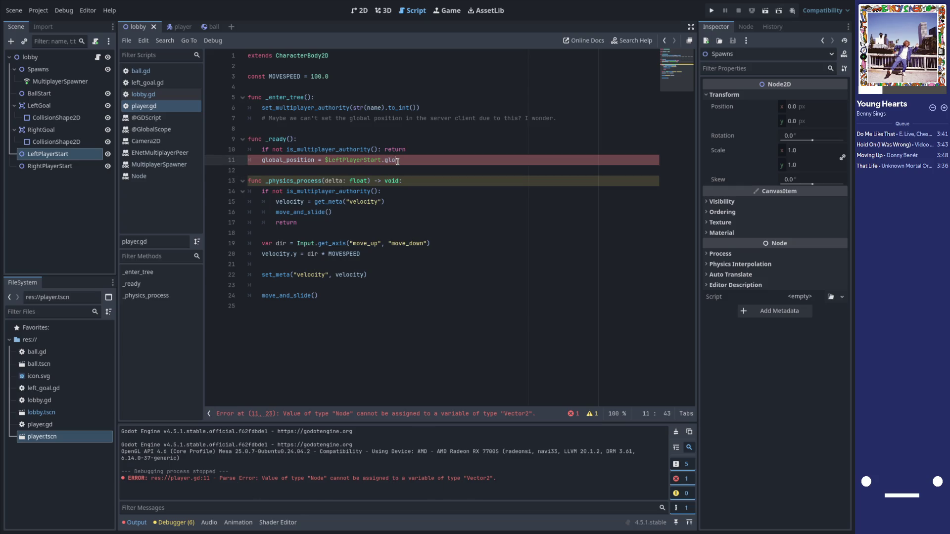
{"action": "key", "text": "BackSpace"}
{"action": "key", "text": "BackSpace"}
{"action": "key", "text": "BackSpace"}
{"action": "type", "text": "sition"}
{"action": "key", "text": "F5"}
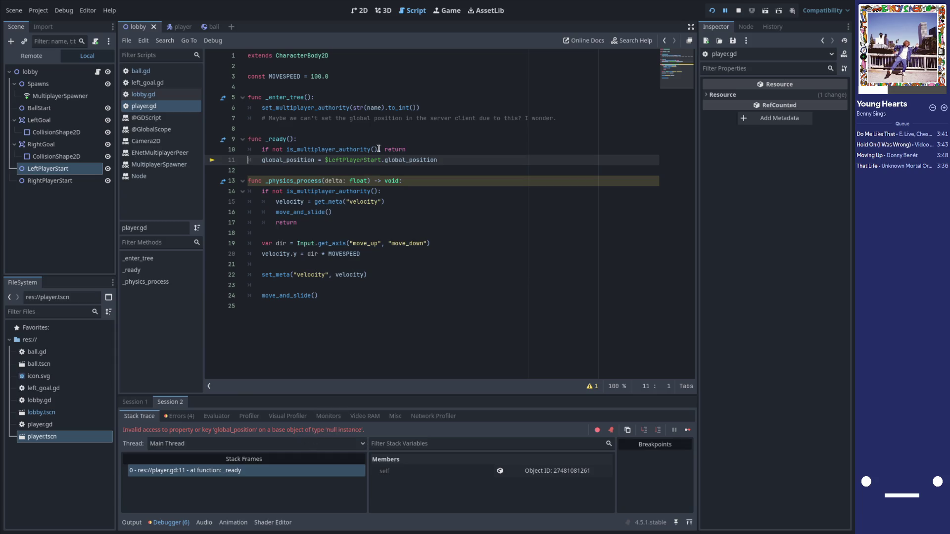
Delete the 'global_position = $LeftPlayerStart.global_position' line and its empty line from _ready.
{"action": "left_click", "coordinate": [367, 169]}
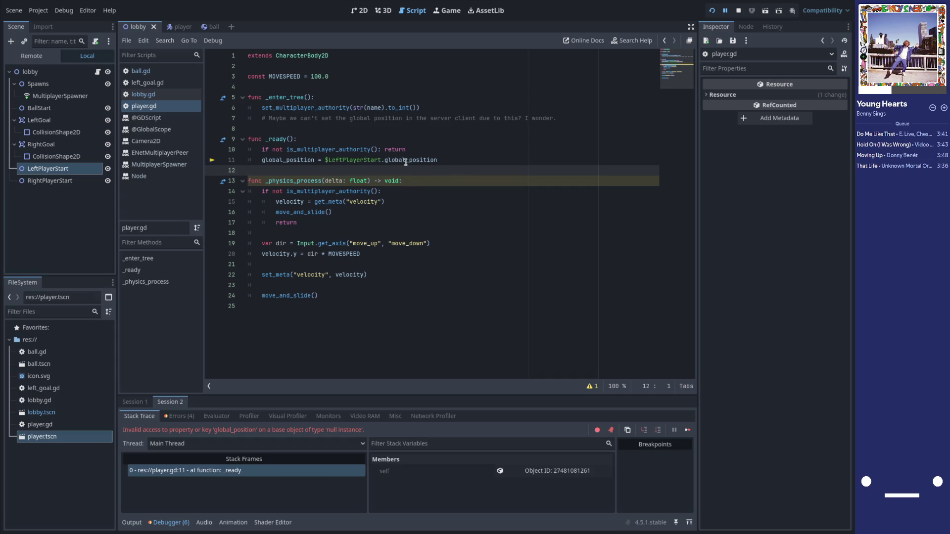
{"action": "left_click_drag", "start_coordinate": [326, 160], "coordinate": [441, 160]}
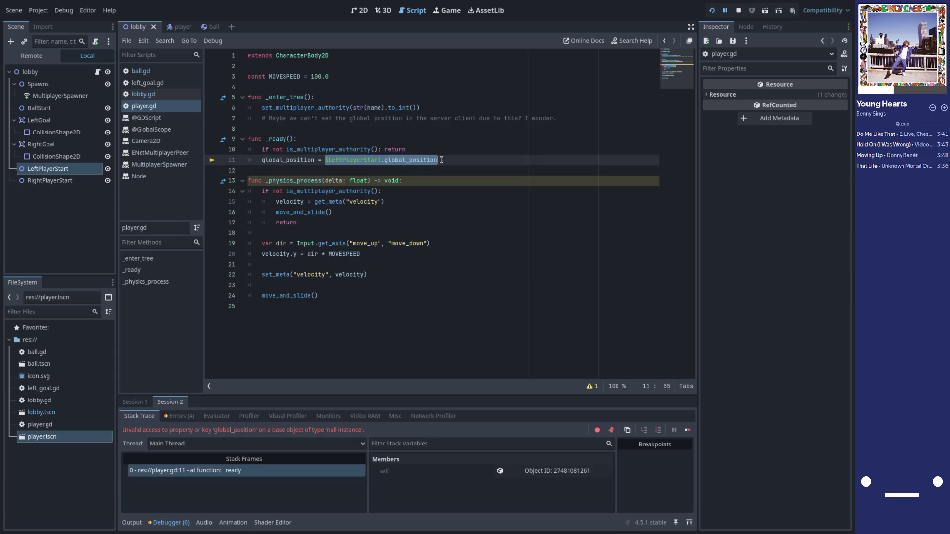
{"action": "key", "text": "BackSpace"}
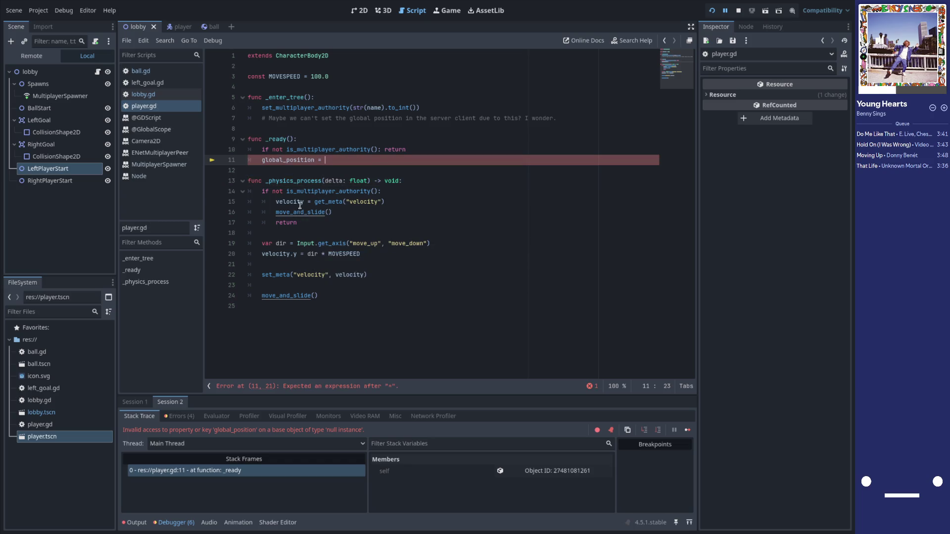
{"action": "key", "text": "ctrl+BackSpace"}
{"action": "key", "text": "ctrl+BackSpace"}
{"action": "key", "text": "BackSpace"}
{"action": "key", "text": "Delete"}
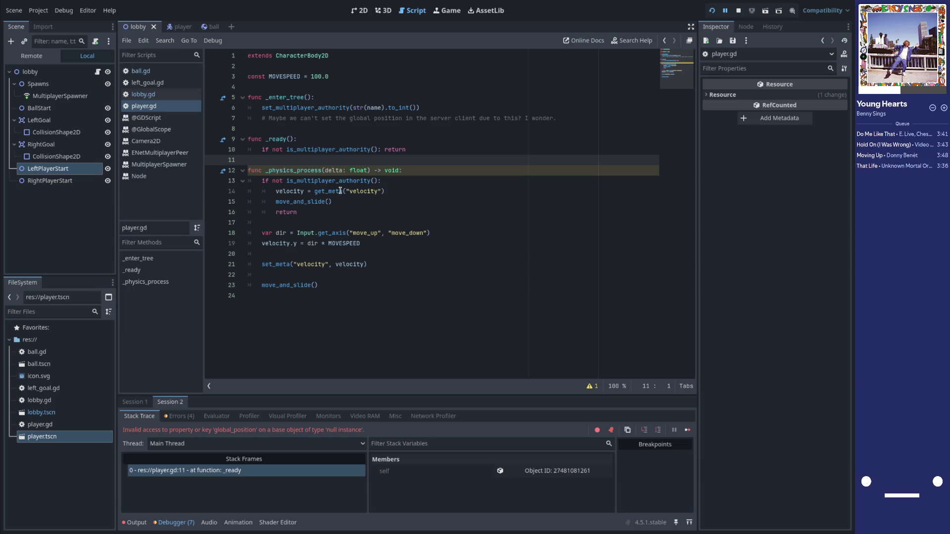
Write a 'global_position = Vector2(...)' line in _physics_process.
{"action": "key", "text": "Down"}
{"action": "key", "text": "Down"}
{"action": "key", "text": "Down"}
{"action": "key", "text": "Return"}
{"action": "key", "text": "Return"}
{"action": "key", "text": "Up"}
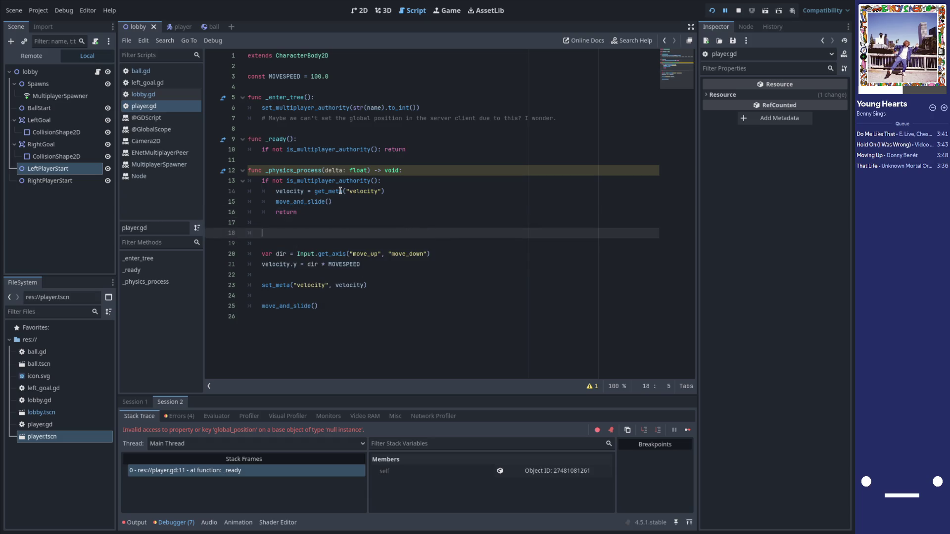
{"action": "type", "text": "global_"}
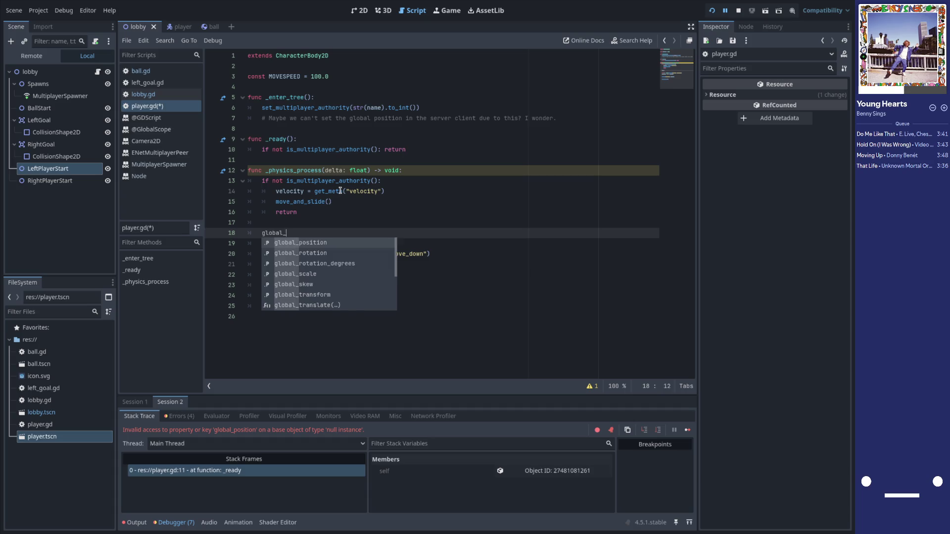
{"action": "key", "text": "Return"}
{"action": "type", "text": "= Vector"}
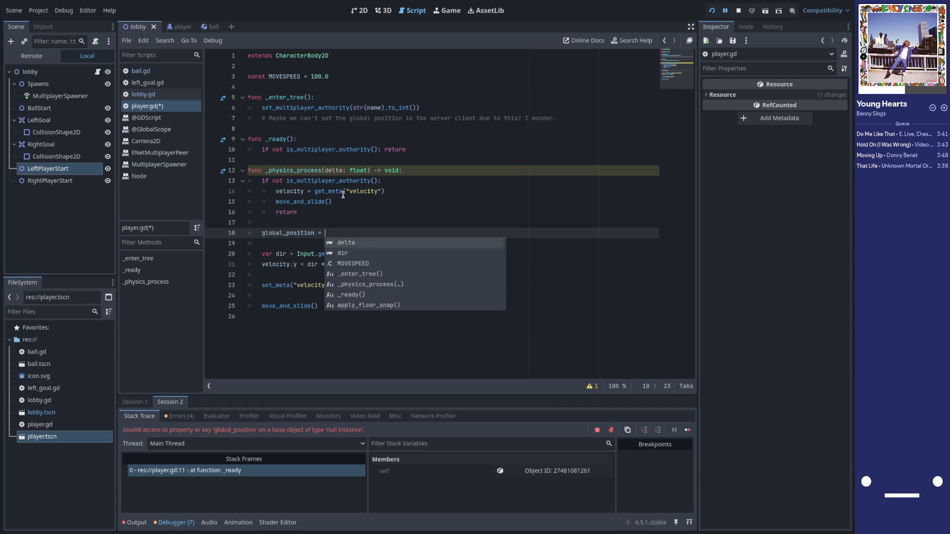
{"action": "type", "text": "2("}
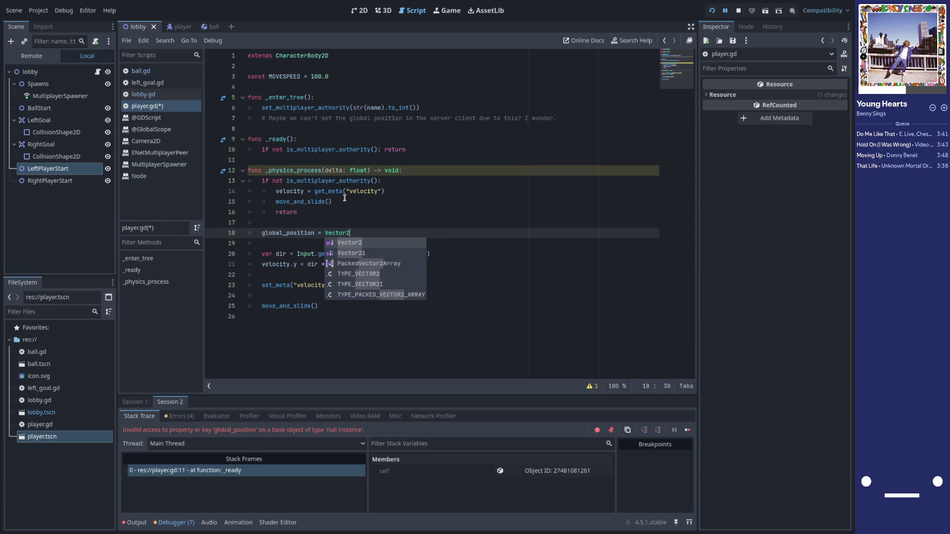
{"action": "type", "text": "100, 100"}
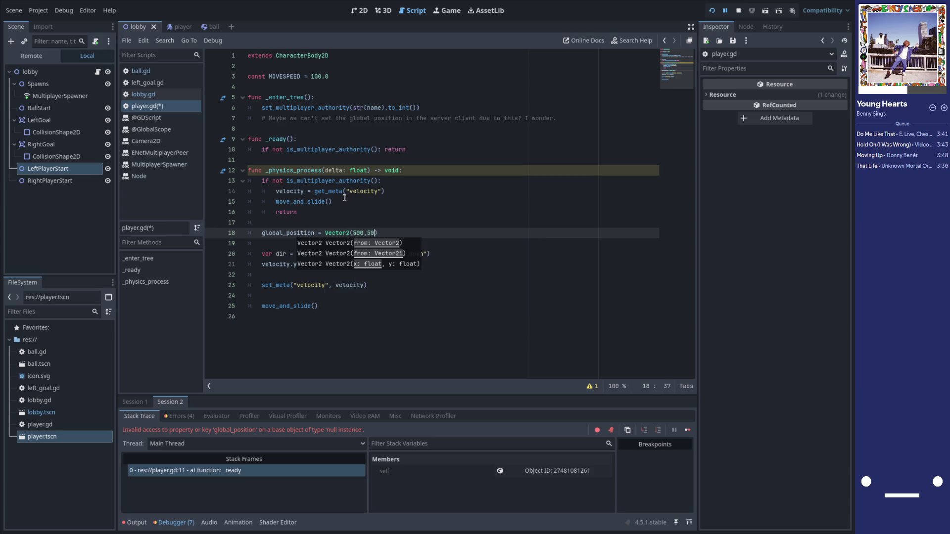
Move the global_position = Vector2(500,500) line into _ready, save, and restart the game.
{"action": "key", "text": "ctrl+x"}
{"action": "left_click", "coordinate": [311, 158]}
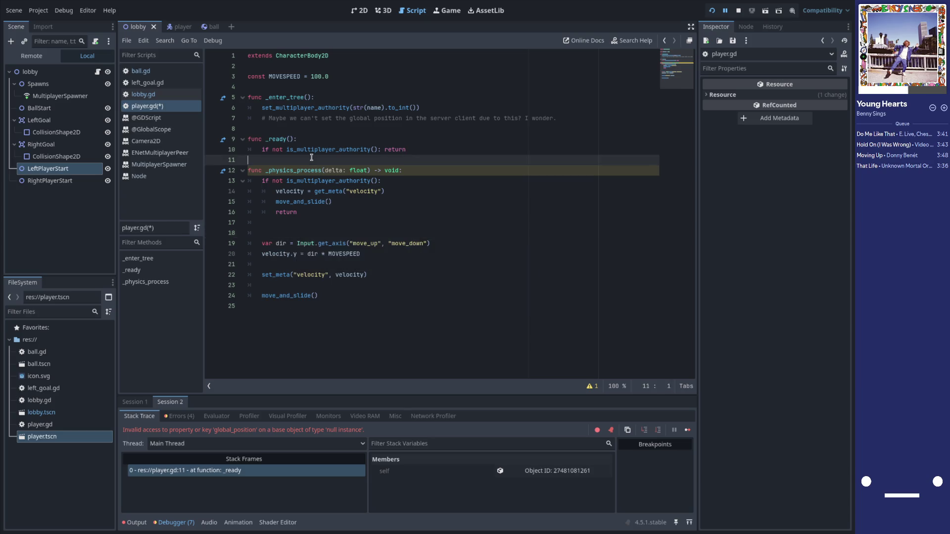
{"action": "key", "text": "ctrl+v"}
{"action": "key", "text": "ctrl+s"}
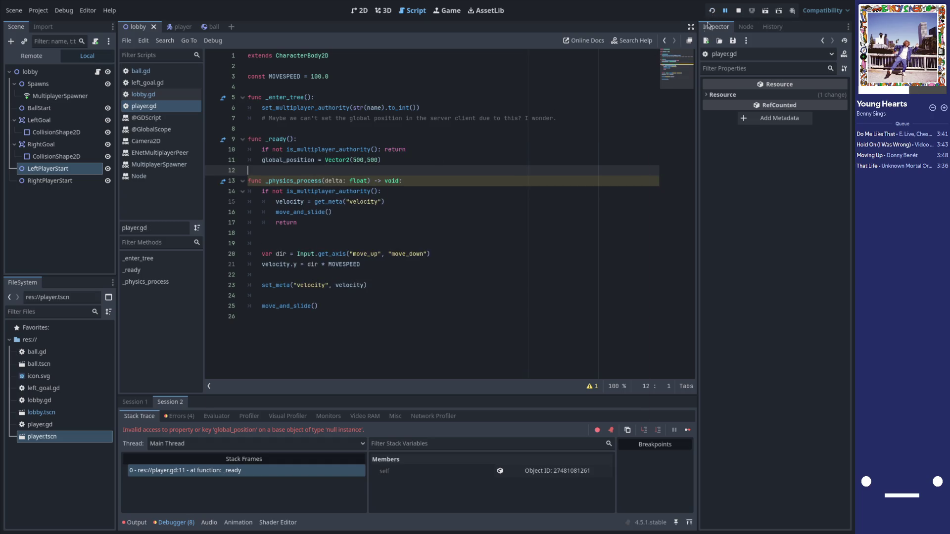
{"action": "left_click", "coordinate": [711, 10]}
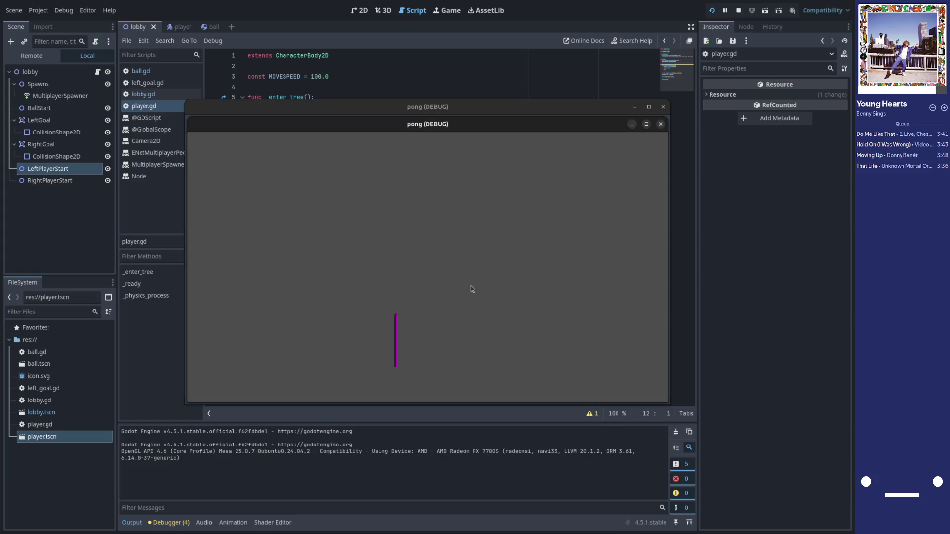
Open the GNOME Activities overview of all windows and pick a window to leave it.
{"action": "key", "text": "super"}
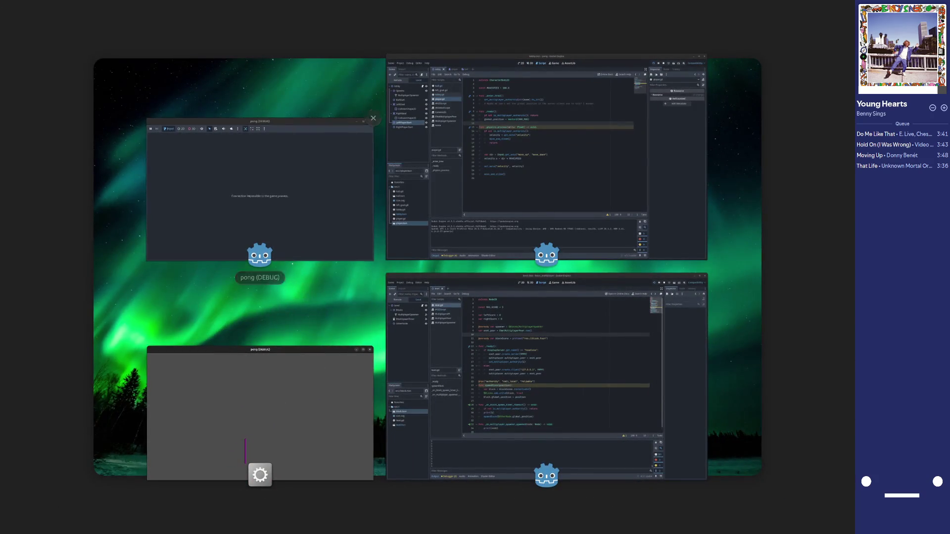
{"action": "left_click", "coordinate": [260, 190]}
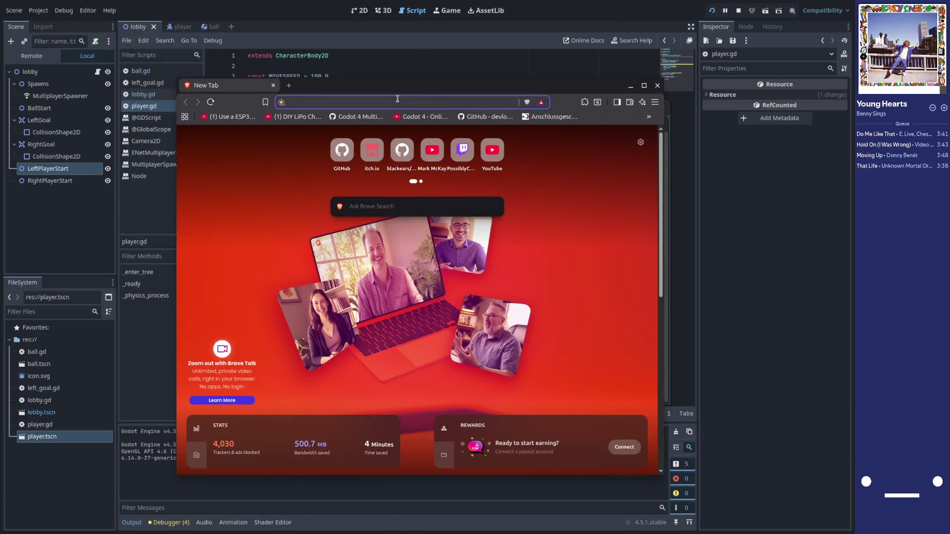
Search Brave for 'godot 4 multiplayer host set player position', correcting the spelling.
{"action": "type", "text": "godot 4 set"}
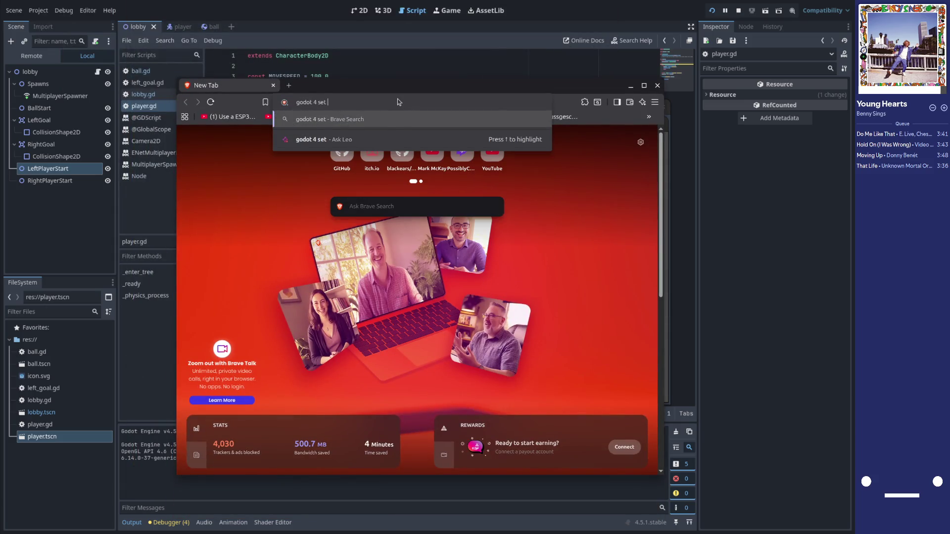
{"action": "key", "text": "BackSpace"}
{"action": "key", "text": "BackSpace"}
{"action": "key", "text": "BackSpace"}
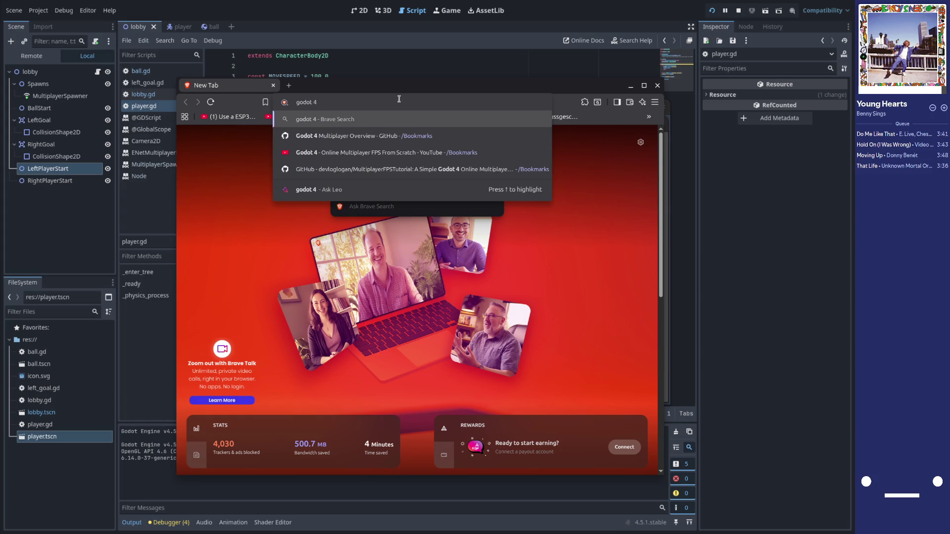
{"action": "type", "text": "multiplayer h"}
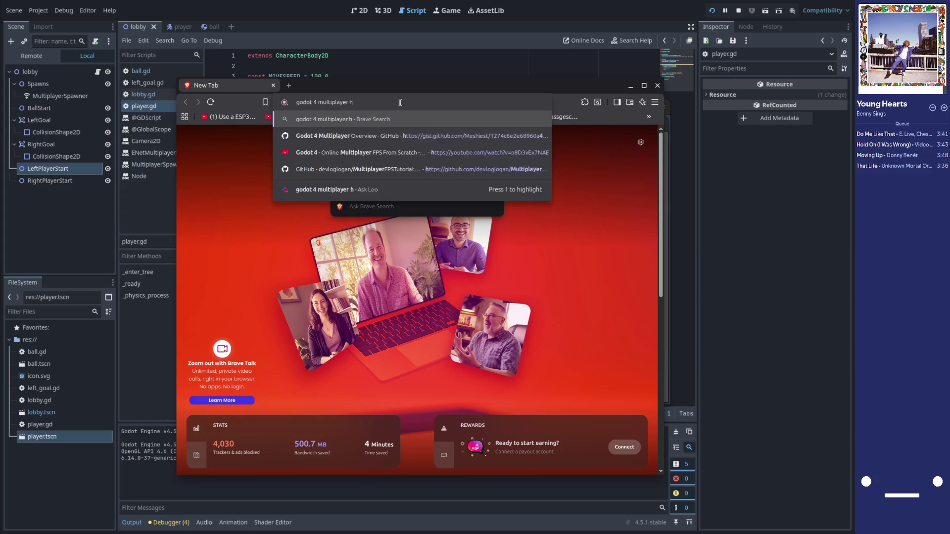
{"action": "type", "text": "ost set player posiiton"}
{"action": "key", "text": "Return"}
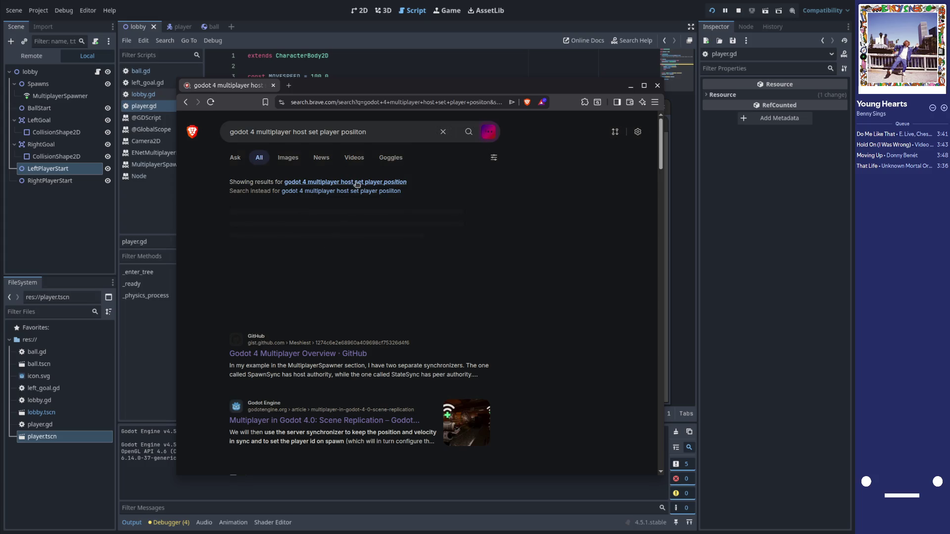
{"action": "left_click", "coordinate": [357, 183]}
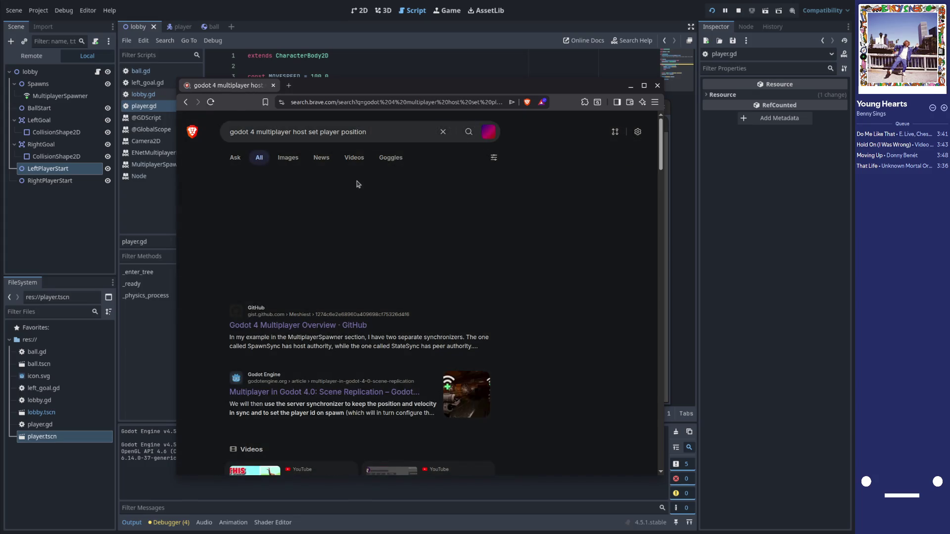
Scroll past the Godot Forum entry down to the Stack Overflow results.
{"action": "scroll", "coordinate": [346, 305], "scroll_direction": "down", "scroll_amount": 10}
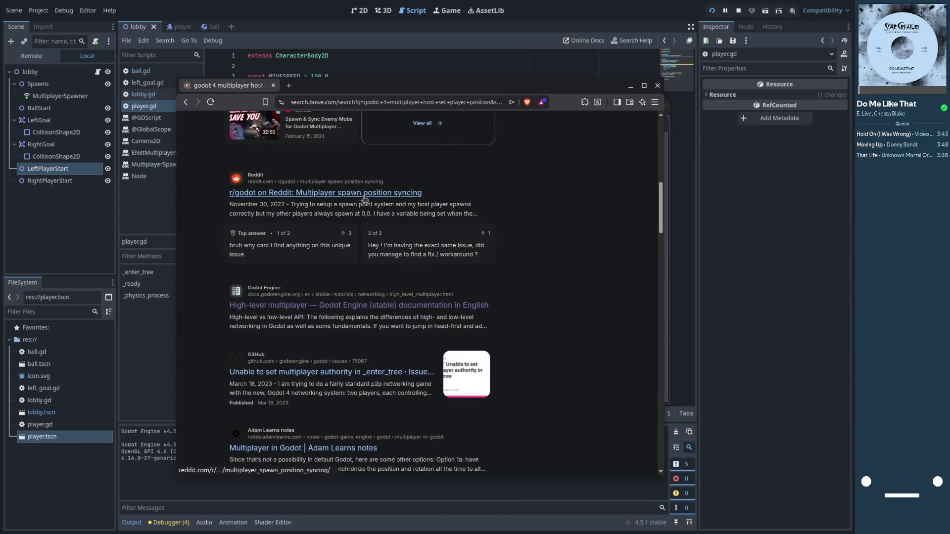
{"action": "scroll", "coordinate": [332, 277], "scroll_direction": "down", "scroll_amount": 1}
{"action": "scroll", "coordinate": [333, 277], "scroll_direction": "down", "scroll_amount": 2}
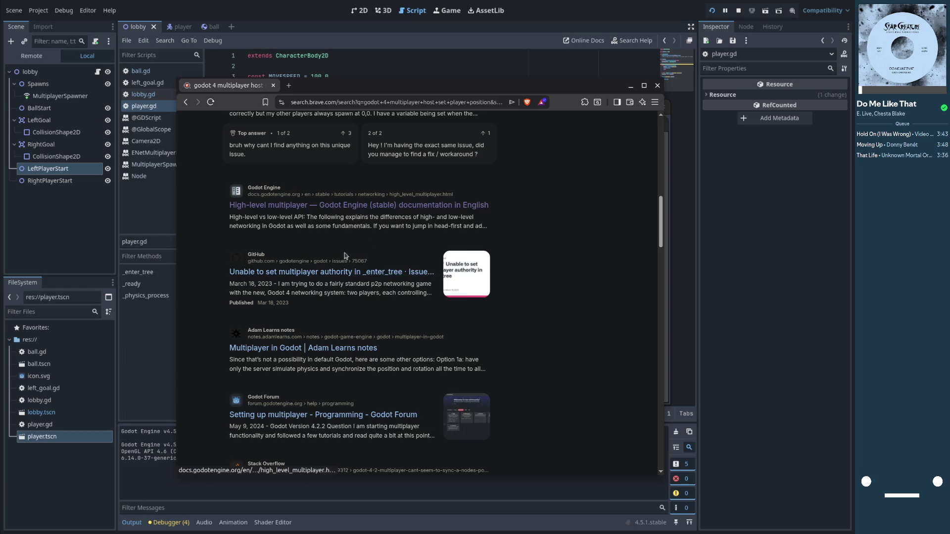
{"action": "scroll", "coordinate": [353, 237], "scroll_direction": "down", "scroll_amount": 2}
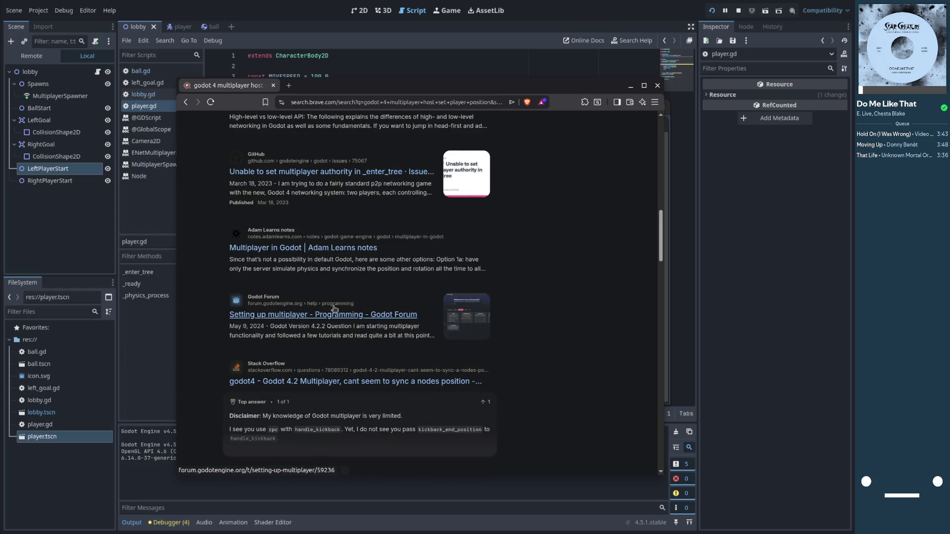
{"action": "scroll", "coordinate": [335, 309], "scroll_direction": "down", "scroll_amount": 1}
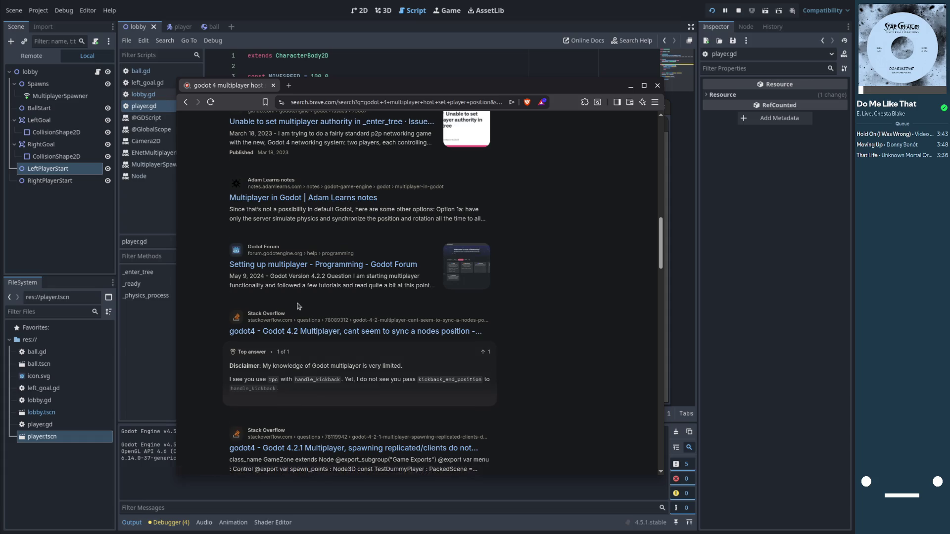
{"action": "scroll", "coordinate": [298, 306], "scroll_direction": "down", "scroll_amount": 2}
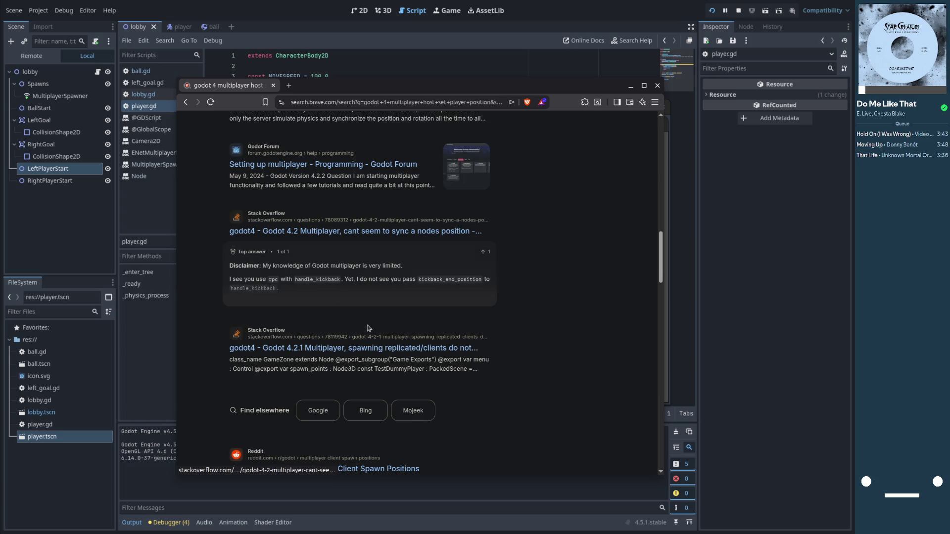
{"action": "scroll", "coordinate": [360, 329], "scroll_direction": "down", "scroll_amount": 2}
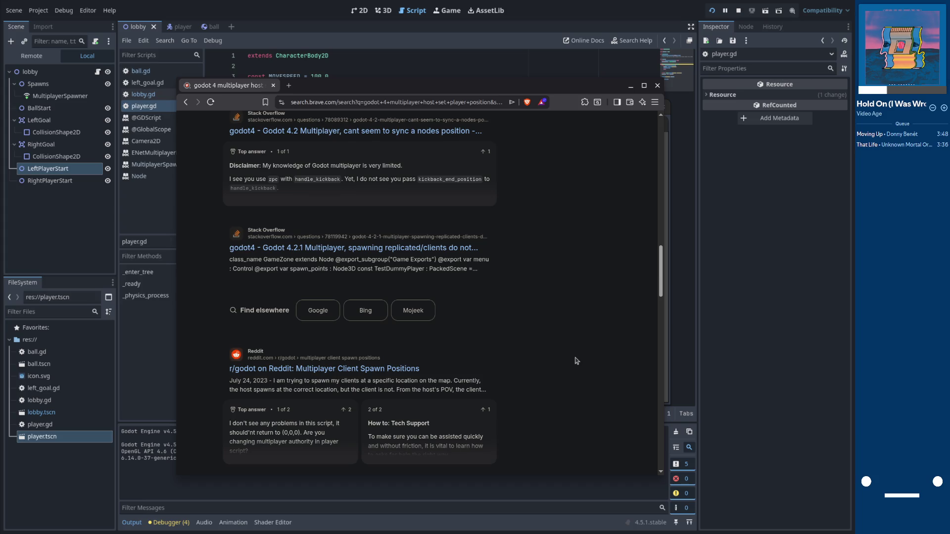
Skim the last results, scroll back up and select the previous search query.
{"action": "scroll", "coordinate": [541, 269], "scroll_direction": "down", "scroll_amount": 6}
{"action": "scroll", "coordinate": [501, 315], "scroll_direction": "up", "scroll_amount": 10}
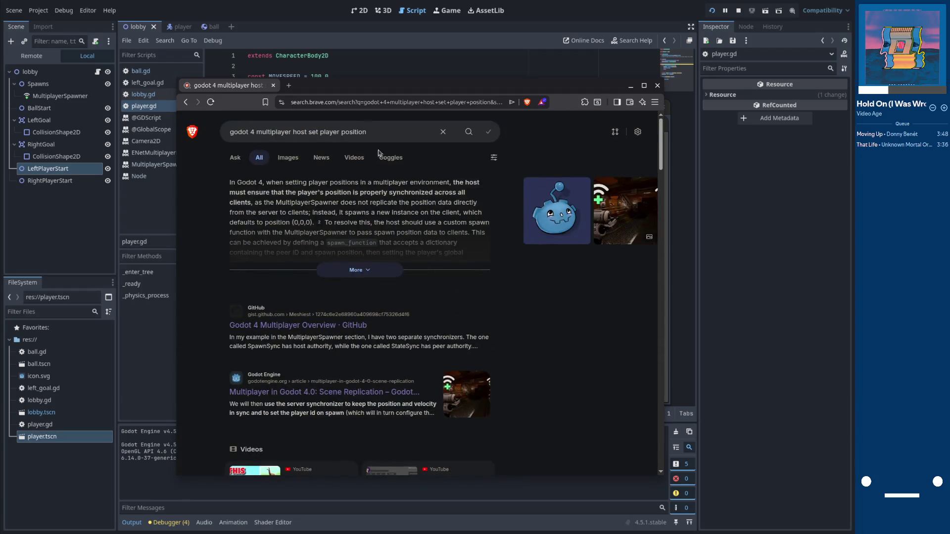
{"action": "left_click_drag", "start_coordinate": [373, 132], "coordinate": [114, 135]}
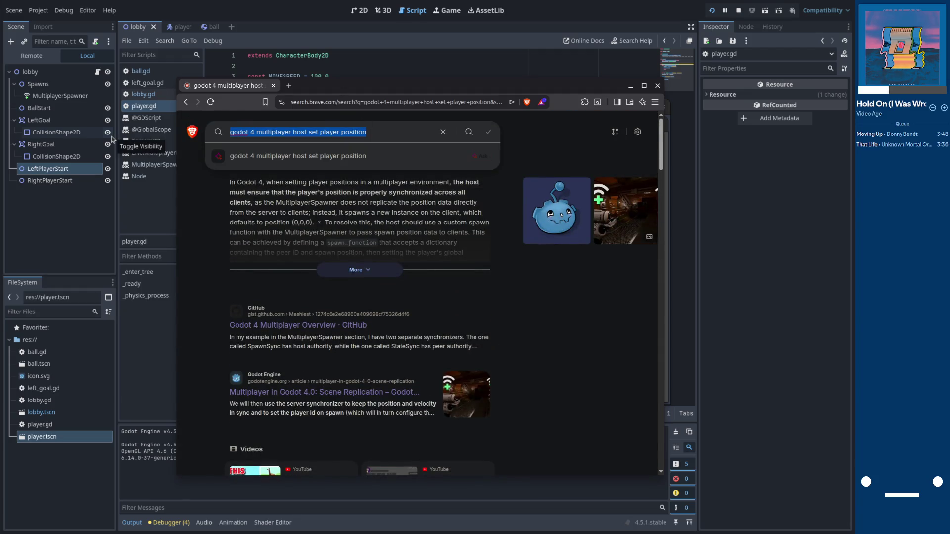
Replace the query with 'godot 4 multiplayer allow server to' and move the browser aside.
{"action": "key", "text": "BackSpace"}
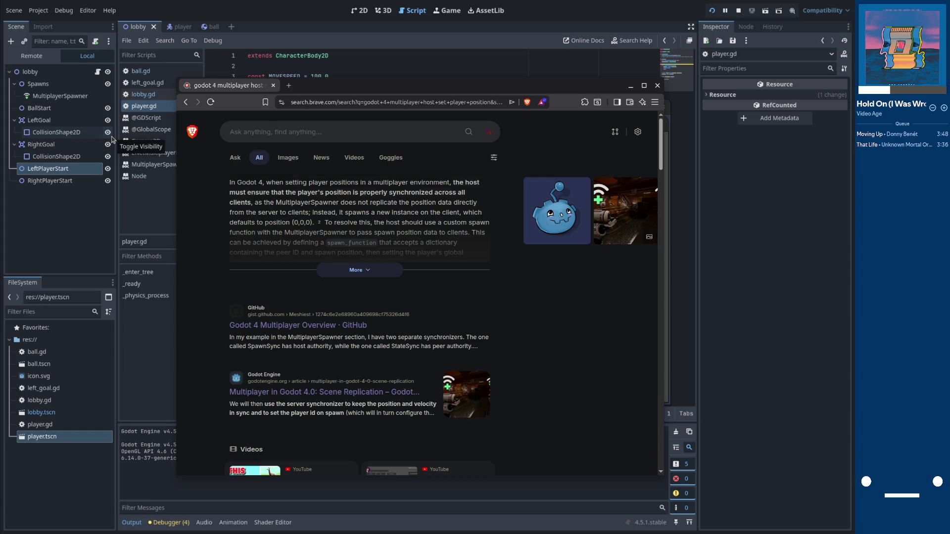
{"action": "type", "text": "godot 4 mul"}
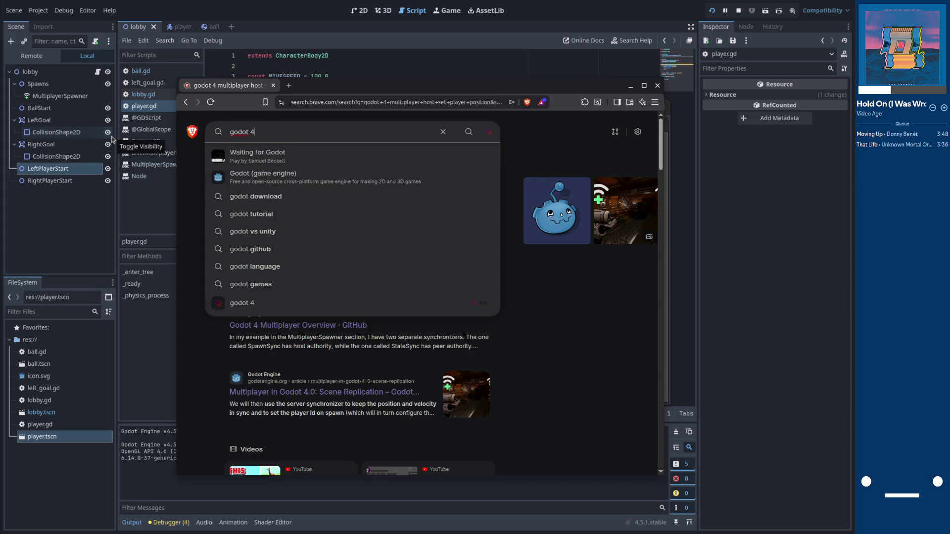
{"action": "type", "text": "tiplayer"}
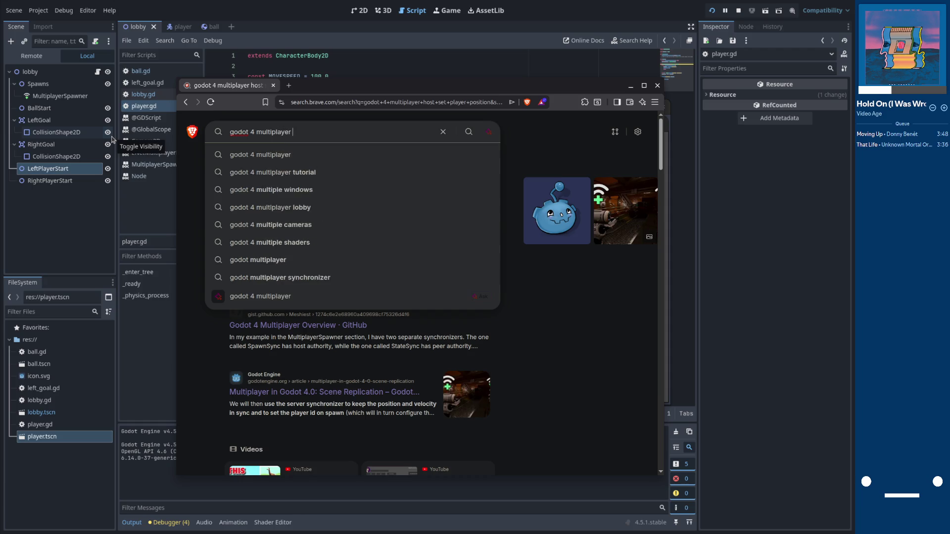
{"action": "type", "text": " allow server to"}
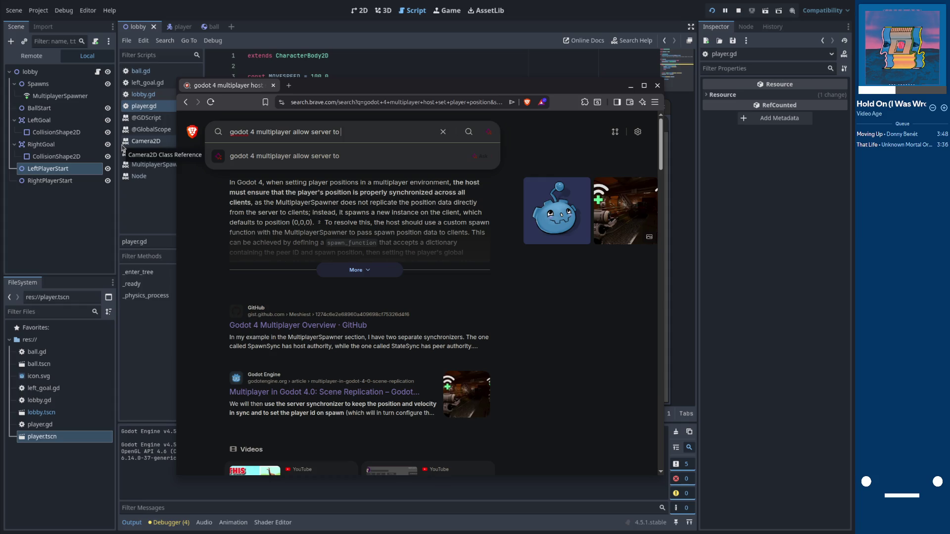
{"action": "mouse_move", "coordinate": [382, 86]}
{"action": "left_mouse_down"}
{"action": "mouse_move", "coordinate": [613, 336]}
{"action": "mouse_move", "coordinate": [494, 144]}
{"action": "left_mouse_up"}
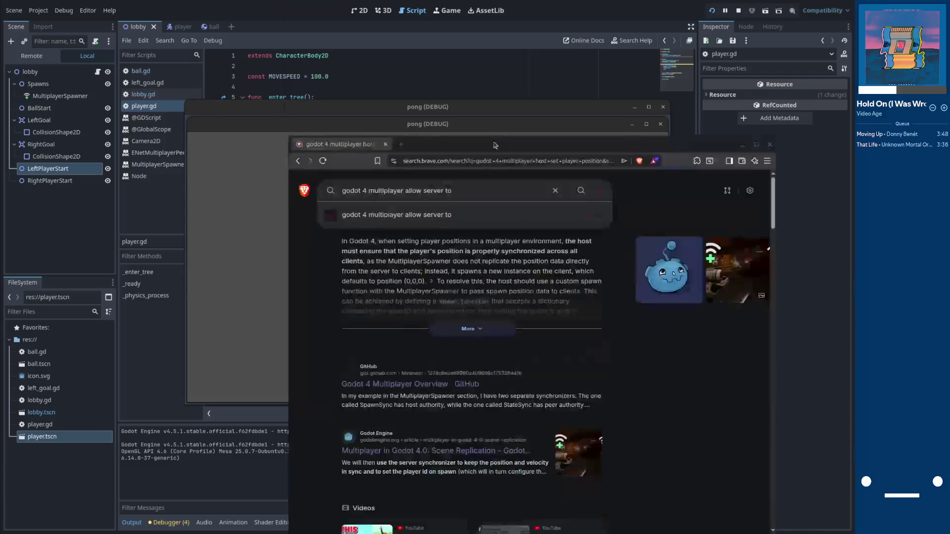
Close both running pong (DEBUG) windows.
{"action": "left_click", "coordinate": [742, 144]}
{"action": "left_click", "coordinate": [661, 124]}
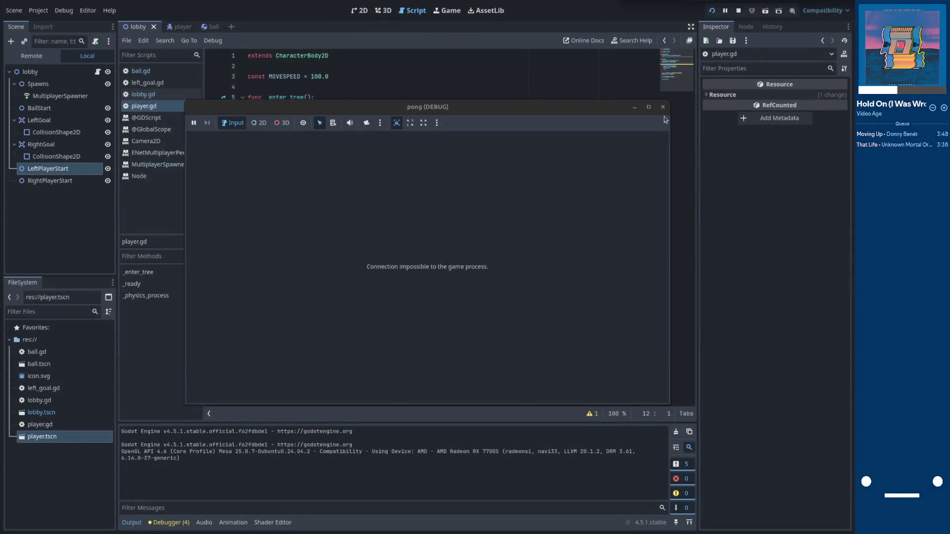
{"action": "left_click", "coordinate": [662, 107]}
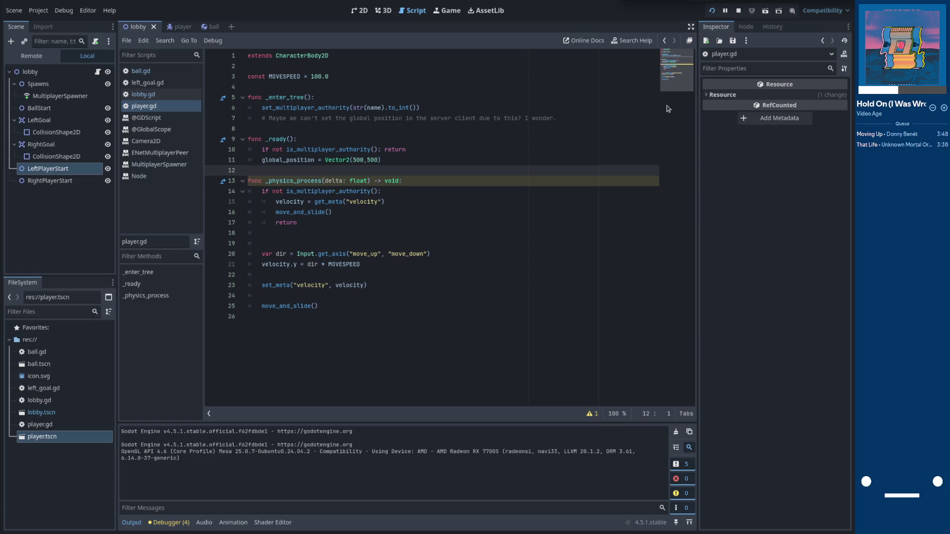
Read the documentation popup for set_multiplayer_authority on line 6 of player.gd.
{"action": "left_click", "coordinate": [324, 121]}
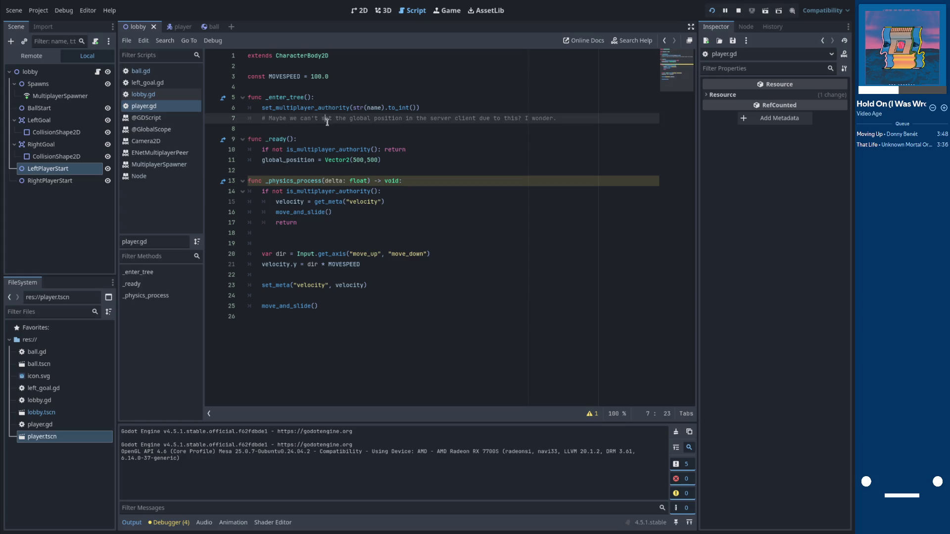
{"action": "double_click", "coordinate": [323, 107]}
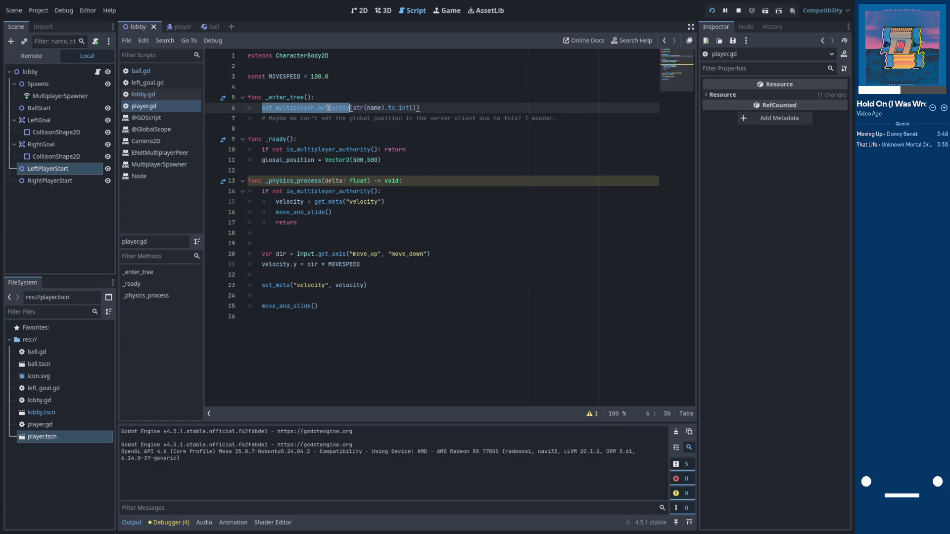
{"action": "mouse_move", "coordinate": [329, 108]}
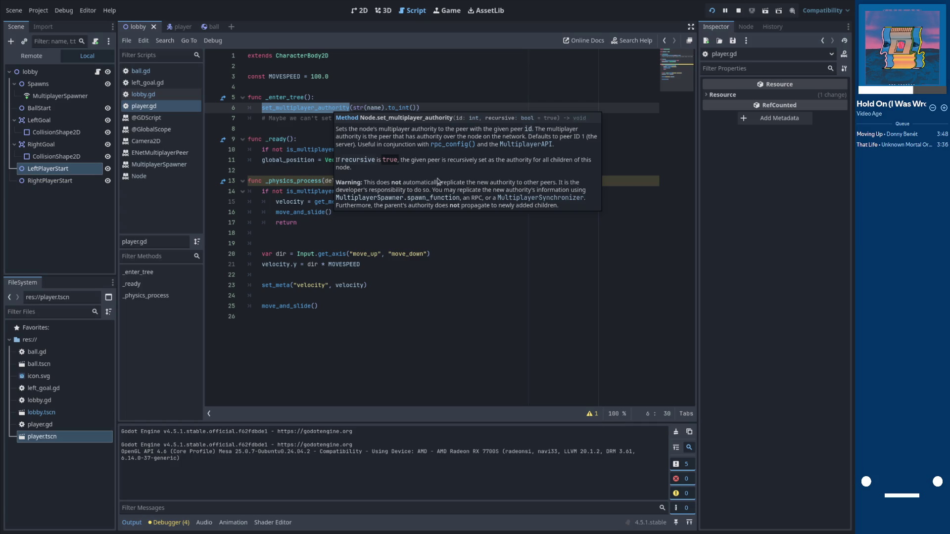
{"action": "left_click", "coordinate": [303, 118]}
{"action": "double_click", "coordinate": [303, 108]}
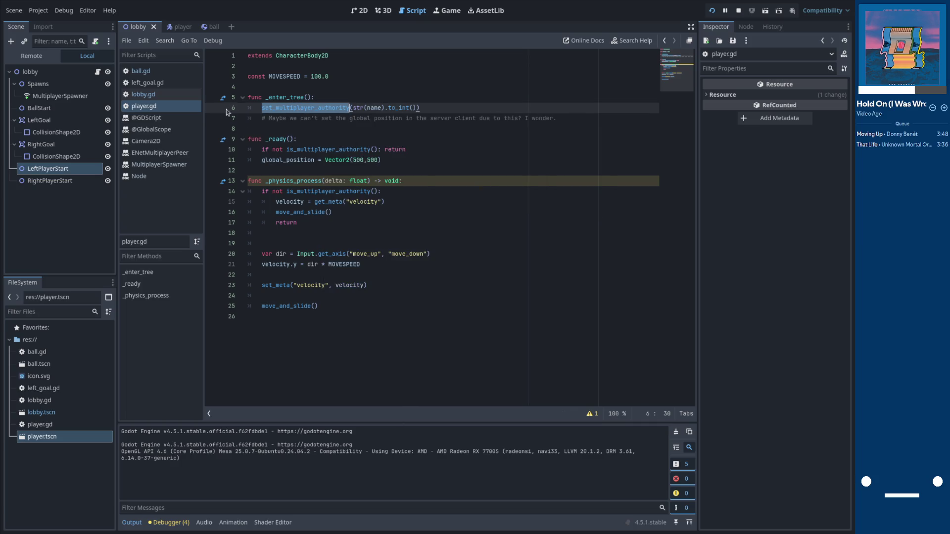
{"action": "left_click", "coordinate": [157, 95]}
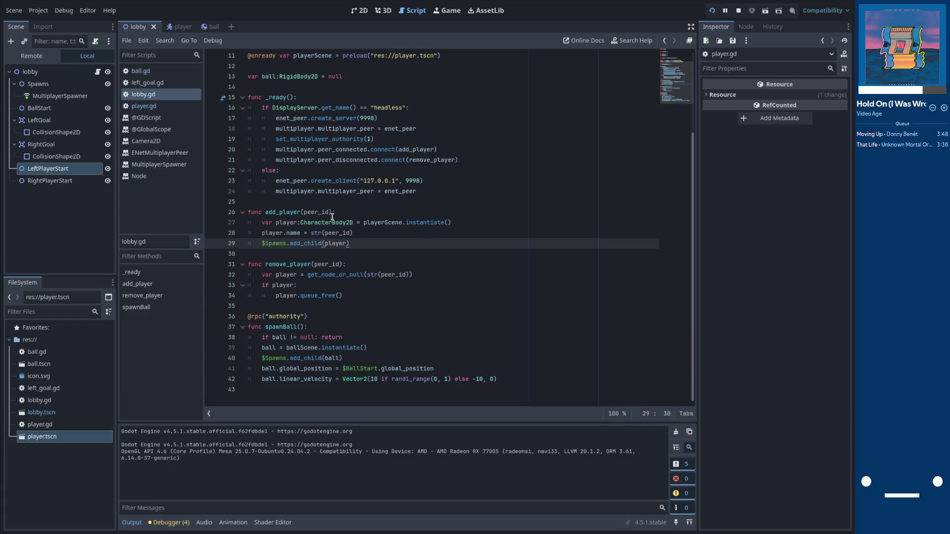
{"action": "key", "text": "super"}
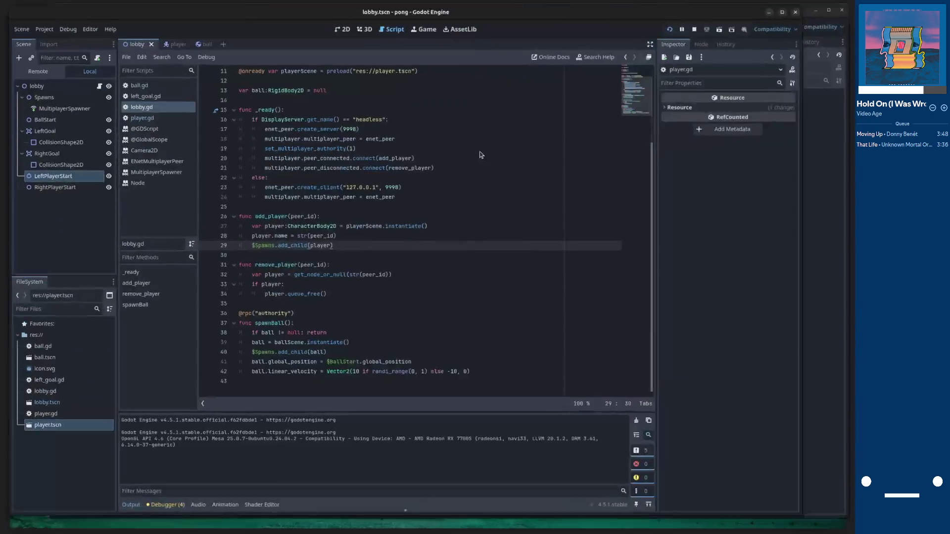
{"action": "left_click", "coordinate": [445, 248]}
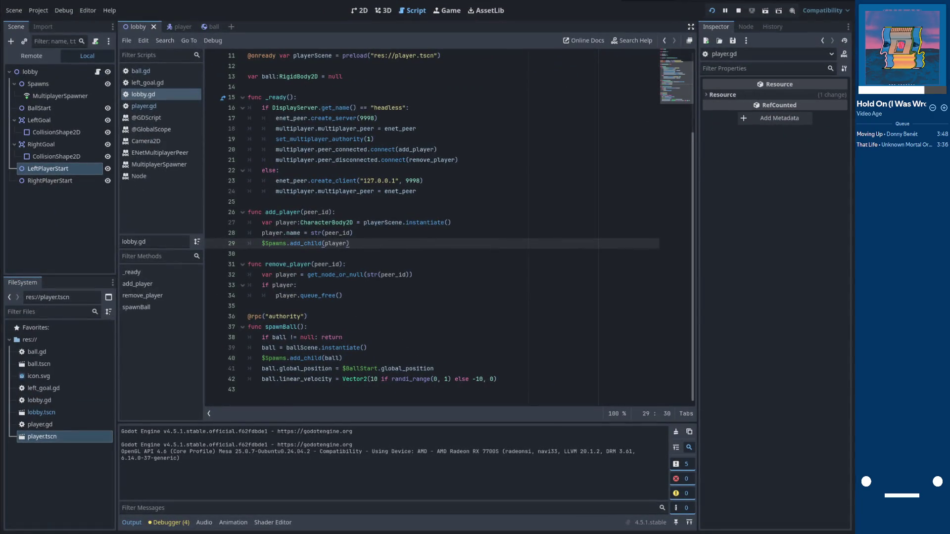
{"action": "key", "text": "alt+Tab"}
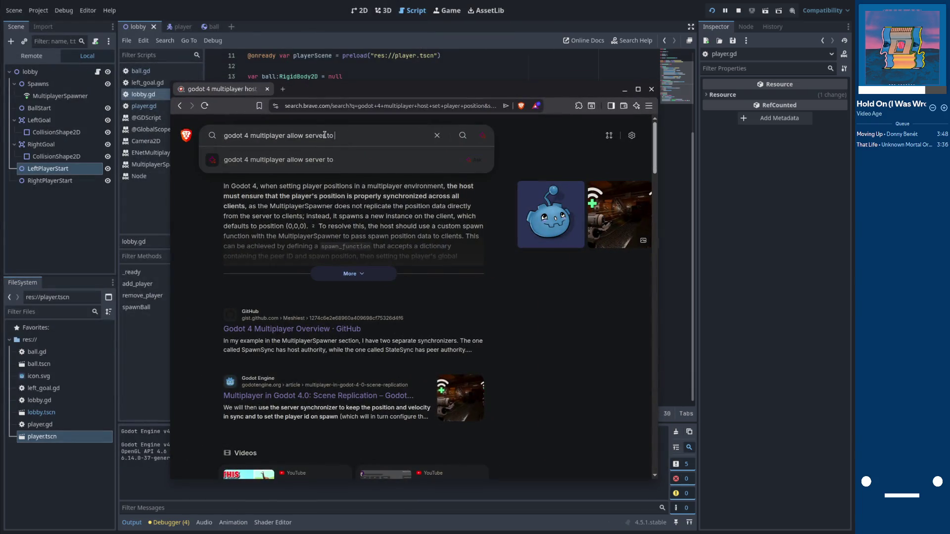
Search Brave for 'godot 4 multiplayer server can't set player node position'.
{"action": "left_click", "coordinate": [284, 138], "text": "shift"}
{"action": "key", "text": "BackSpace"}
{"action": "type", "text": "server can't set nod ep"}
{"action": "key", "text": "BackSpace"}
{"action": "key", "text": "BackSpace"}
{"action": "key", "text": "BackSpace"}
{"action": "mouse_move", "coordinate": [345, 94]}
{"action": "left_mouse_down"}
{"action": "mouse_move", "coordinate": [368, 237]}
{"action": "mouse_move", "coordinate": [359, 212]}
{"action": "left_mouse_up"}
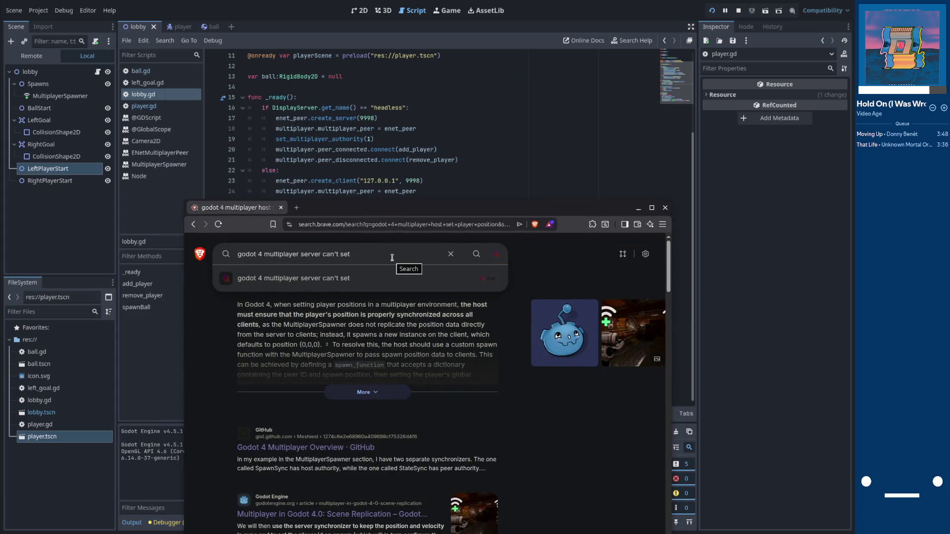
{"action": "type", "text": "player n"}
{"action": "type", "text": "ode positi"}
{"action": "type", "text": "on"}
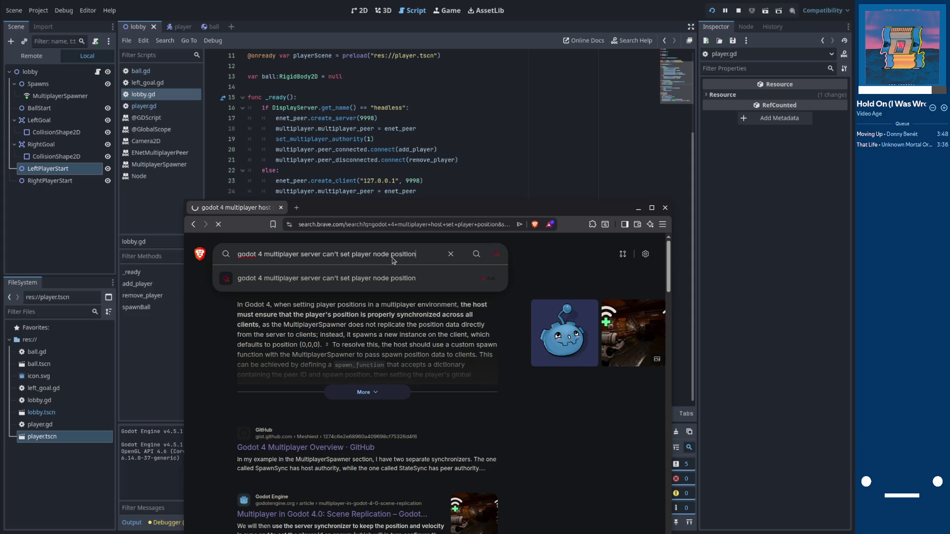
{"action": "key", "text": "Return"}
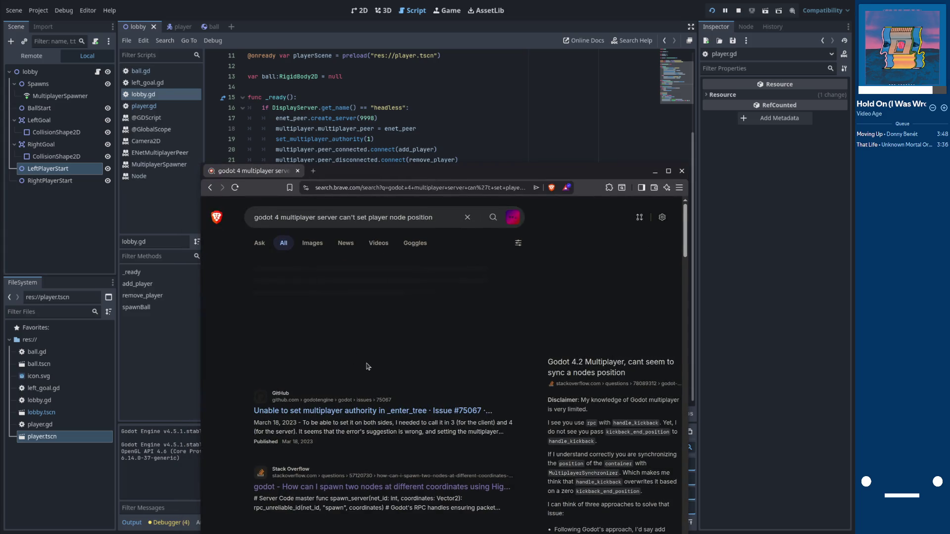
Expand the full AI answer, read the spawn-position links, then return to Godot.
{"action": "scroll", "coordinate": [345, 315], "scroll_direction": "down", "scroll_amount": 3}
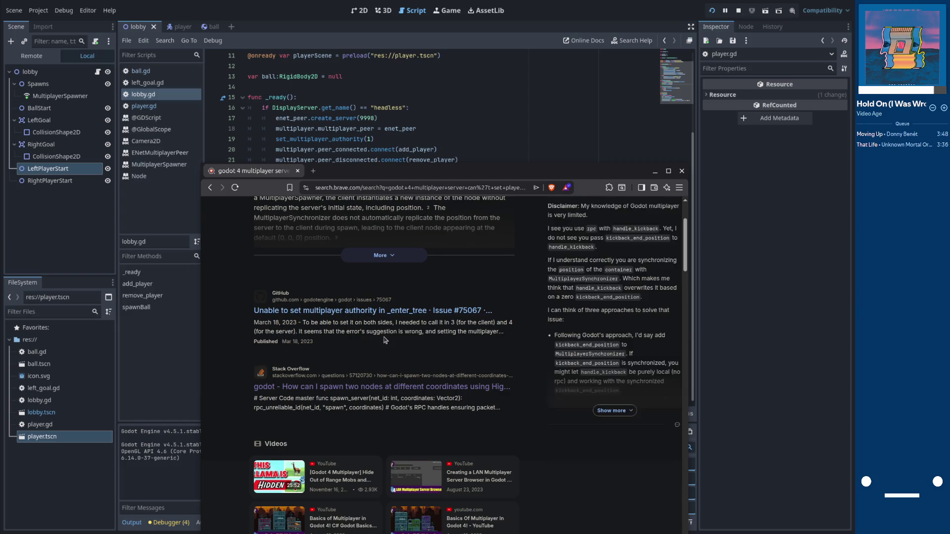
{"action": "scroll", "coordinate": [545, 357], "scroll_direction": "up", "scroll_amount": 3}
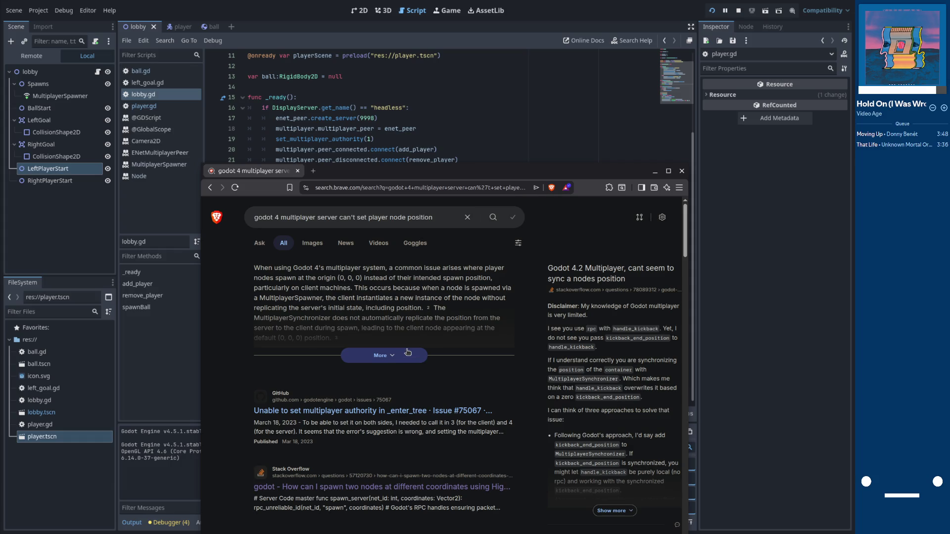
{"action": "left_click", "coordinate": [407, 352]}
{"action": "scroll", "coordinate": [434, 361], "scroll_direction": "down", "scroll_amount": 3}
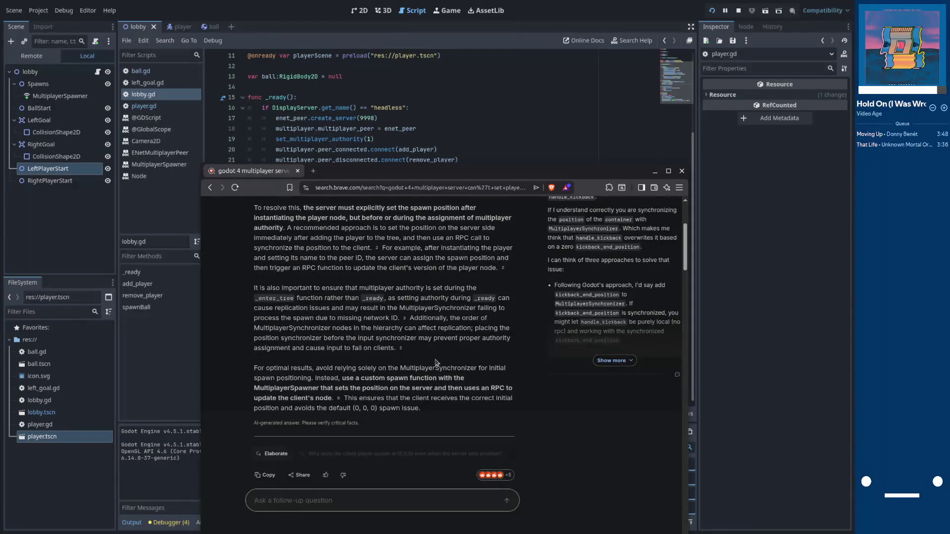
{"action": "scroll", "coordinate": [435, 363], "scroll_direction": "up", "scroll_amount": 1}
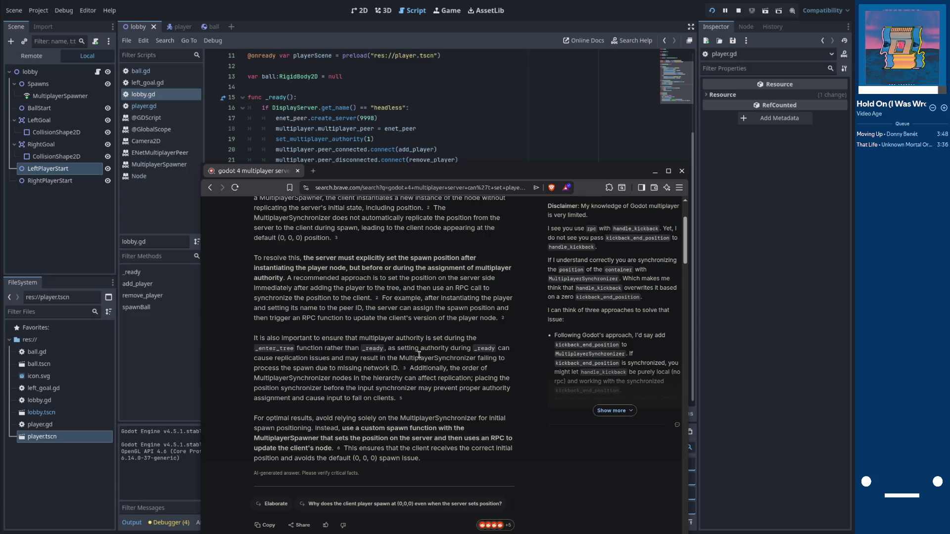
{"action": "scroll", "coordinate": [404, 343], "scroll_direction": "down", "scroll_amount": 10}
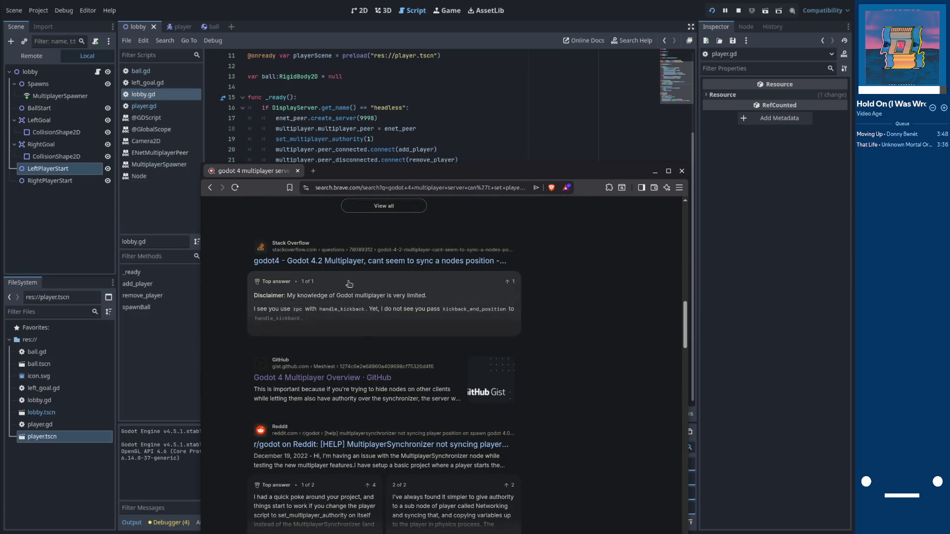
{"action": "scroll", "coordinate": [383, 339], "scroll_direction": "down", "scroll_amount": 3}
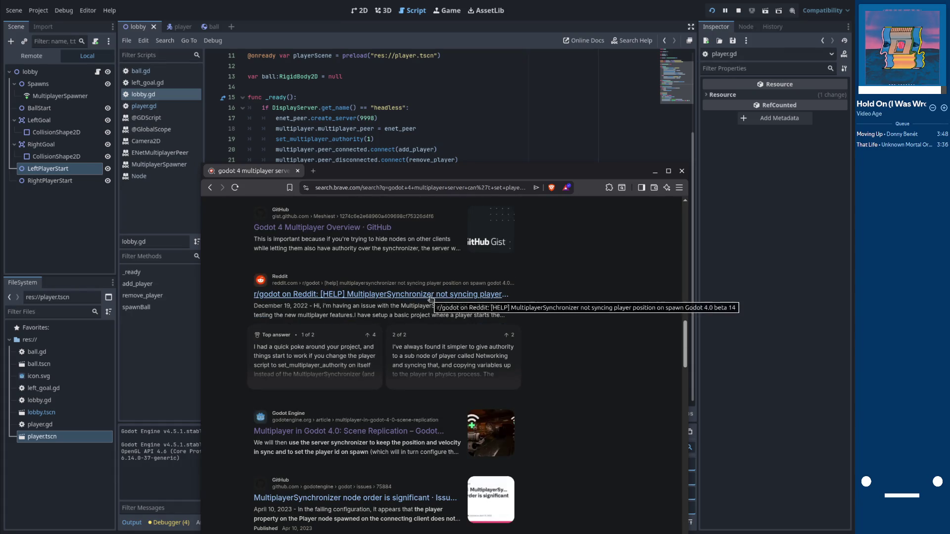
{"action": "scroll", "coordinate": [430, 297], "scroll_direction": "down", "scroll_amount": 2}
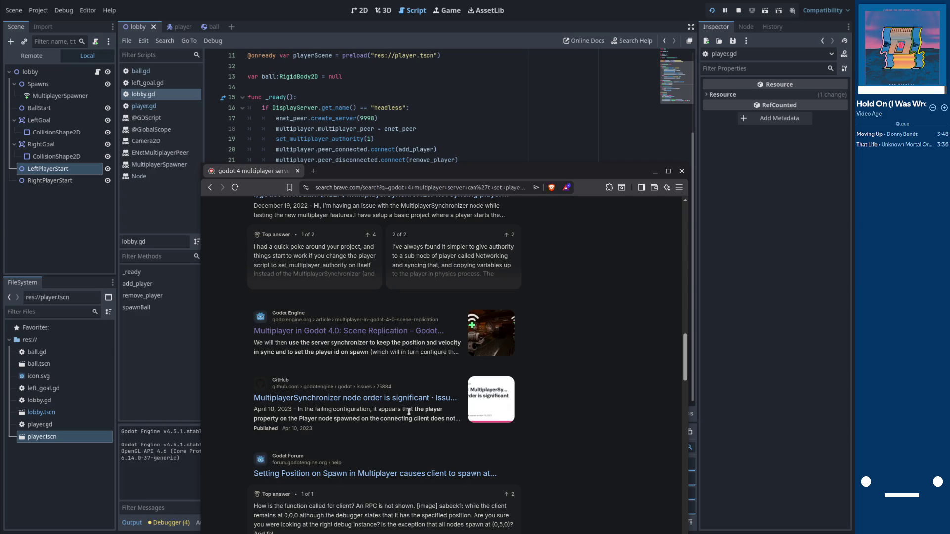
{"action": "scroll", "coordinate": [412, 412], "scroll_direction": "down", "scroll_amount": 1}
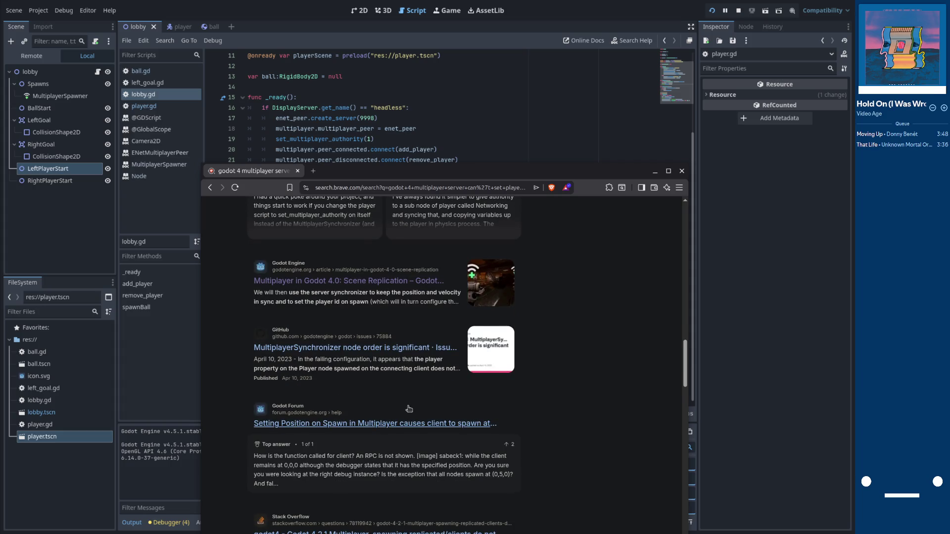
{"action": "left_click", "coordinate": [346, 97]}
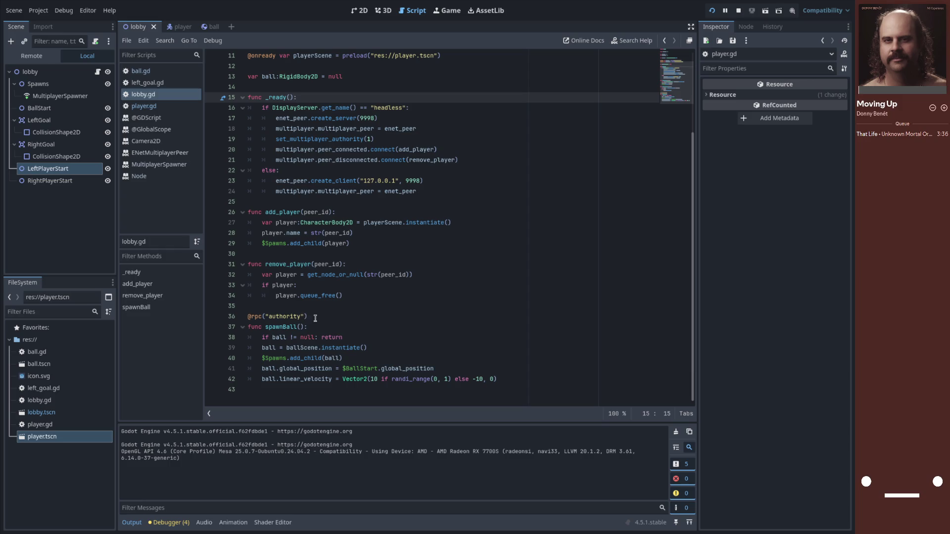
Add the setPlayerPosition RPC to lobby.gd and call it from add_player with $LeftPlayerStart.global_position.
{"action": "left_click", "coordinate": [405, 181]}
{"action": "scroll", "coordinate": [357, 274], "scroll_direction": "up", "scroll_amount": 3}
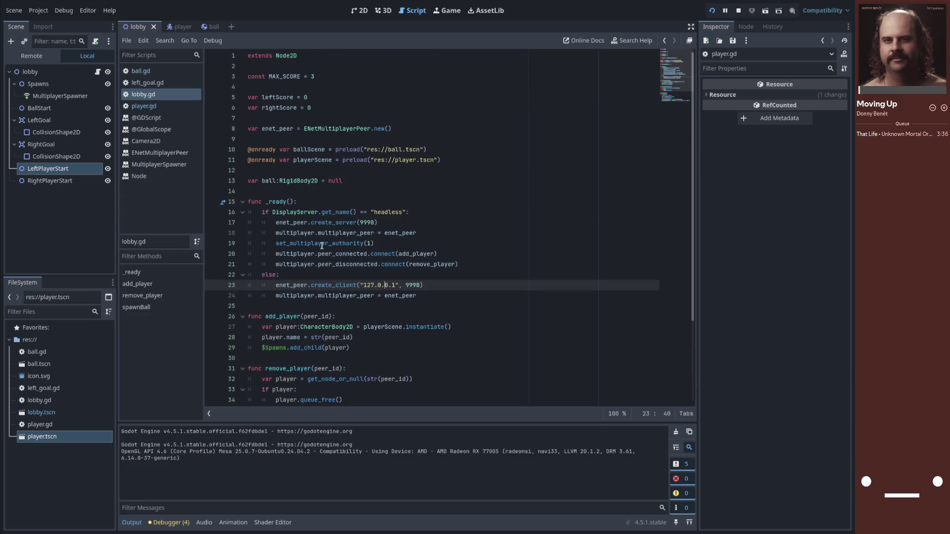
{"action": "scroll", "coordinate": [314, 252], "scroll_direction": "down", "scroll_amount": 3}
{"action": "scroll", "coordinate": [317, 253], "scroll_direction": "up", "scroll_amount": 2}
{"action": "scroll", "coordinate": [321, 247], "scroll_direction": "down", "scroll_amount": 2}
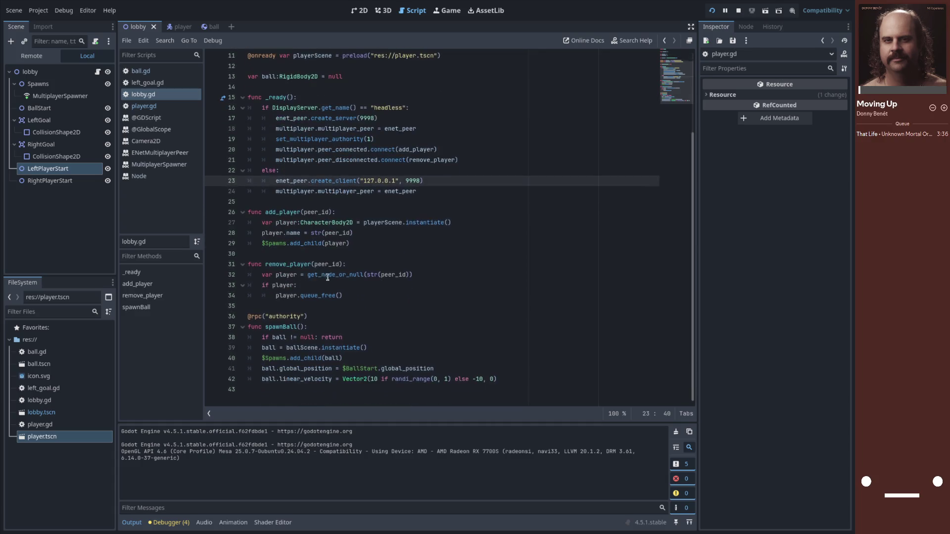
{"action": "left_click", "coordinate": [341, 233]}
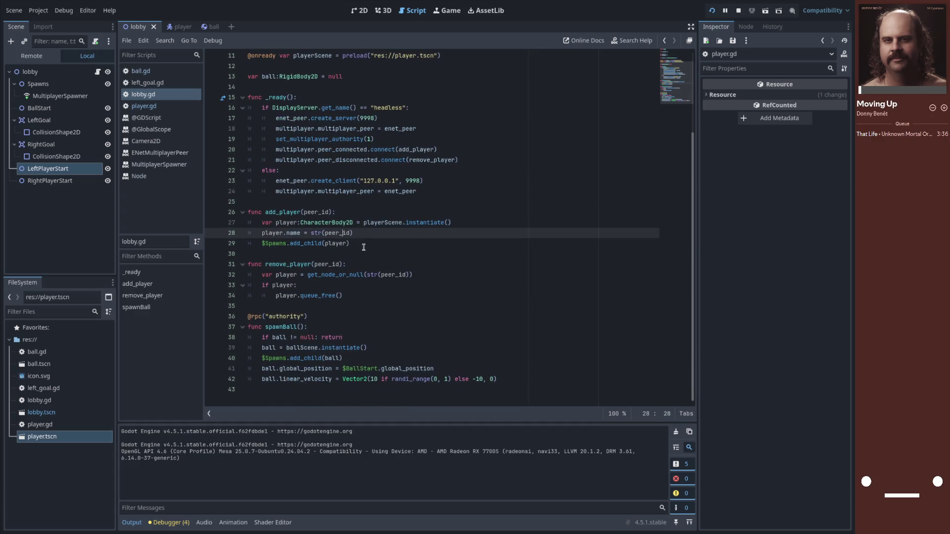
{"action": "key", "text": "ctrl+shift+z"}
{"action": "key", "text": "ctrl+shift+z"}
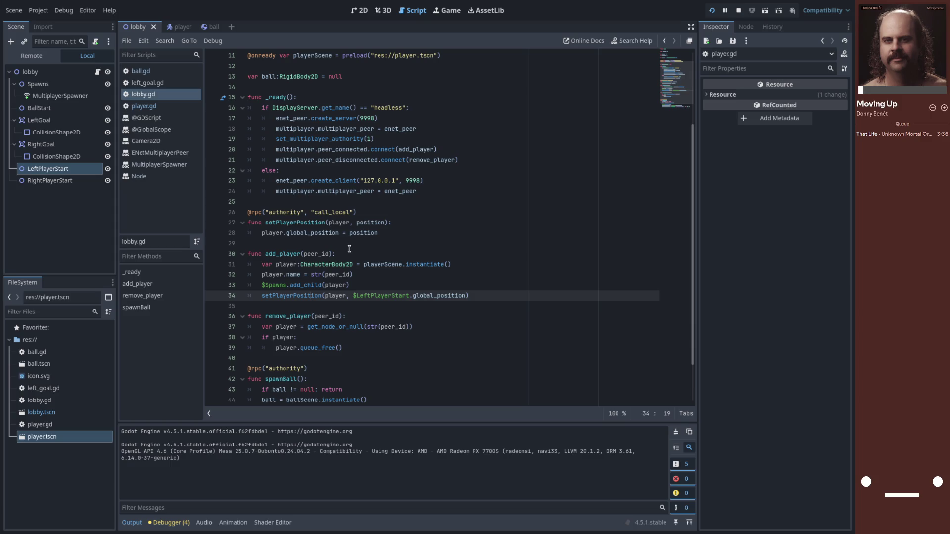
Change the rpc sync mode from call_local to "call_remote" and save lobby.gd.
{"action": "scroll", "coordinate": [369, 282], "scroll_direction": "down", "scroll_amount": 2}
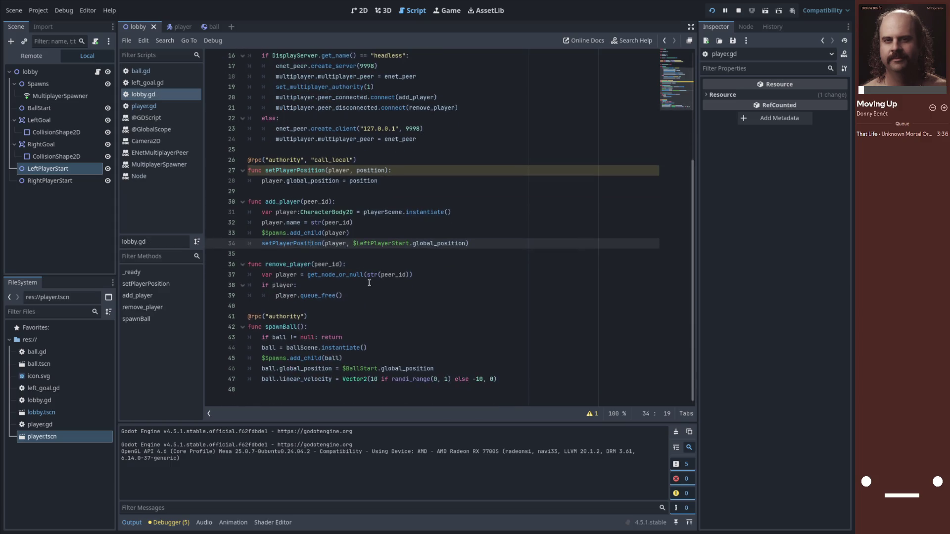
{"action": "double_click", "coordinate": [330, 160]}
{"action": "key", "text": "BackSpace"}
{"action": "type", "text": "call"}
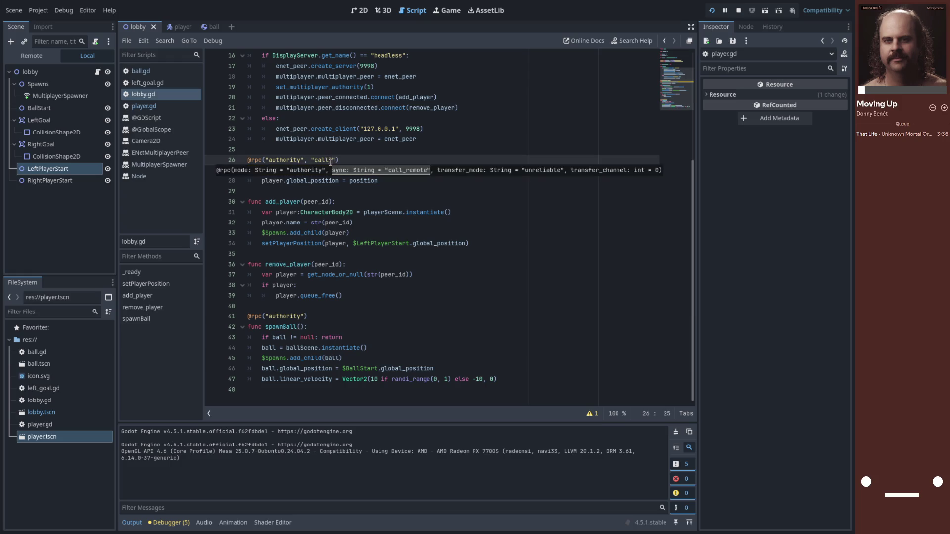
{"action": "key", "text": "BackSpace"}
{"action": "key", "text": "BackSpace"}
{"action": "key", "text": "BackSpace"}
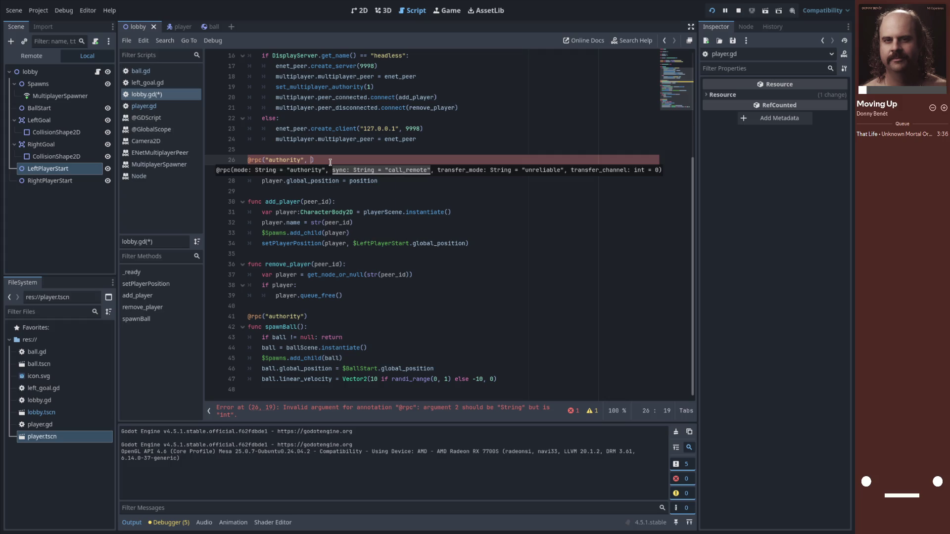
{"action": "type", "text": "\"call"}
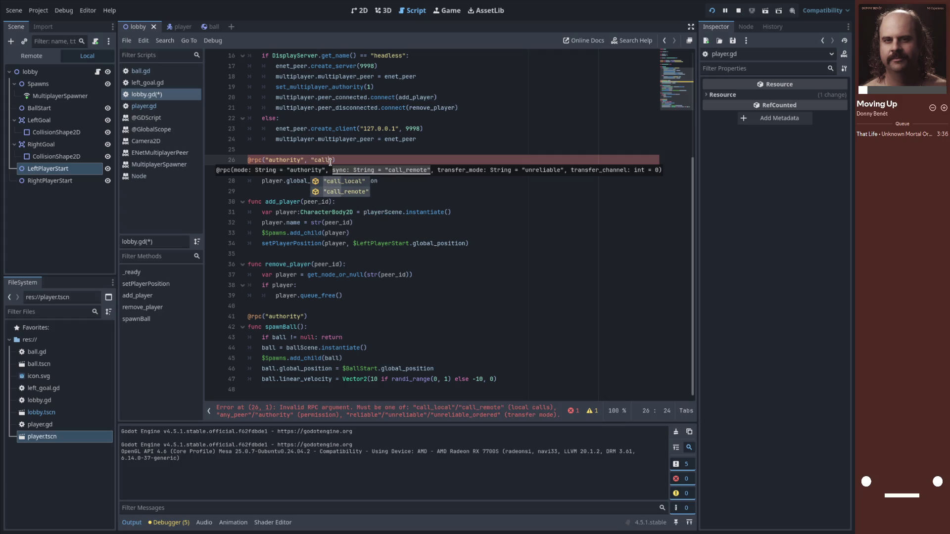
{"action": "key", "text": "Down"}
{"action": "key", "text": "Return"}
{"action": "key", "text": "ctrl+s"}
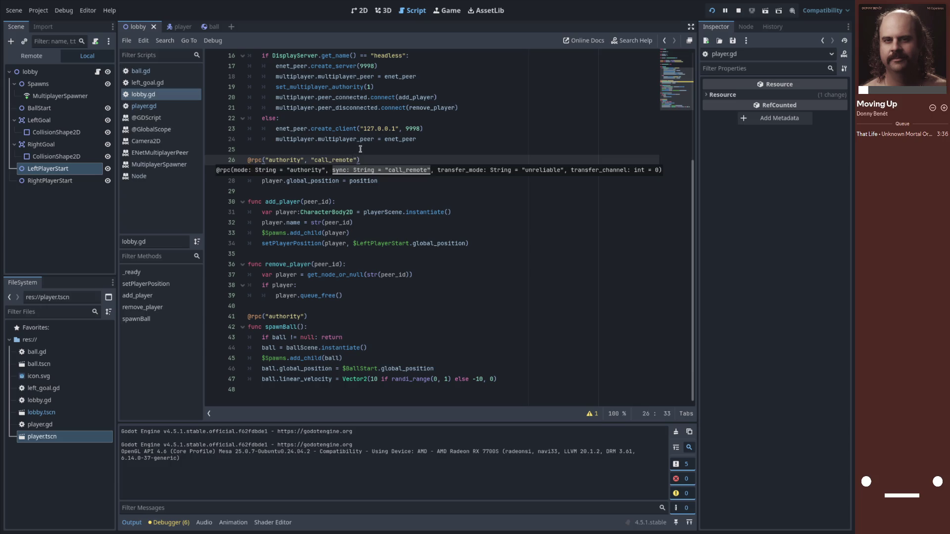
Review the rpc annotation, the add_child line and the position assignment in lobby.gd.
{"action": "left_click", "coordinate": [360, 149]}
{"action": "left_click", "coordinate": [371, 163]}
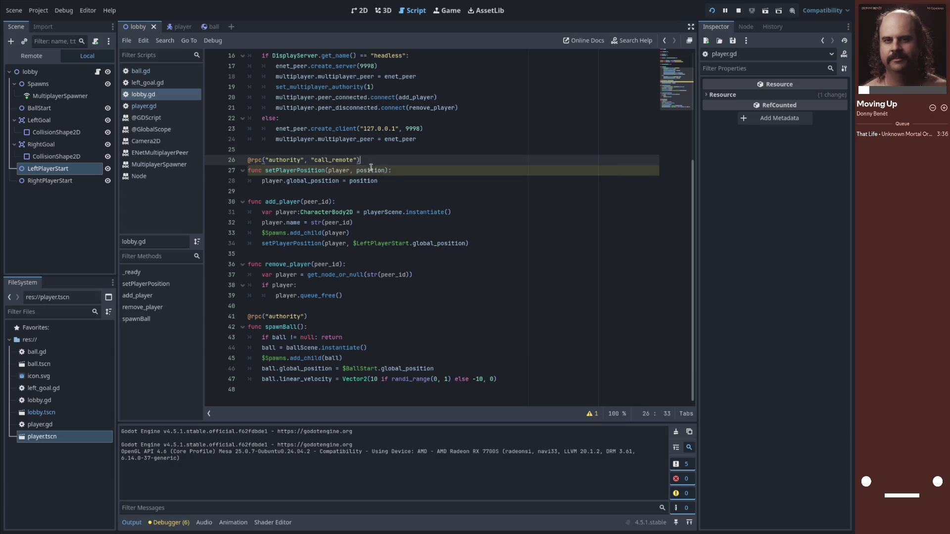
{"action": "left_click", "coordinate": [371, 232]}
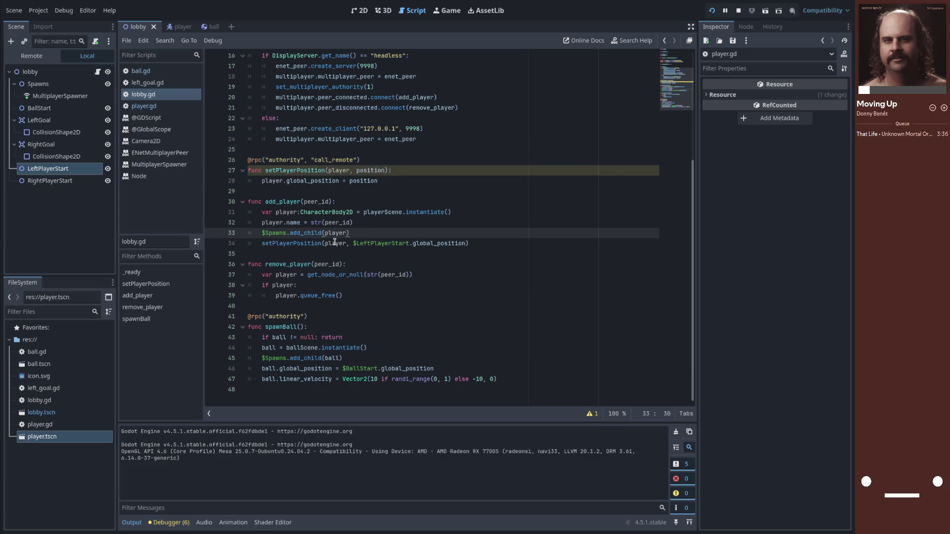
{"action": "left_click", "coordinate": [379, 181]}
Test-run the game, then delete global_position = Vector2(500,500) from player.gd's _ready.
{"action": "left_click", "coordinate": [712, 11]}
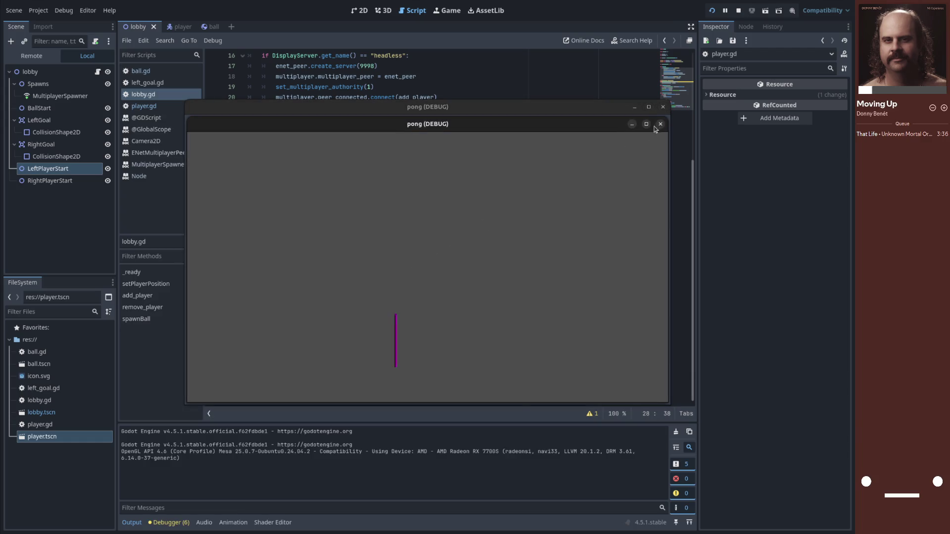
{"action": "left_click", "coordinate": [659, 124]}
{"action": "left_click", "coordinate": [663, 106]}
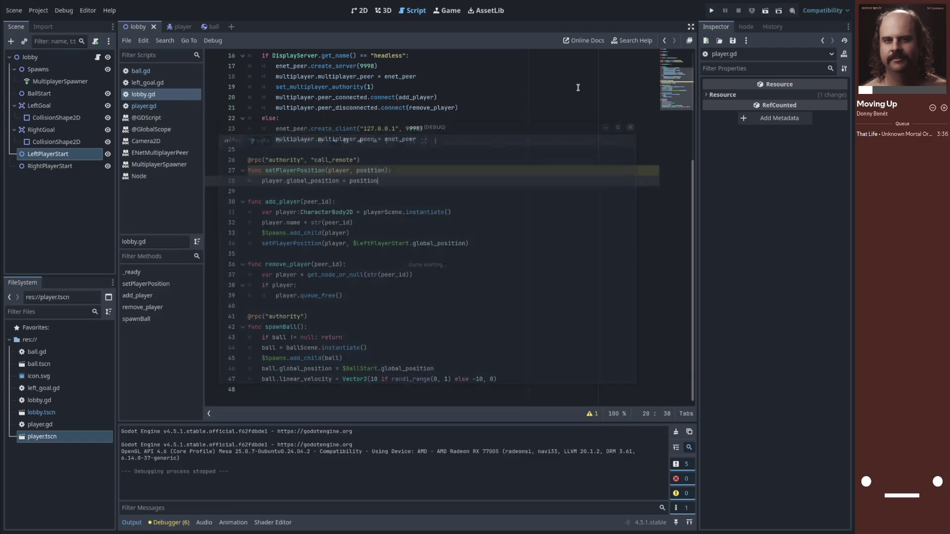
{"action": "left_click", "coordinate": [169, 26]}
{"action": "left_click", "coordinate": [157, 106]}
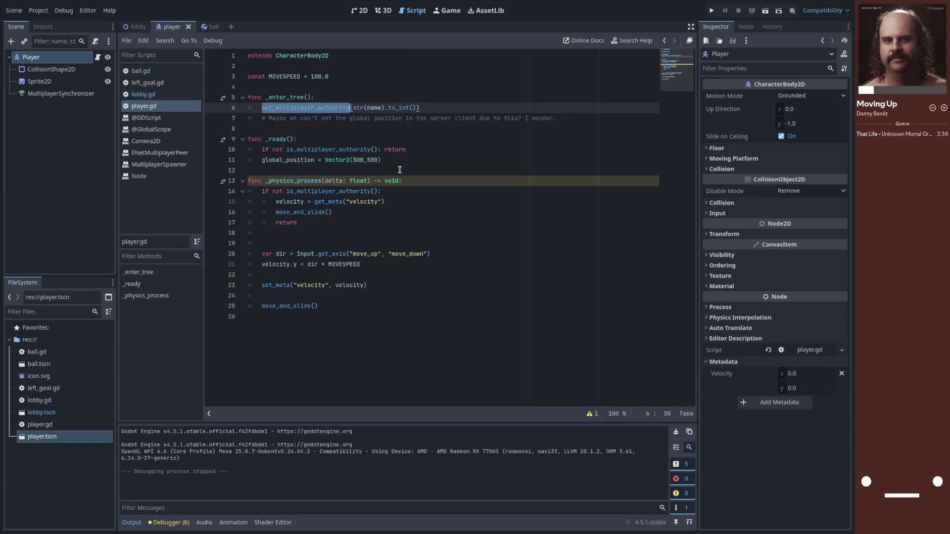
{"action": "left_click", "coordinate": [426, 108]}
{"action": "left_click", "coordinate": [383, 160]}
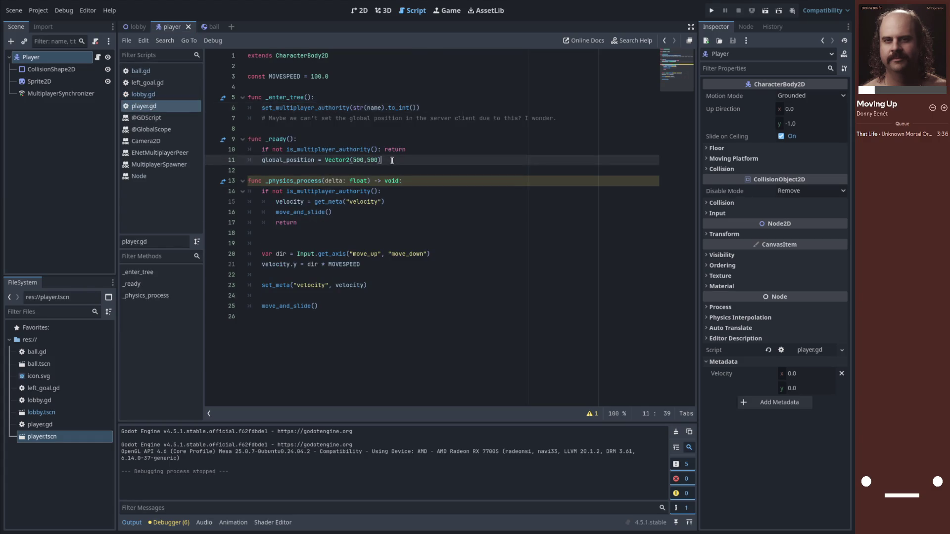
{"action": "key", "text": "ctrl+shift+k"}
{"action": "left_click", "coordinate": [713, 11]}
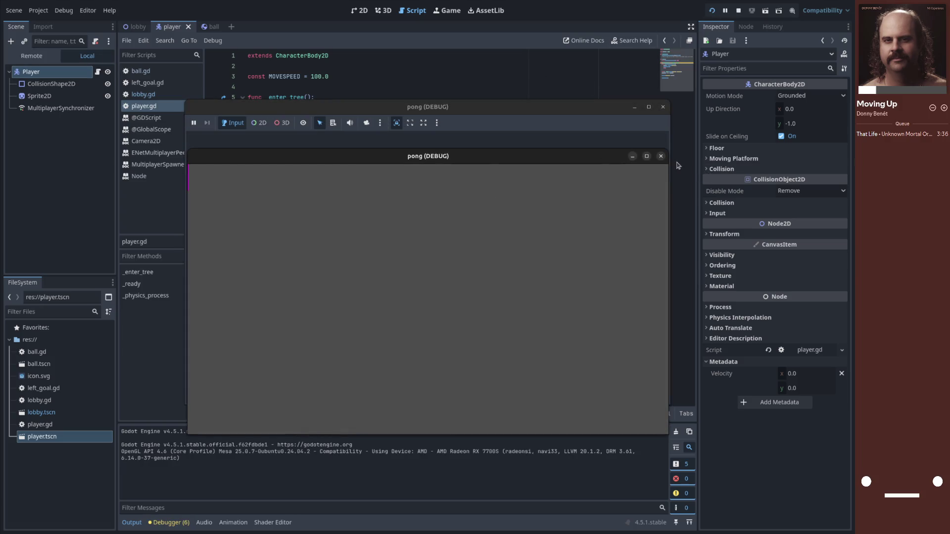
{"action": "left_click", "coordinate": [661, 156]}
{"action": "left_click", "coordinate": [663, 107]}
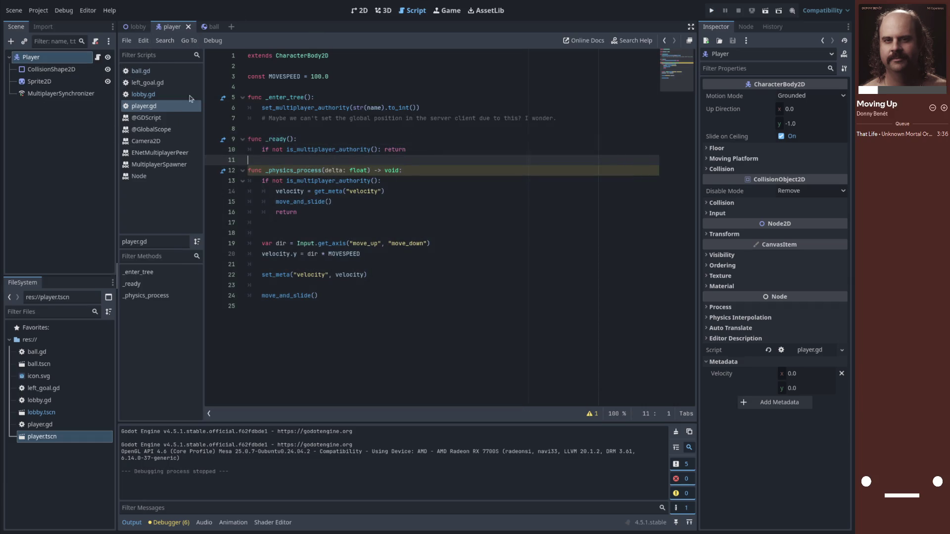
{"action": "left_click", "coordinate": [143, 94]}
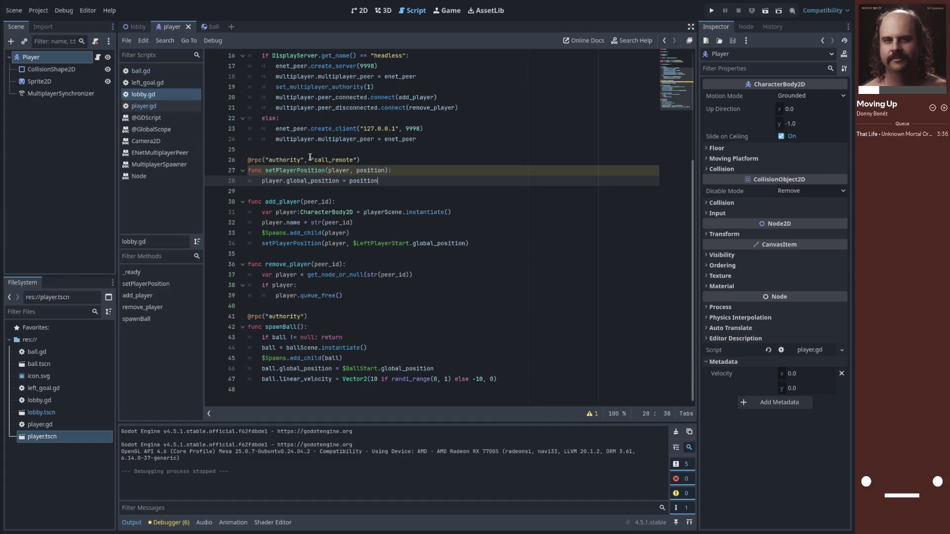
{"action": "double_click", "coordinate": [285, 160]}
{"action": "type", "text": "any_peer"}
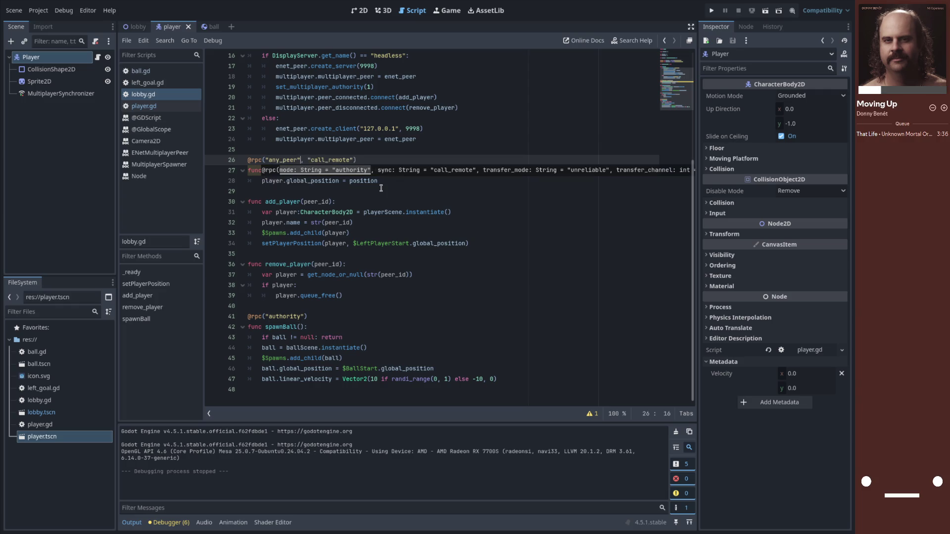
{"action": "key", "text": "Right"}
{"action": "key", "text": "Right"}
{"action": "key", "text": "Right"}
{"action": "key", "text": "ctrl+z"}
Add a print("tEST?") line to setPlayerPosition, save and run the project.
{"action": "left_click", "coordinate": [373, 196]}
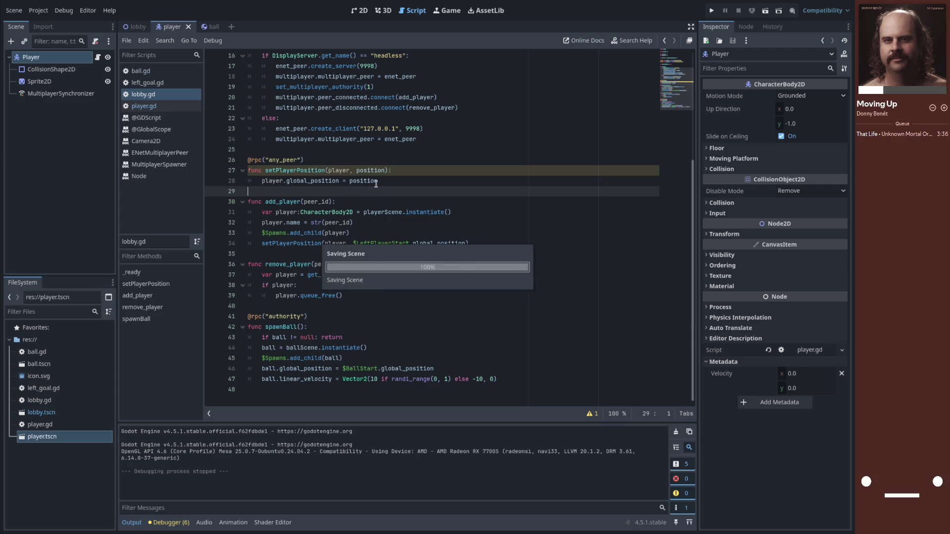
{"action": "left_click", "coordinate": [406, 172]}
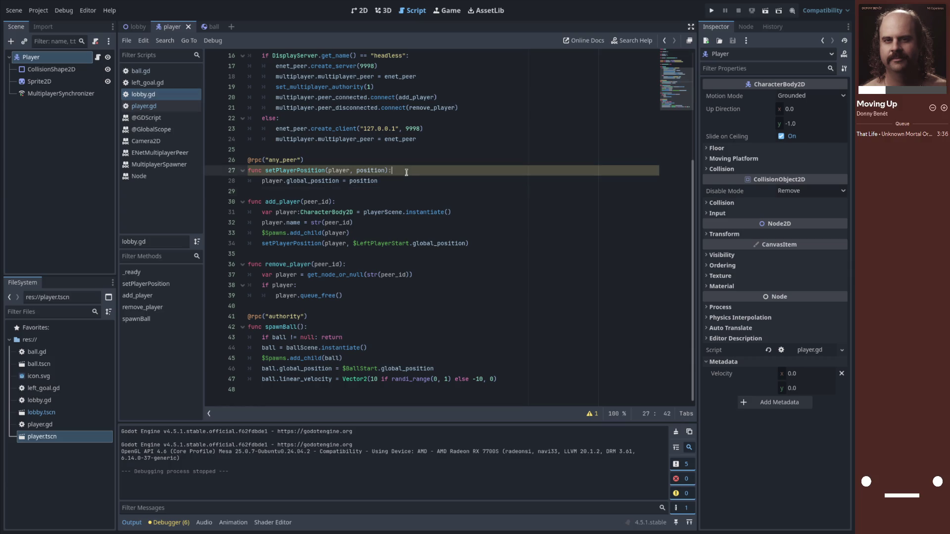
{"action": "key", "text": "Return"}
{"action": "type", "text": "print("}
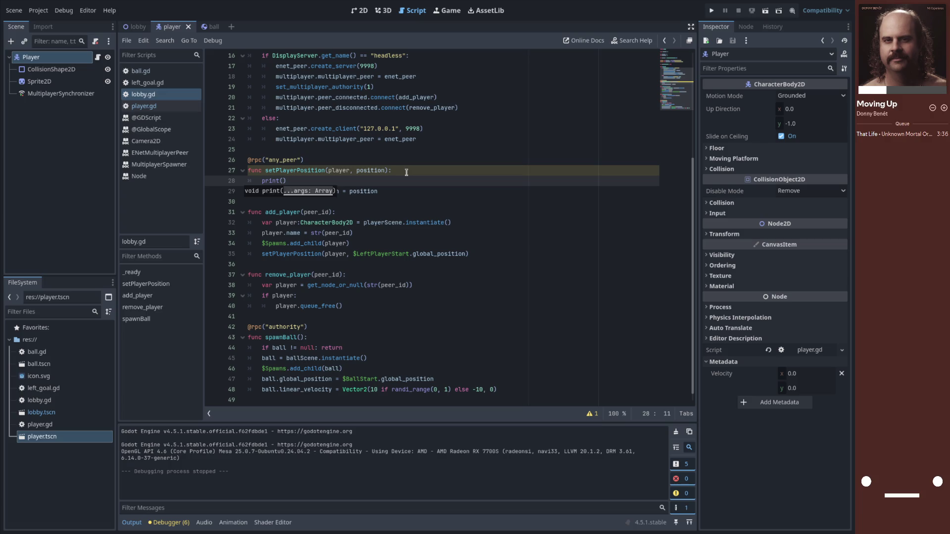
{"action": "type", "text": "\"tEST?"}
{"action": "key", "text": "ctrl+s"}
{"action": "key", "text": "F5"}
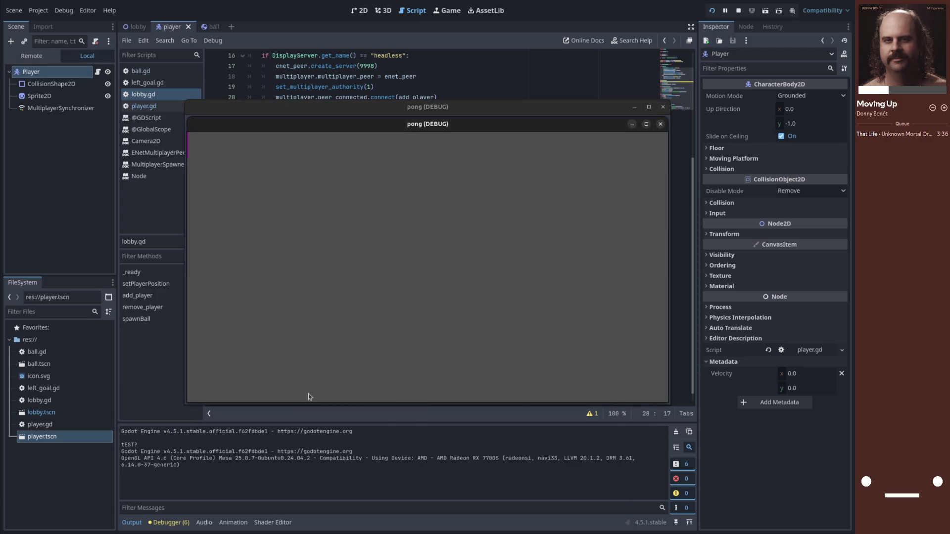
Check the debugger output for the tEST? line and locate its print statement.
{"action": "left_click", "coordinate": [136, 523]}
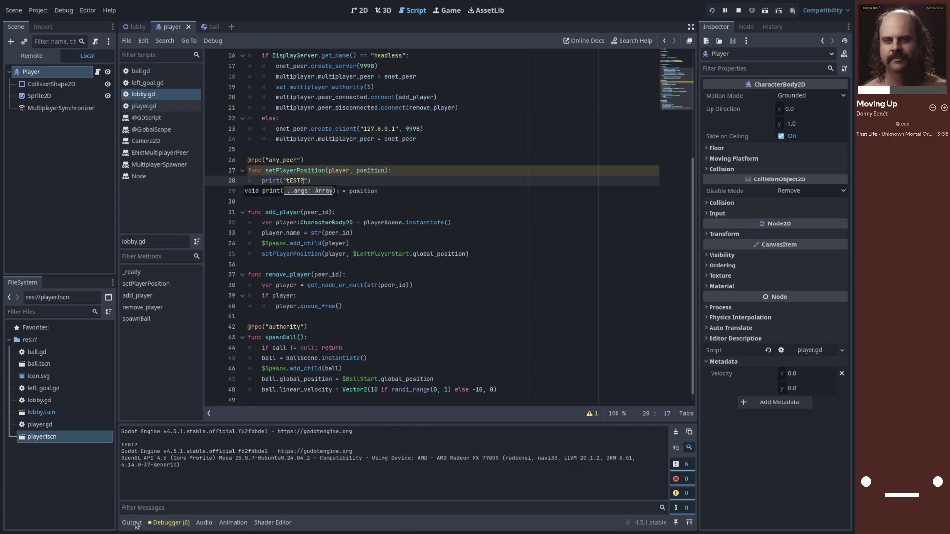
{"action": "left_click", "coordinate": [135, 523]}
{"action": "left_click", "coordinate": [168, 522]}
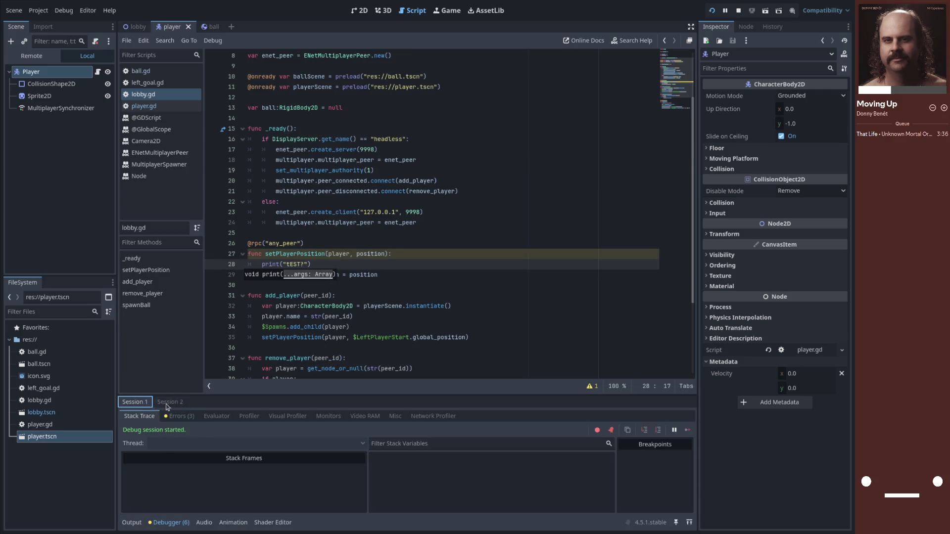
{"action": "left_click", "coordinate": [133, 522]}
{"action": "left_click_drag", "start_coordinate": [142, 447], "coordinate": [121, 445]}
{"action": "left_click", "coordinate": [296, 257]}
{"action": "left_click", "coordinate": [300, 265]}
Set the rpc sync argument to call_local and run the project.
{"action": "left_click", "coordinate": [290, 254]}
{"action": "left_click", "coordinate": [301, 244]}
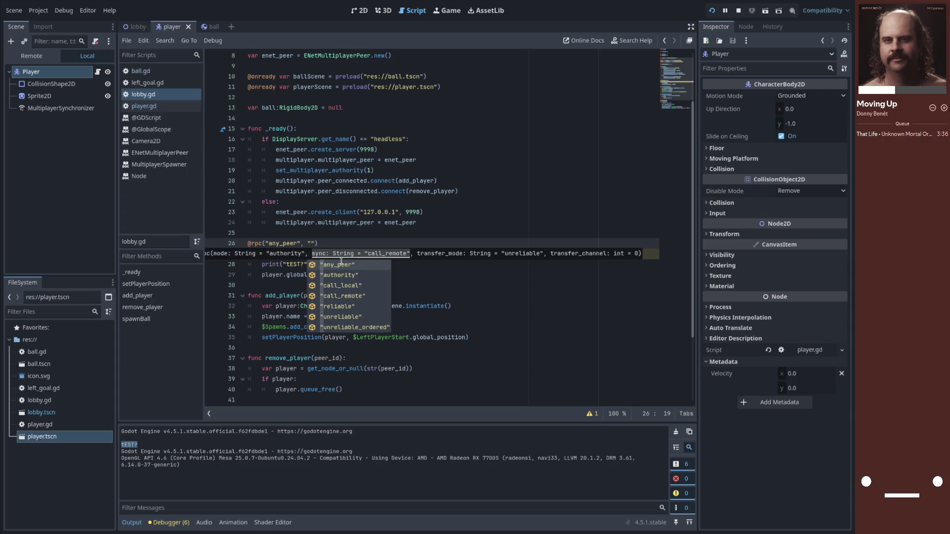
{"action": "type", "text": "call_loca"}
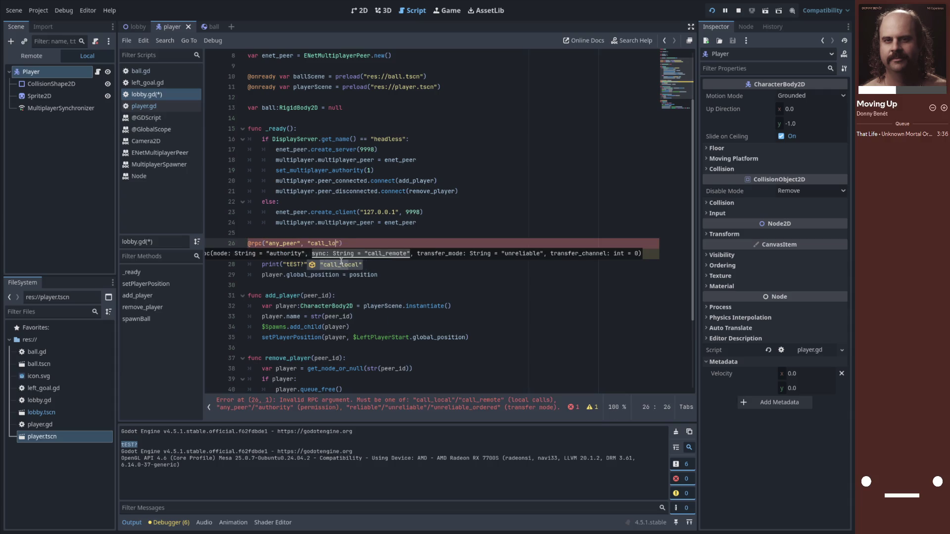
{"action": "type", "text": "l"}
{"action": "key", "text": "F5"}
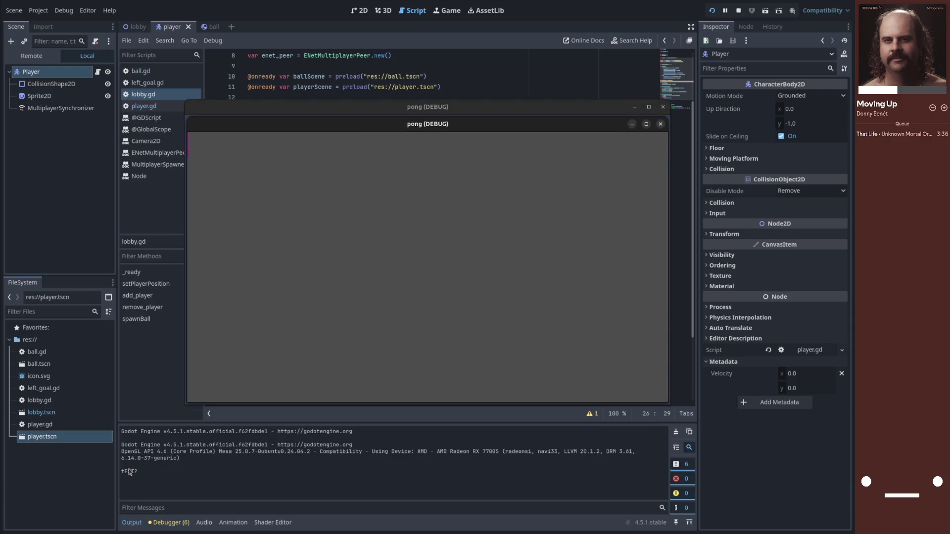
Change the sync argument to call_remote and run the project again.
{"action": "left_click", "coordinate": [353, 77]}
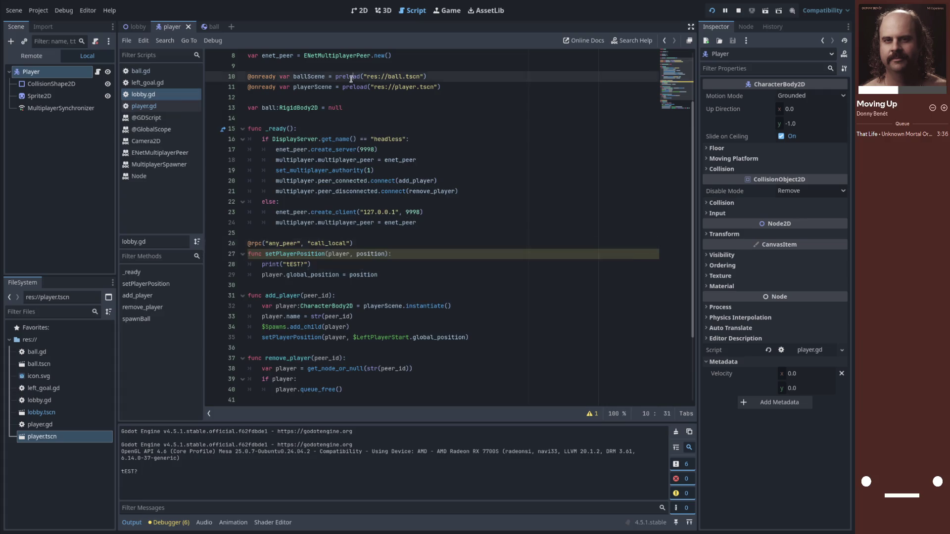
{"action": "double_click", "coordinate": [339, 243]}
{"action": "type", "text": "cal"}
{"action": "type", "text": "l)"}
{"action": "type", "text": "remove"}
{"action": "key", "text": "BackSpace"}
{"action": "key", "text": "BackSpace"}
{"action": "type", "text": "te"}
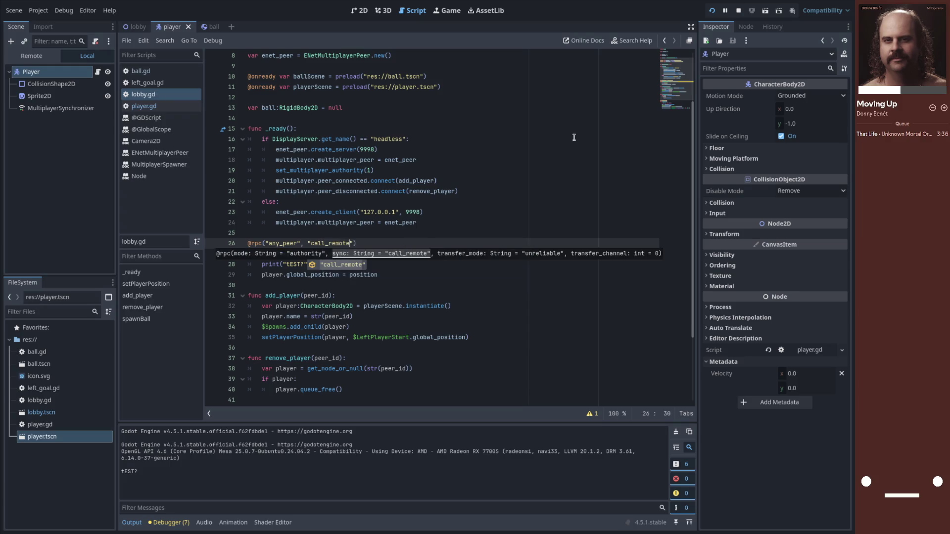
{"action": "left_click", "coordinate": [712, 10]}
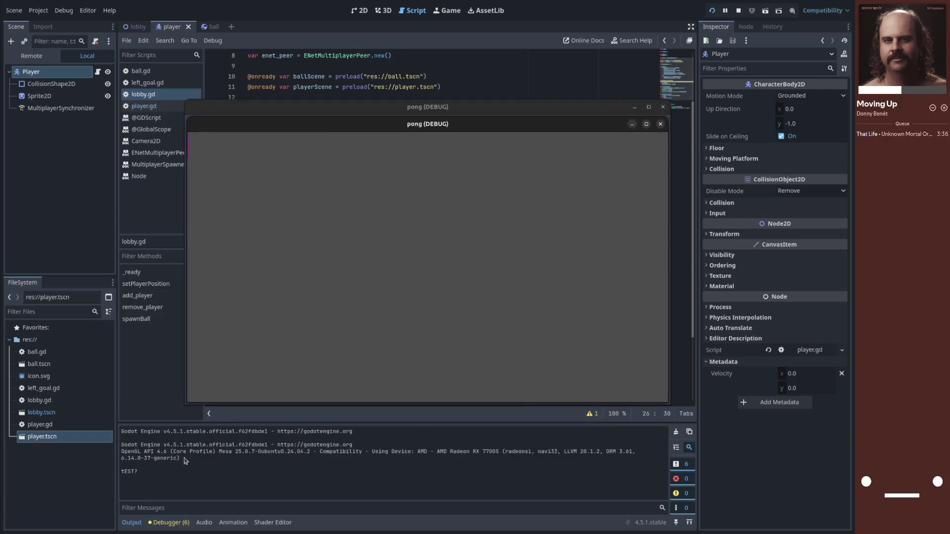
Stop the Pong debug session and start a player.texue line below the debug print.
{"action": "mouse_move", "coordinate": [604, 125]}
{"action": "left_mouse_down"}
{"action": "mouse_move", "coordinate": [727, 212]}
{"action": "mouse_move", "coordinate": [657, 213]}
{"action": "mouse_move", "coordinate": [651, 172]}
{"action": "mouse_move", "coordinate": [641, 169]}
{"action": "left_mouse_up"}
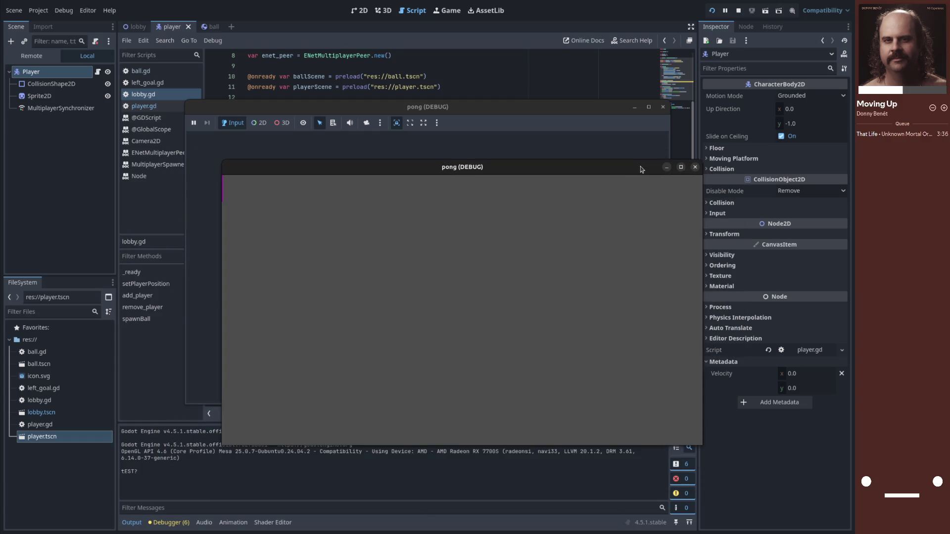
{"action": "left_click", "coordinate": [695, 168]}
{"action": "left_click", "coordinate": [663, 107]}
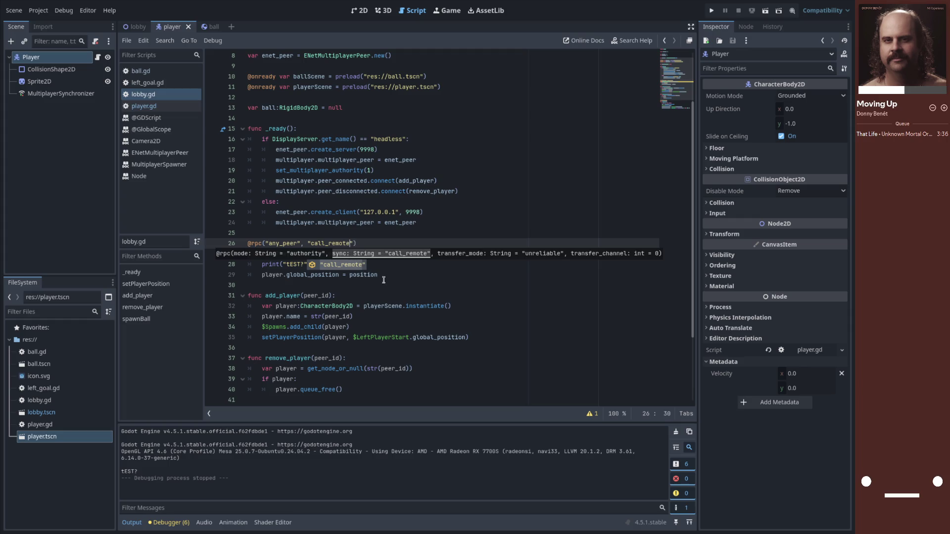
{"action": "left_click", "coordinate": [393, 266]}
{"action": "key", "text": "Return"}
{"action": "type", "text": "play"}
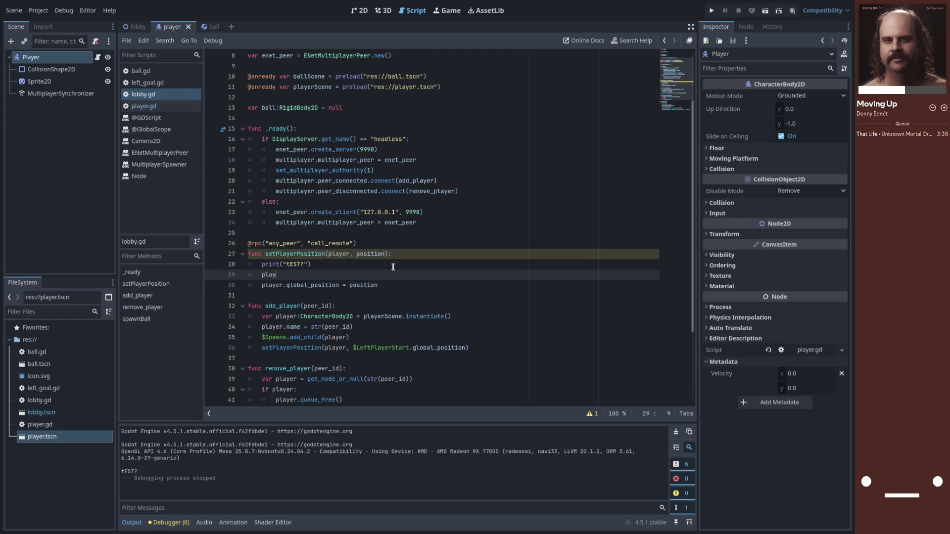
{"action": "type", "text": "er.tex"}
{"action": "type", "text": "ue"}
Delete the tEST? print so setPlayerPosition sets player.test = true.
{"action": "left_click", "coordinate": [316, 265]}
{"action": "key", "text": "ctrl+shift+k"}
{"action": "left_click_drag", "start_coordinate": [300, 264], "coordinate": [286, 265]}
Add print(test) to _physics_process in player.gd.
{"action": "left_click", "coordinate": [143, 106]}
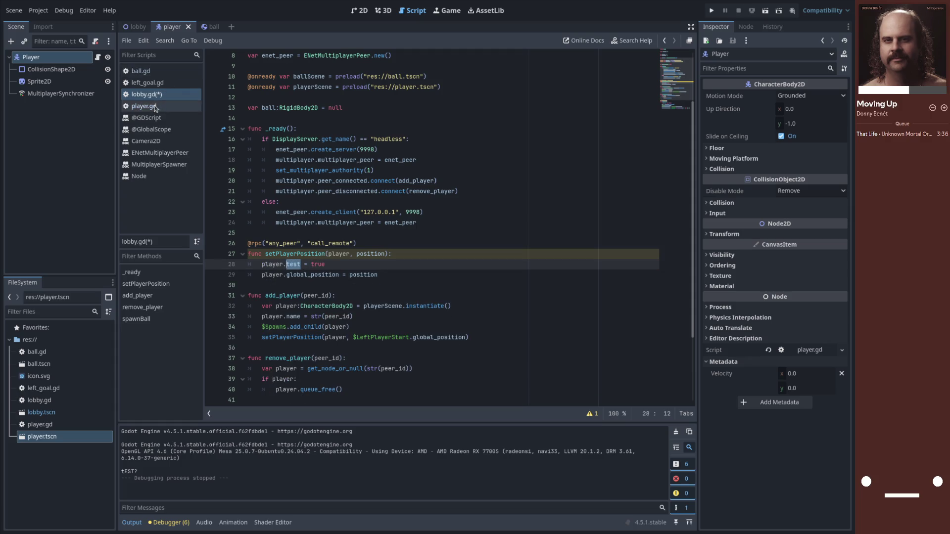
{"action": "left_click", "coordinate": [309, 225]}
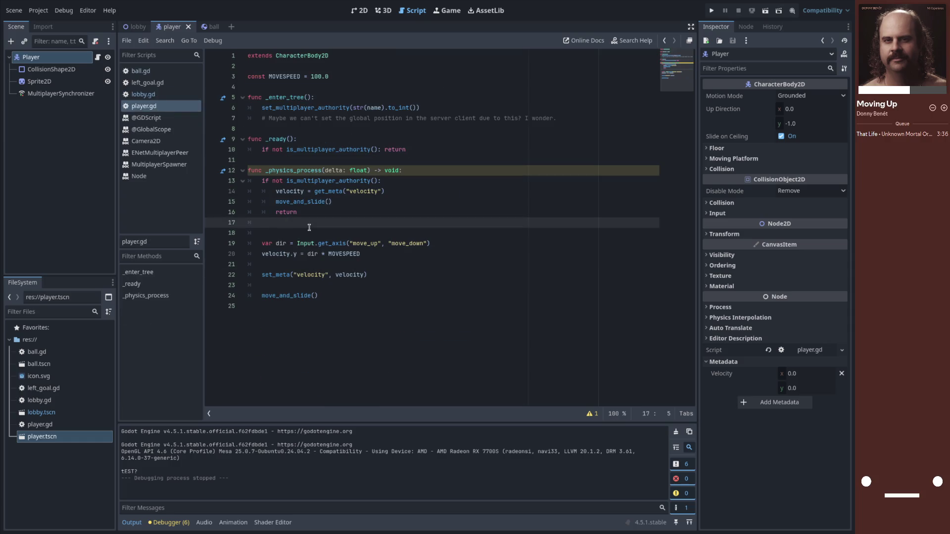
{"action": "key", "text": "Return"}
{"action": "type", "text": "print("}
{"action": "type", "text": "test"}
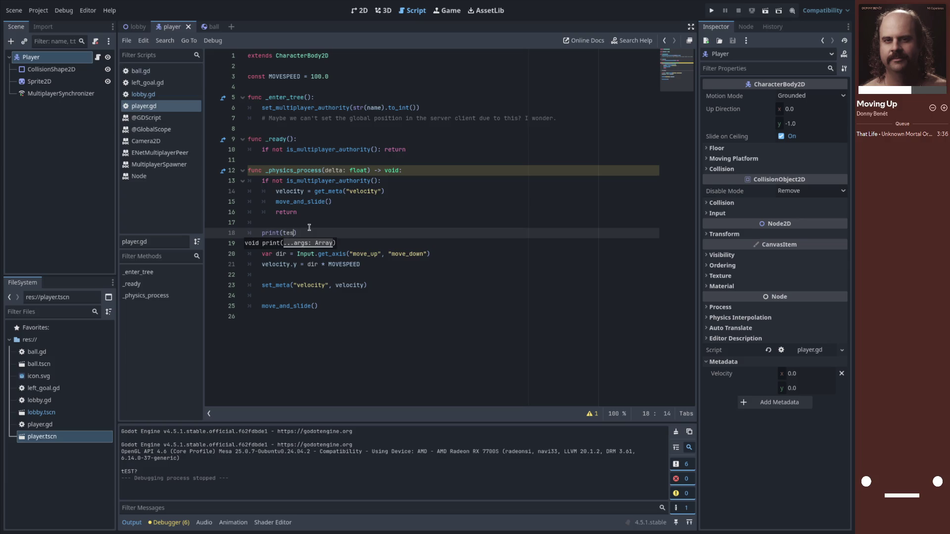
{"action": "left_click", "coordinate": [361, 210]}
Declare var test = false below MOVESPEED, save player.gd and run the project.
{"action": "left_click", "coordinate": [336, 223]}
{"action": "left_click", "coordinate": [288, 89]}
{"action": "key", "text": "Return"}
{"action": "key", "text": "Return"}
{"action": "key", "text": "Up"}
{"action": "type", "text": "var test "}
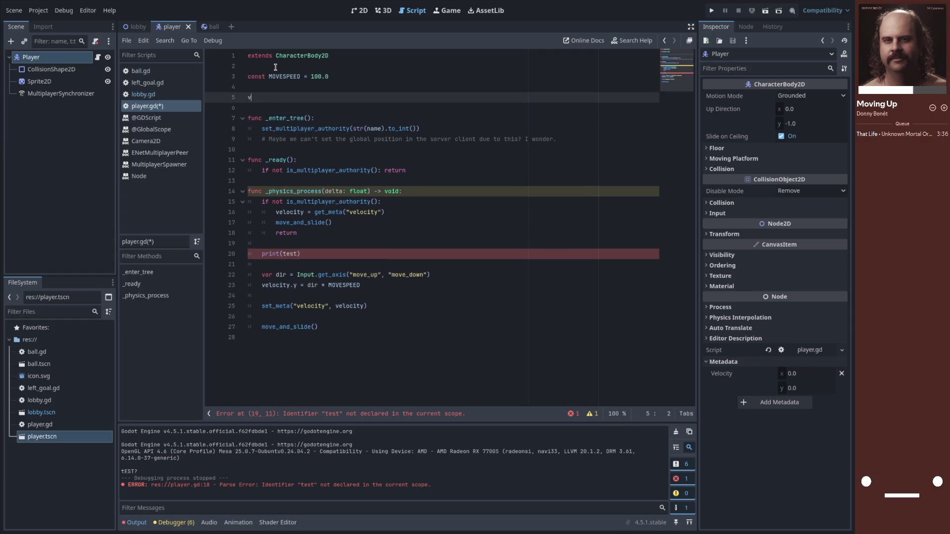
{"action": "type", "text": "= false"}
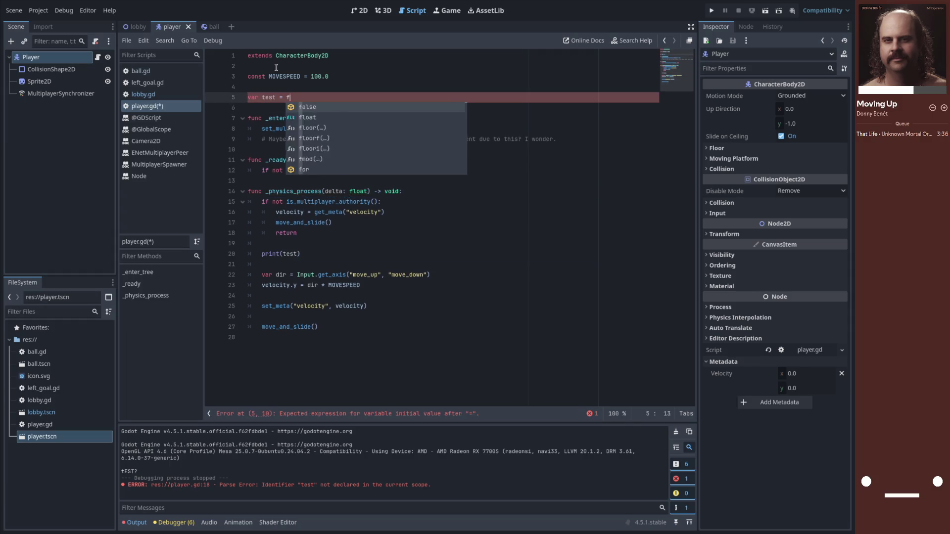
{"action": "key", "text": "ctrl+s"}
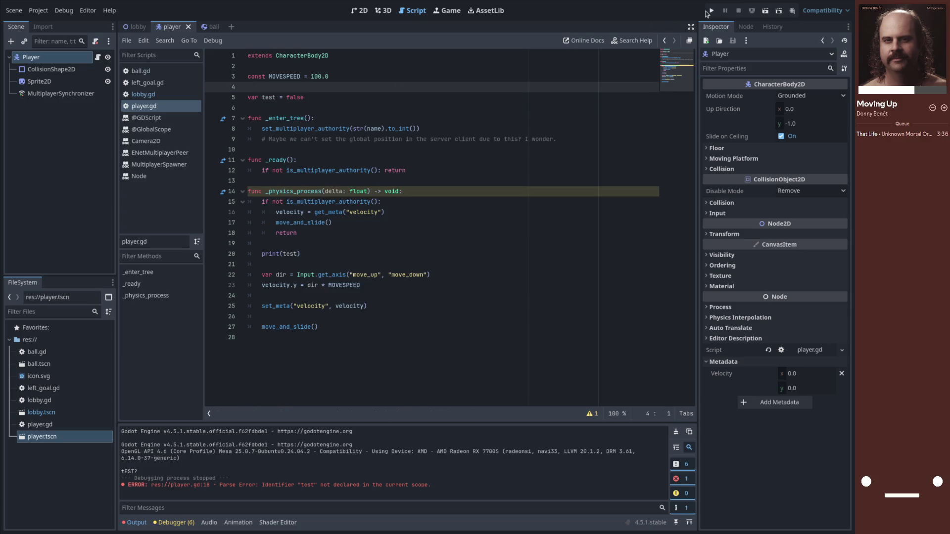
{"action": "left_click", "coordinate": [711, 10]}
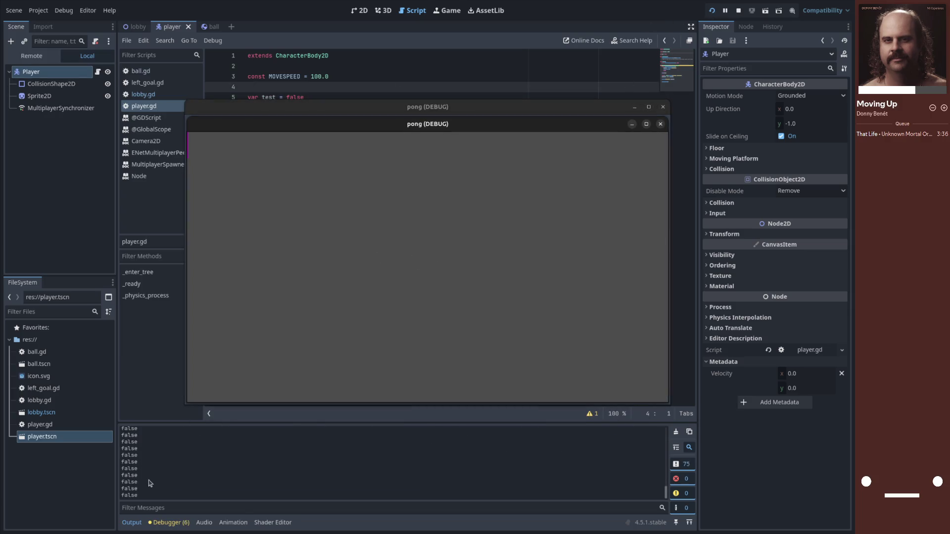
{"action": "left_click", "coordinate": [163, 95]}
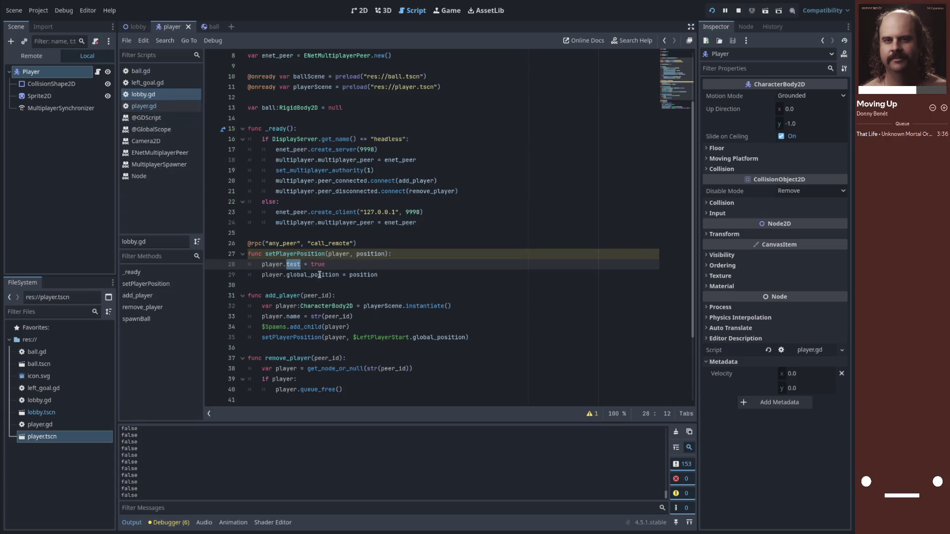
Highlight the any_peer and call_remote options in setPlayerPosition's rpc annotation.
{"action": "left_click_drag", "start_coordinate": [325, 264], "coordinate": [300, 264]}
{"action": "double_click", "coordinate": [281, 239]}
{"action": "double_click", "coordinate": [324, 243]}
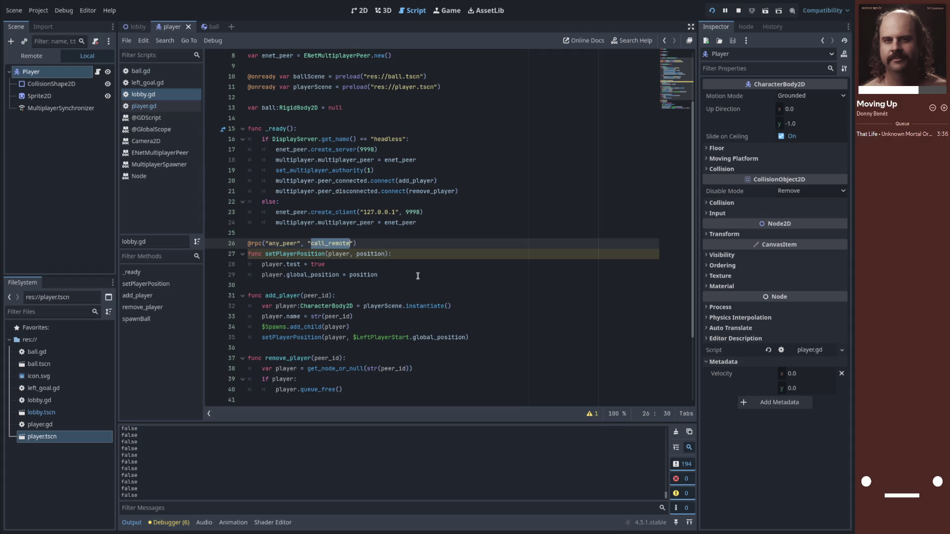
Delete the setPlayerPosition call from add_player, leaving blank lines after add_child.
{"action": "left_click", "coordinate": [312, 327]}
{"action": "double_click", "coordinate": [300, 337]}
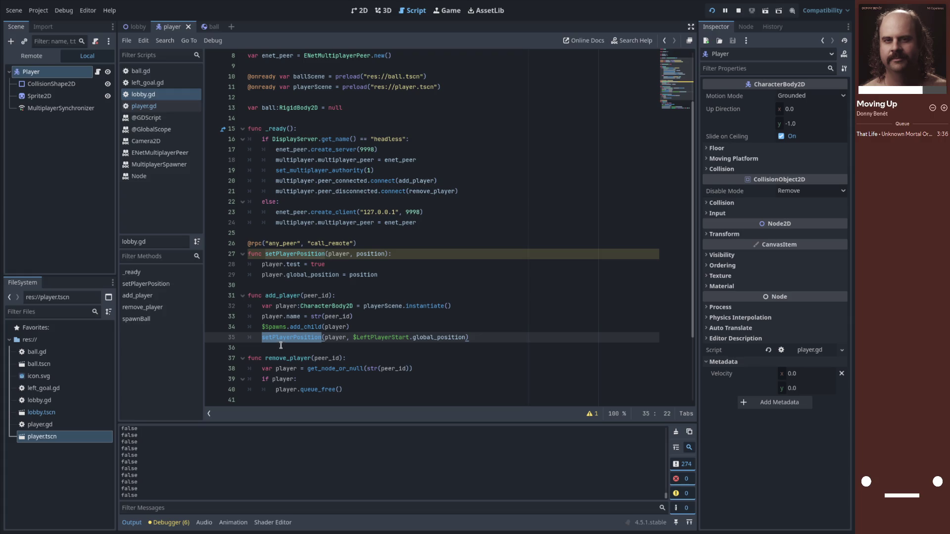
{"action": "left_click_drag", "start_coordinate": [277, 337], "coordinate": [495, 338]}
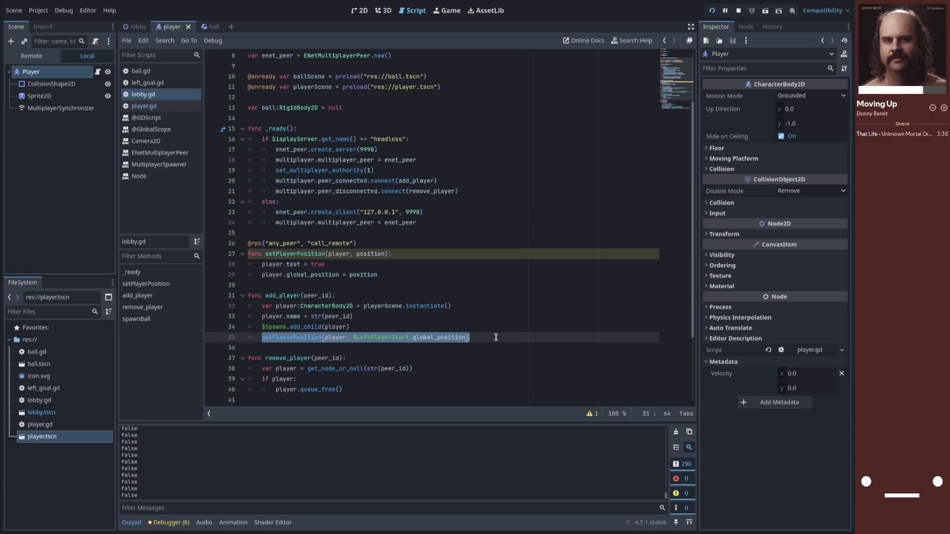
{"action": "key", "text": "BackSpace"}
{"action": "key", "text": "BackSpace"}
{"action": "key", "text": "BackSpace"}
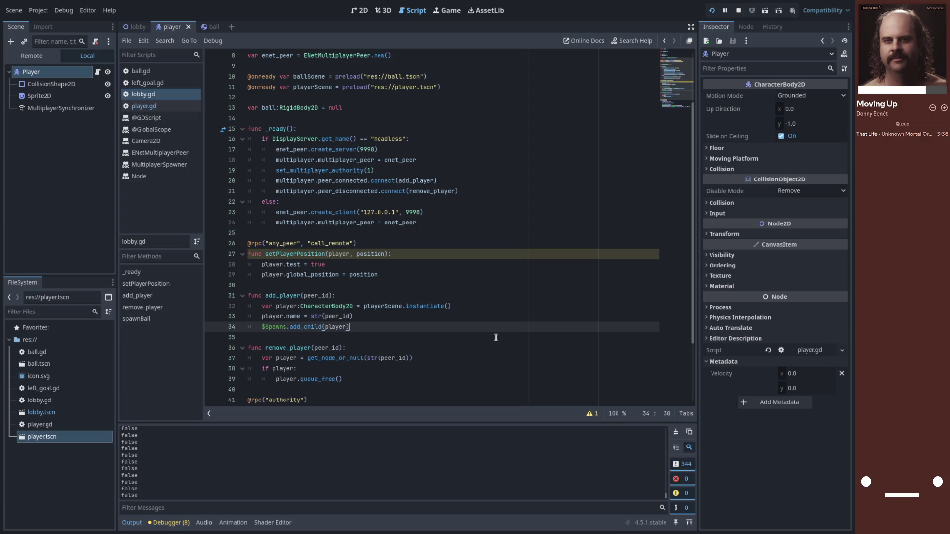
{"action": "key", "text": "Return"}
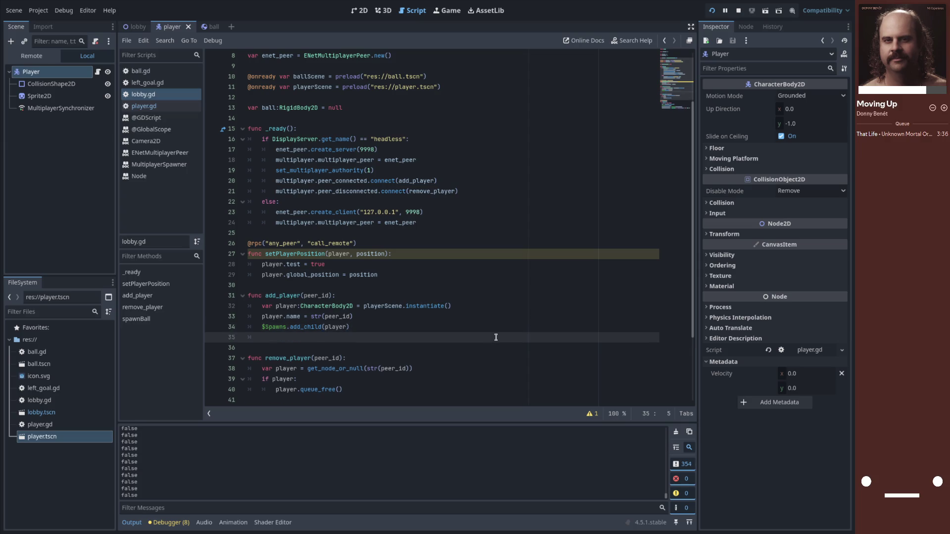
{"action": "key", "text": "Return"}
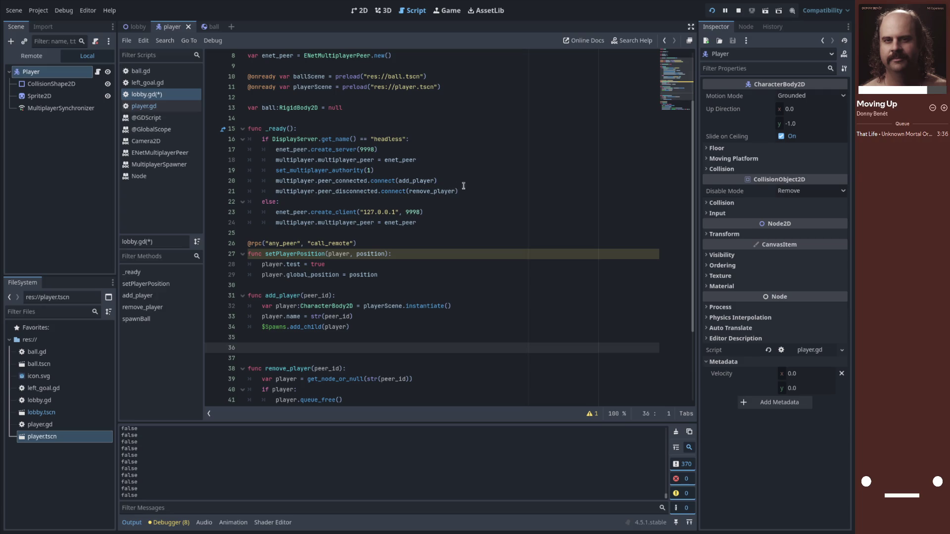
Add a new line after peer_disconnected.connect in the server branch and type multiplayer.
{"action": "left_click", "coordinate": [472, 187]}
{"action": "key", "text": "Return"}
{"action": "type", "text": "multiplayer"}
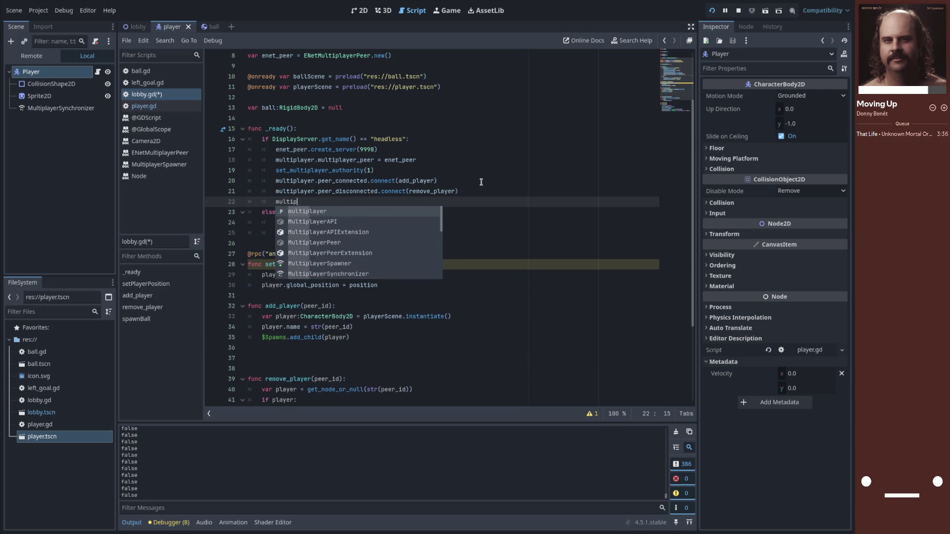
{"action": "type", "text": "."}
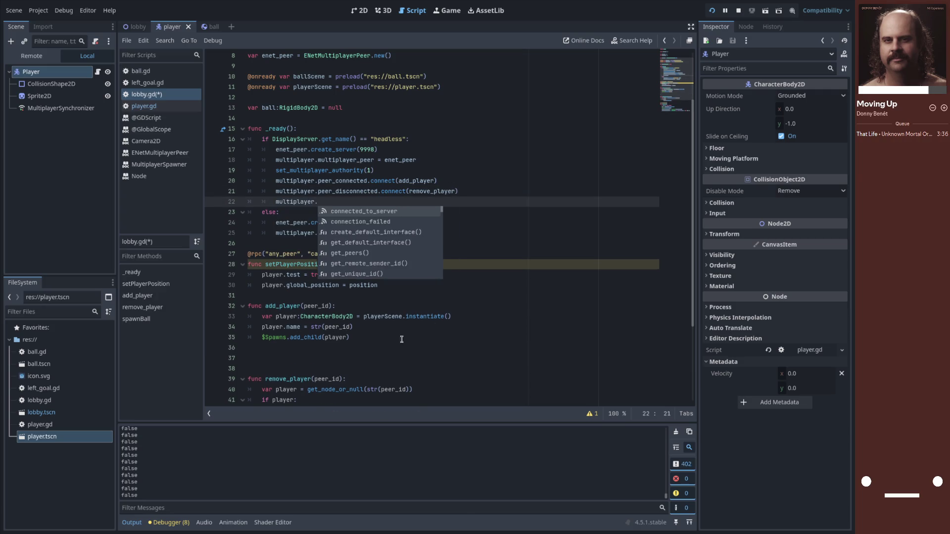
Browse the multiplayer autocomplete suggestions, then bring up the Node docs for the multiplayer property.
{"action": "scroll", "coordinate": [395, 241], "scroll_direction": "down", "scroll_amount": 3}
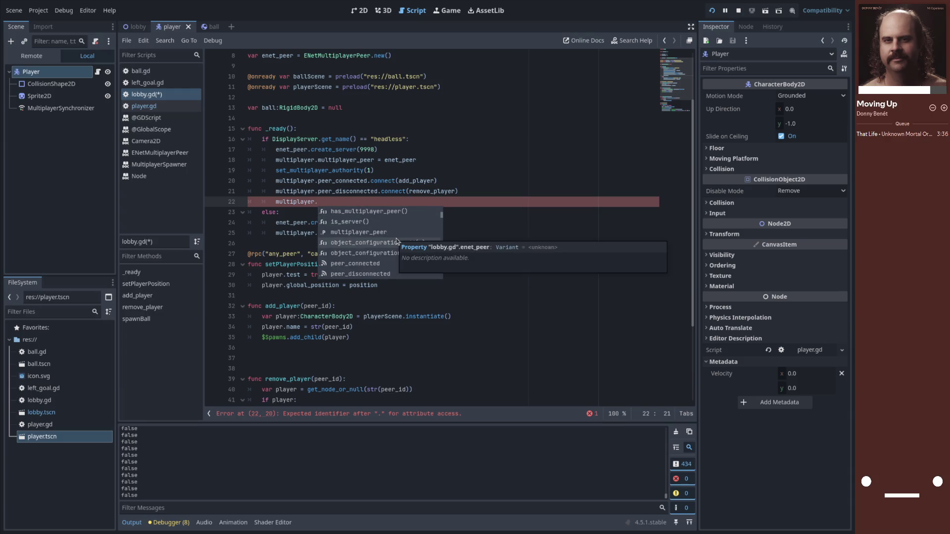
{"action": "scroll", "coordinate": [397, 243], "scroll_direction": "down", "scroll_amount": 2}
{"action": "scroll", "coordinate": [396, 245], "scroll_direction": "up", "scroll_amount": 2}
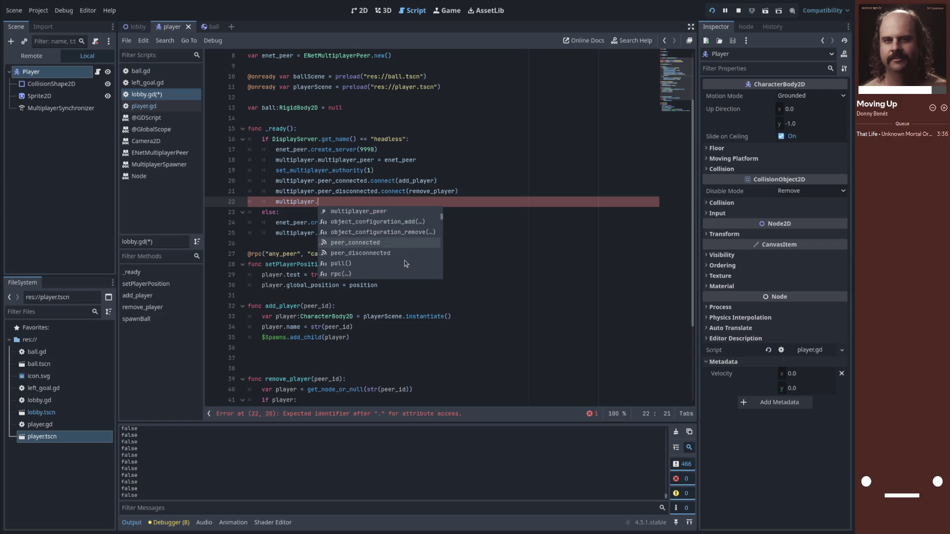
{"action": "scroll", "coordinate": [407, 253], "scroll_direction": "down", "scroll_amount": 1}
{"action": "scroll", "coordinate": [405, 253], "scroll_direction": "up", "scroll_amount": 1}
{"action": "scroll", "coordinate": [405, 254], "scroll_direction": "up", "scroll_amount": 1}
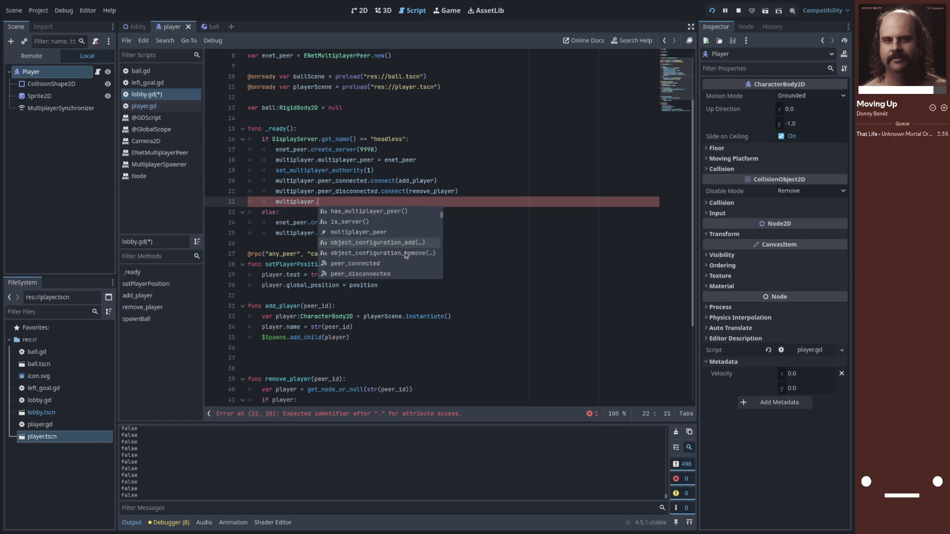
{"action": "scroll", "coordinate": [389, 244], "scroll_direction": "down", "scroll_amount": 5}
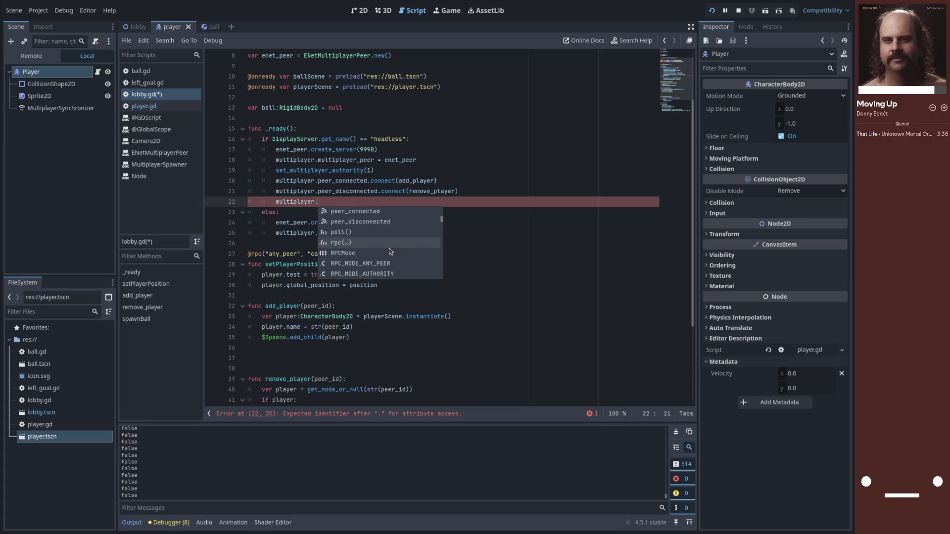
{"action": "scroll", "coordinate": [384, 256], "scroll_direction": "up", "scroll_amount": 1}
{"action": "scroll", "coordinate": [384, 253], "scroll_direction": "down", "scroll_amount": 5}
{"action": "scroll", "coordinate": [383, 253], "scroll_direction": "down", "scroll_amount": 3}
{"action": "left_click", "coordinate": [345, 183]}
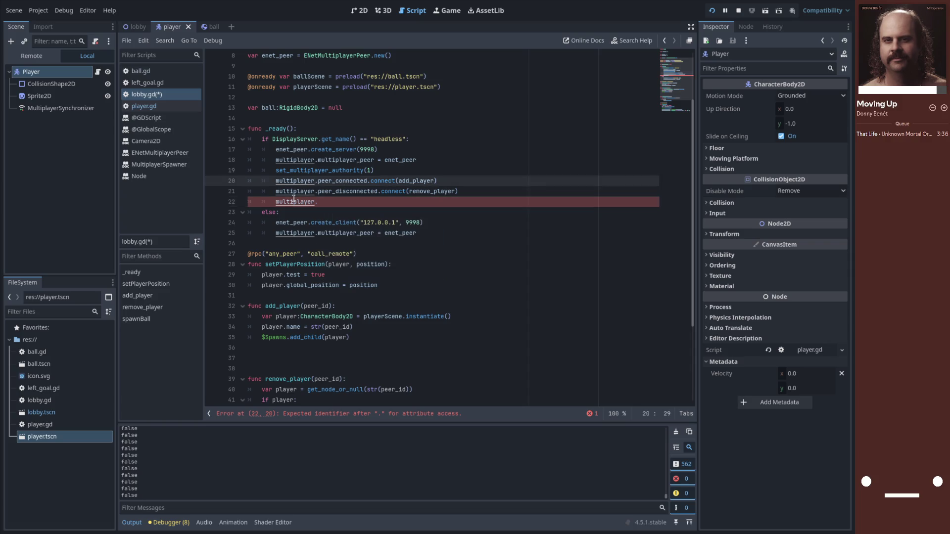
{"action": "left_click", "coordinate": [294, 201], "text": "ctrl"}
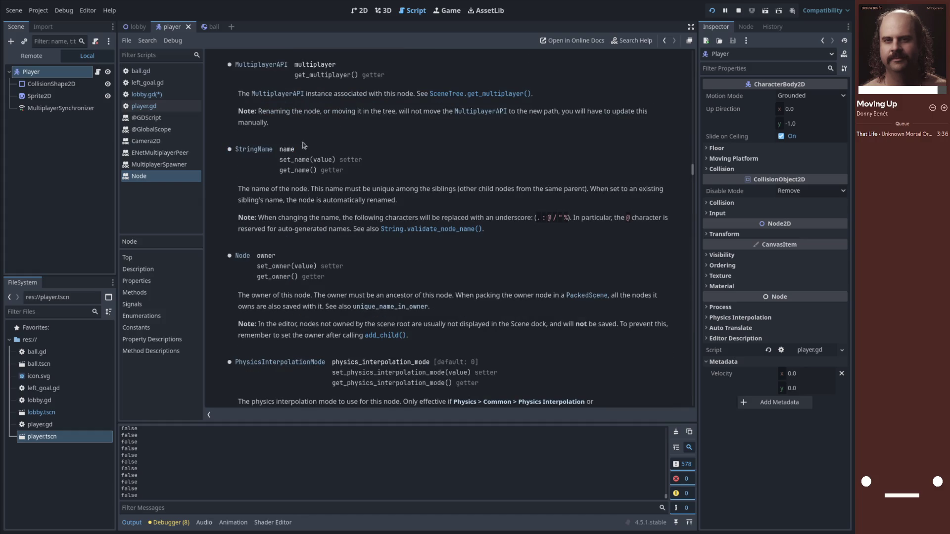
Follow the MultiplayerAPI link and jump to the object_configuration_add method description.
{"action": "left_click", "coordinate": [267, 65]}
{"action": "scroll", "coordinate": [342, 228], "scroll_direction": "down", "scroll_amount": 5}
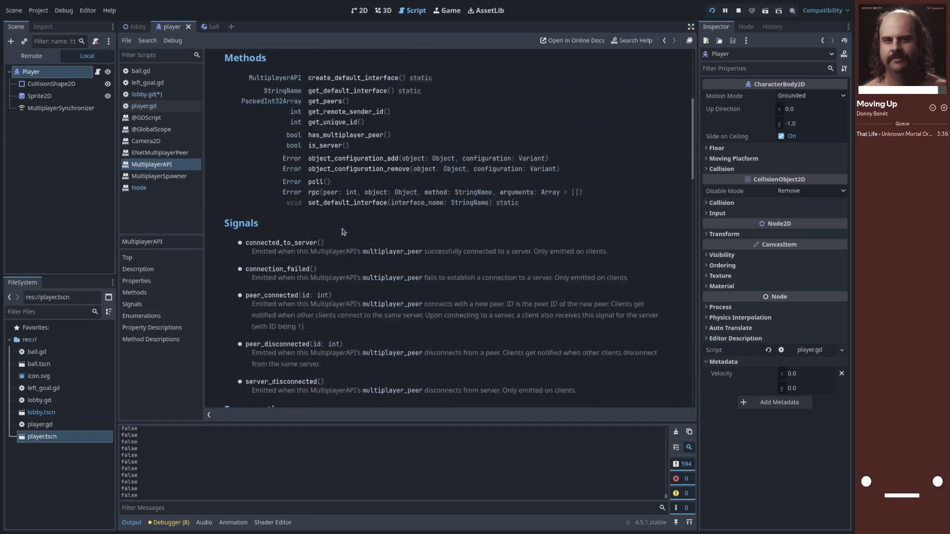
{"action": "scroll", "coordinate": [342, 228], "scroll_direction": "up", "scroll_amount": 2}
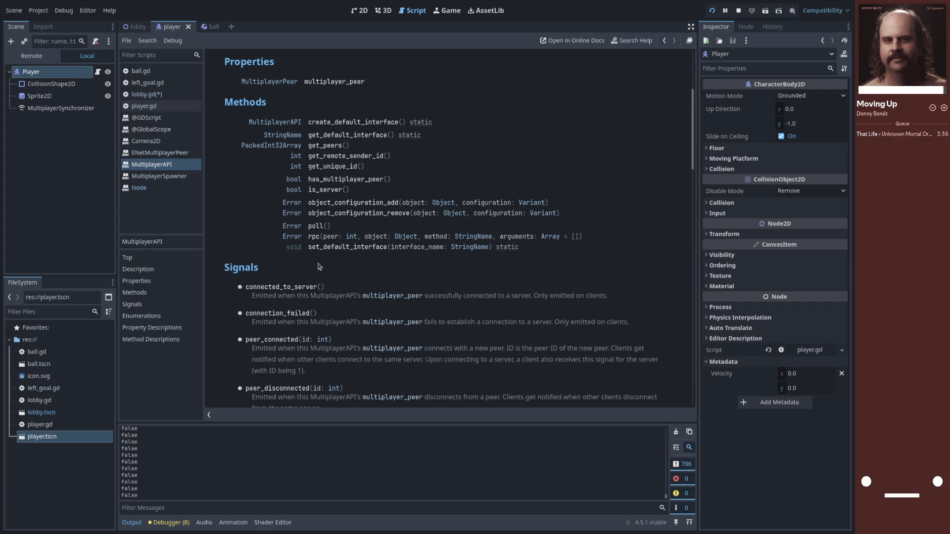
{"action": "scroll", "coordinate": [318, 263], "scroll_direction": "down", "scroll_amount": 1}
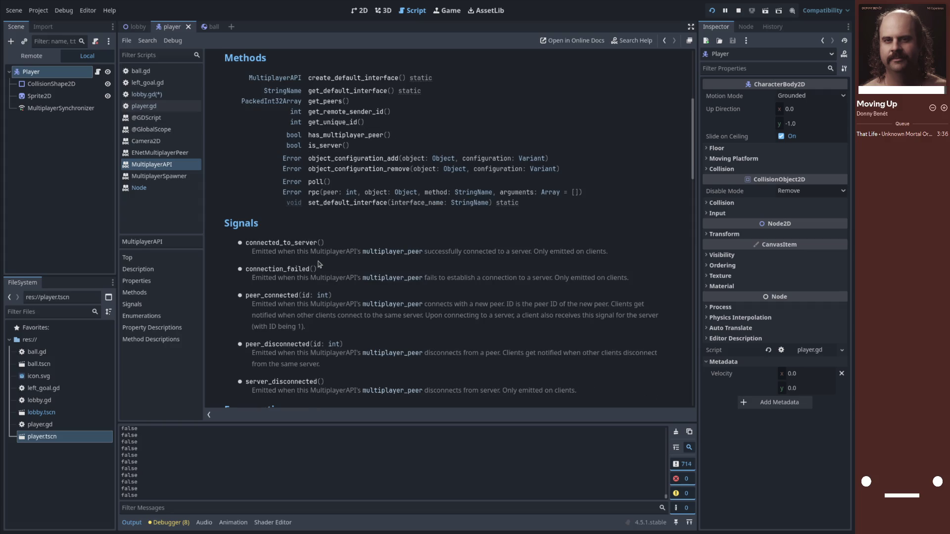
{"action": "left_click", "coordinate": [367, 159]}
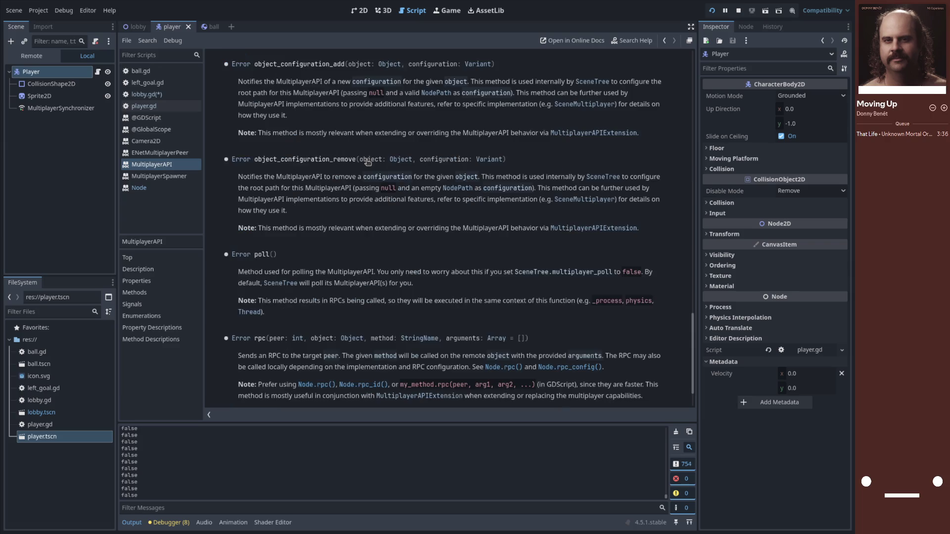
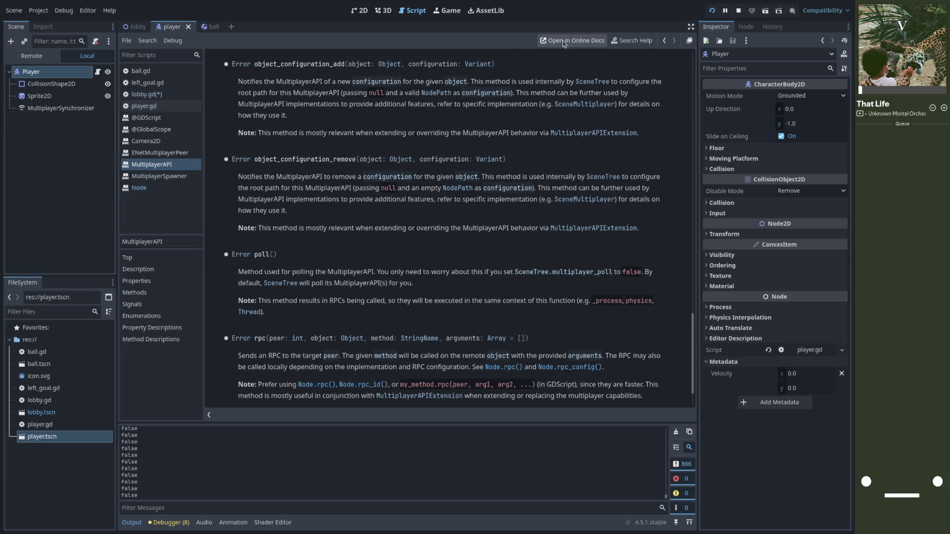
Search the help for 'configuration', cancel without opening a result, and open the Variant class reference.
{"action": "left_click", "coordinate": [630, 41]}
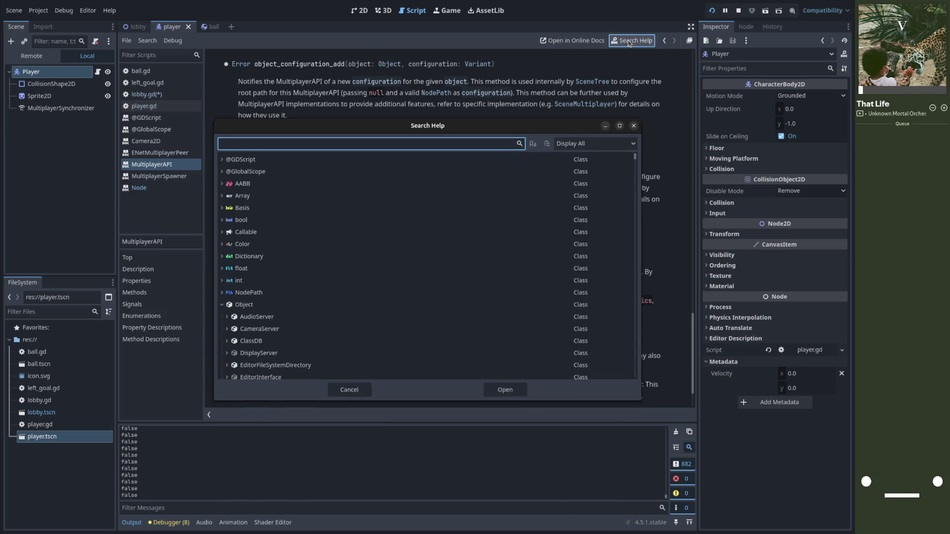
{"action": "type", "text": "configuration"}
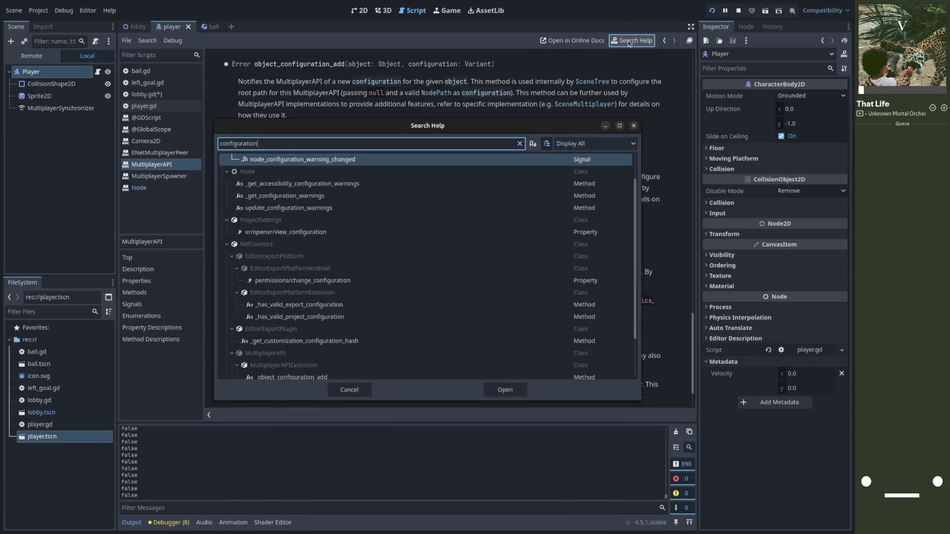
{"action": "scroll", "coordinate": [346, 238], "scroll_direction": "up", "scroll_amount": 1}
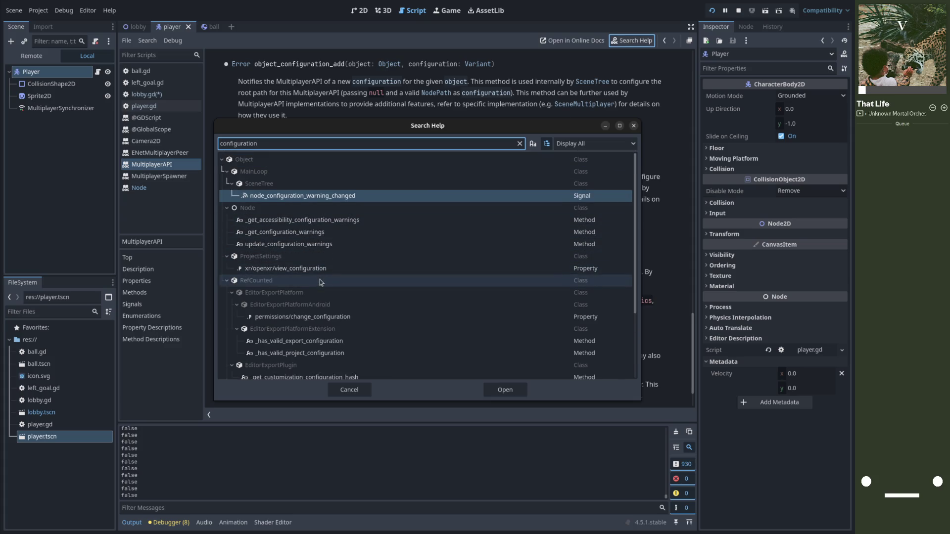
{"action": "scroll", "coordinate": [326, 292], "scroll_direction": "down", "scroll_amount": 3}
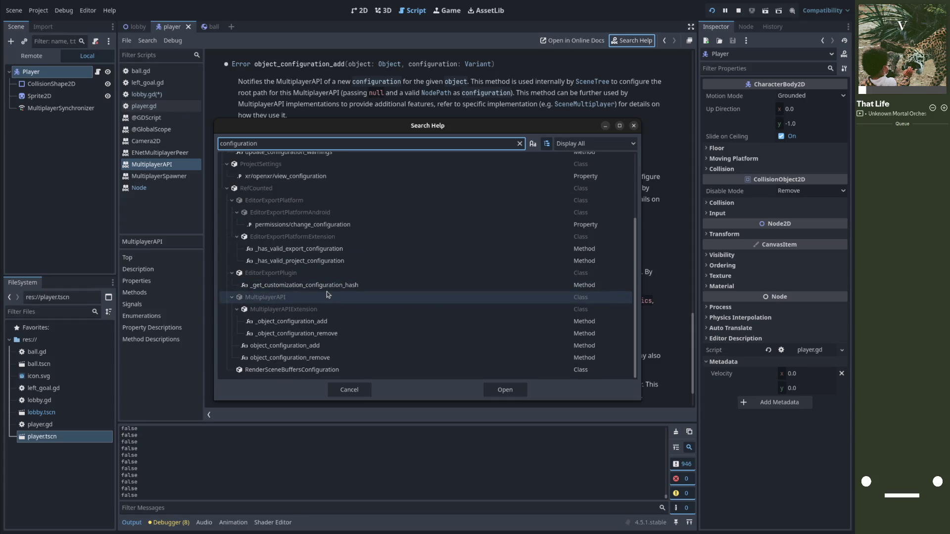
{"action": "scroll", "coordinate": [367, 330], "scroll_direction": "up", "scroll_amount": 3}
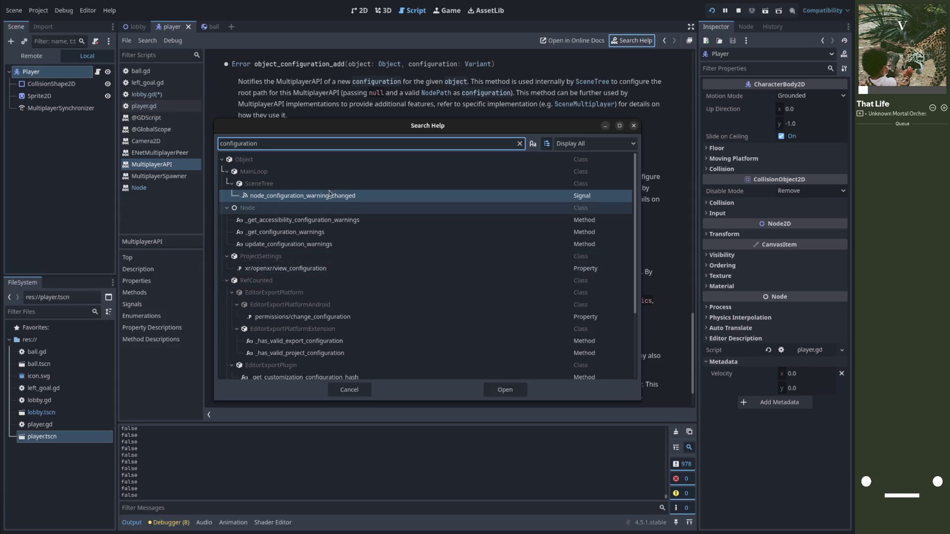
{"action": "left_click", "coordinate": [349, 391]}
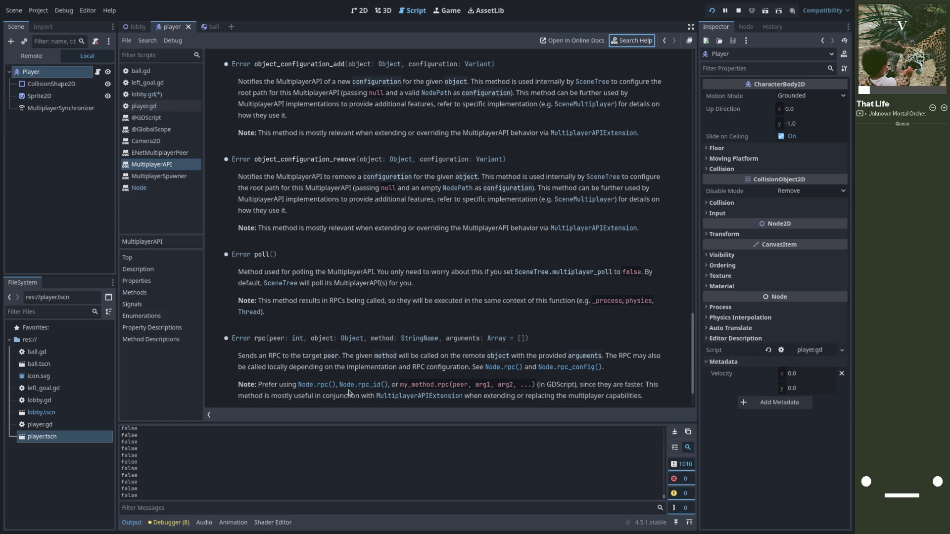
{"action": "left_click", "coordinate": [479, 65]}
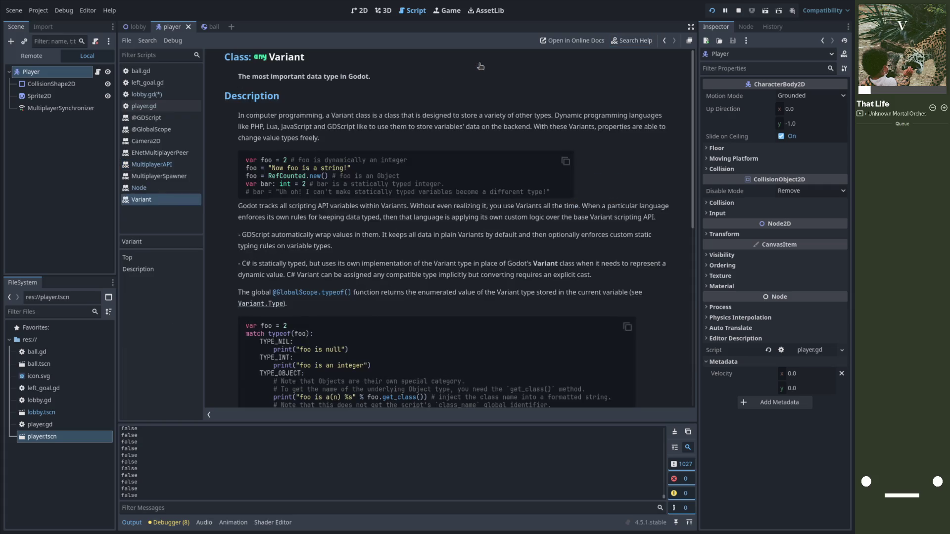
Return to the MultiplayerAPI reference and highlight the 'configuration: Variant' parameter text.
{"action": "key", "text": "alt+Left"}
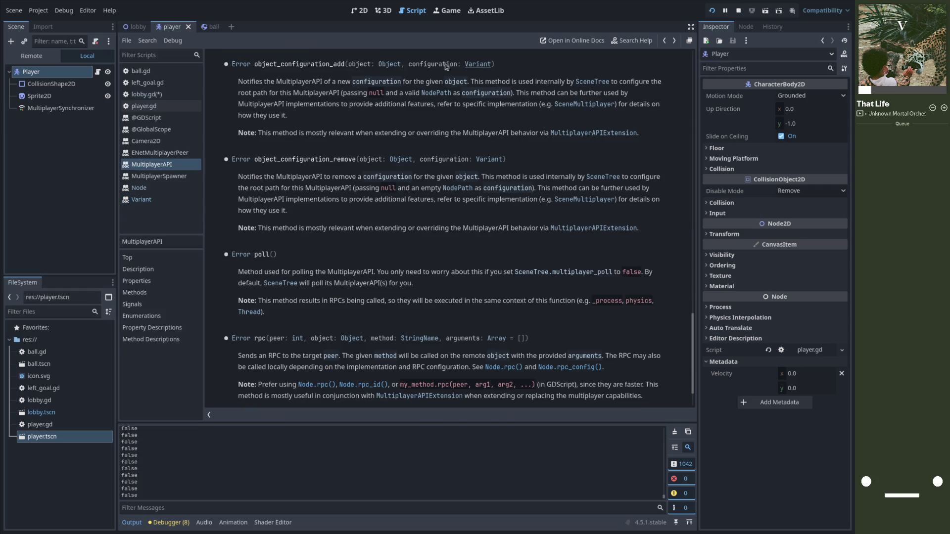
{"action": "left_click_drag", "start_coordinate": [410, 64], "coordinate": [491, 65]}
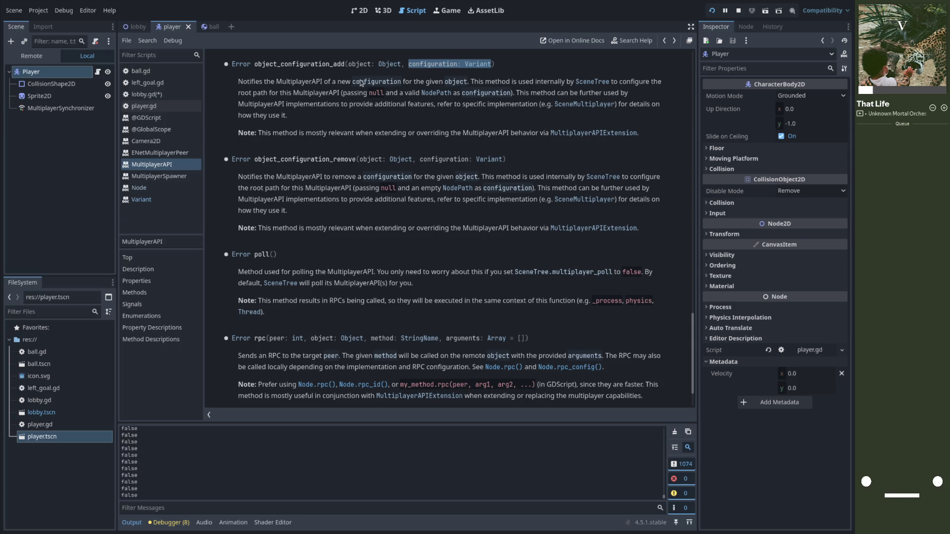
{"action": "left_click_drag", "start_coordinate": [353, 83], "coordinate": [399, 82]}
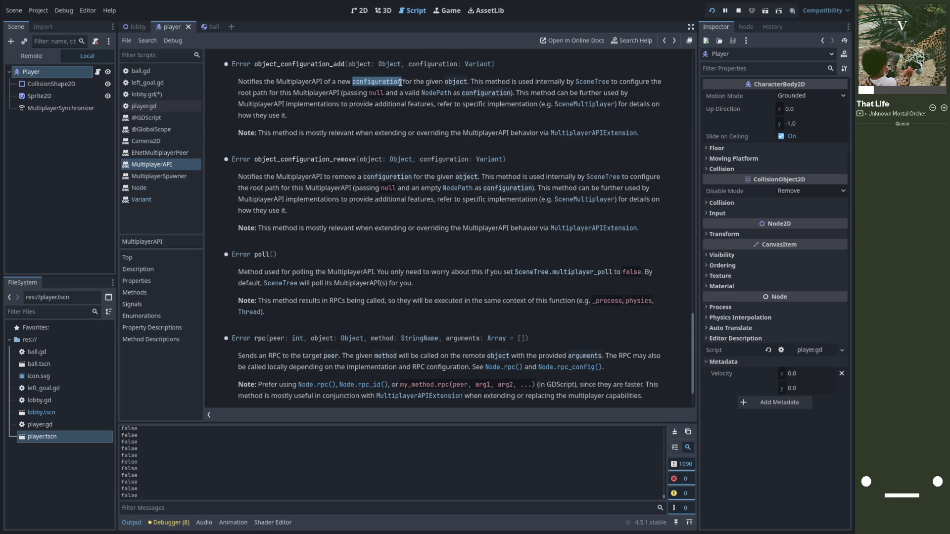
{"action": "left_click", "coordinate": [424, 108]}
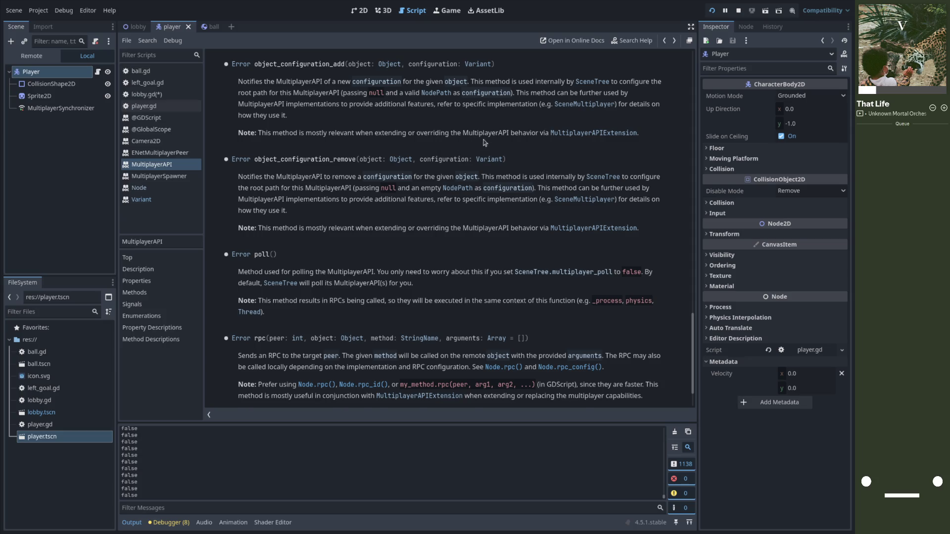
Go back to the Node class reference and scroll to the top of its description.
{"action": "key", "text": "alt+Left"}
{"action": "scroll", "coordinate": [428, 164], "scroll_direction": "up", "scroll_amount": 4}
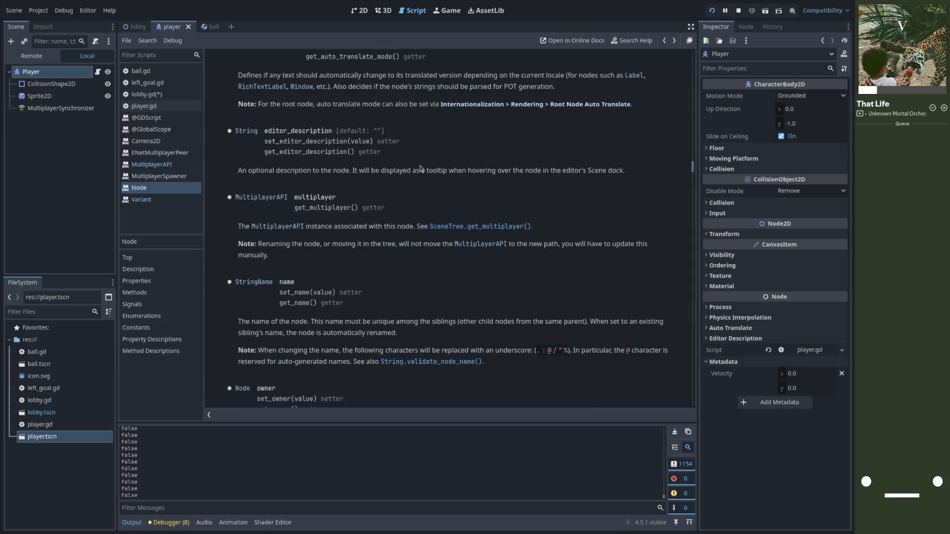
{"action": "scroll", "coordinate": [413, 198], "scroll_direction": "up", "scroll_amount": 3}
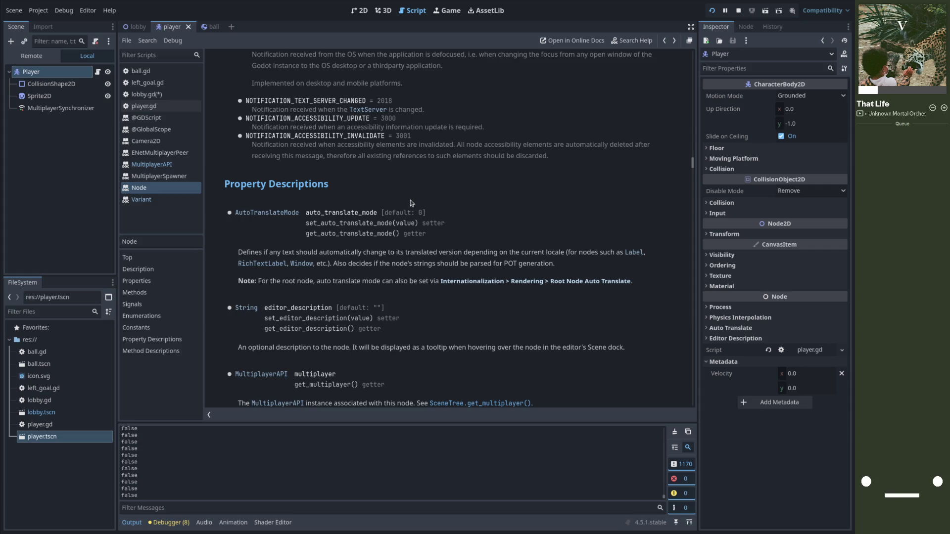
{"action": "scroll", "coordinate": [410, 203], "scroll_direction": "up", "scroll_amount": 4}
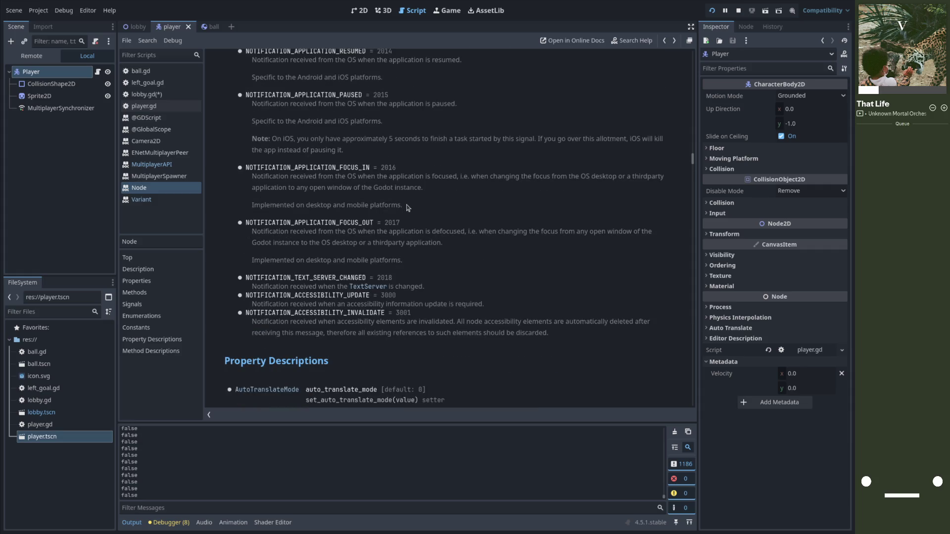
{"action": "scroll", "coordinate": [407, 207], "scroll_direction": "up", "scroll_amount": 20}
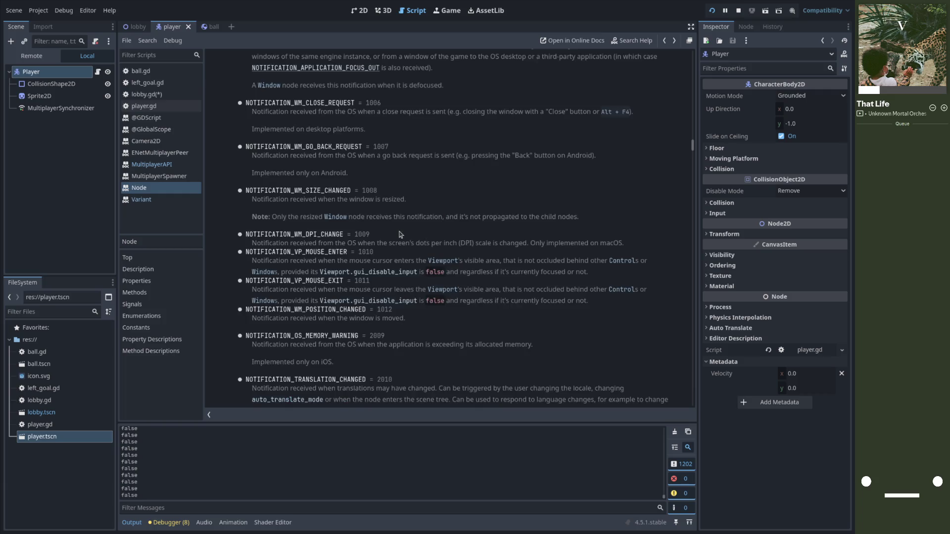
{"action": "left_click_drag", "start_coordinate": [693, 148], "coordinate": [704, 54]}
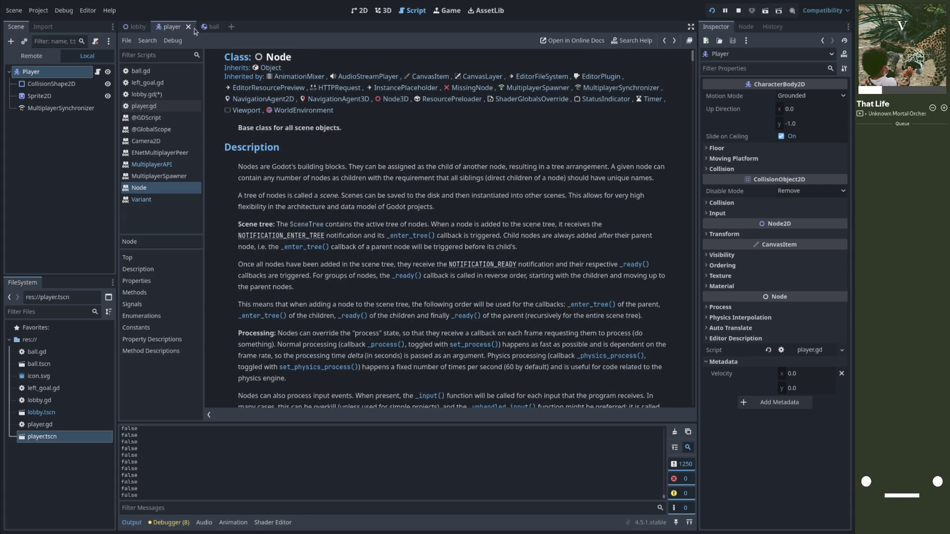
In lobby.gd, delete the incomplete 'multiplayer.' statement and its line 22.
{"action": "left_click", "coordinate": [148, 95]}
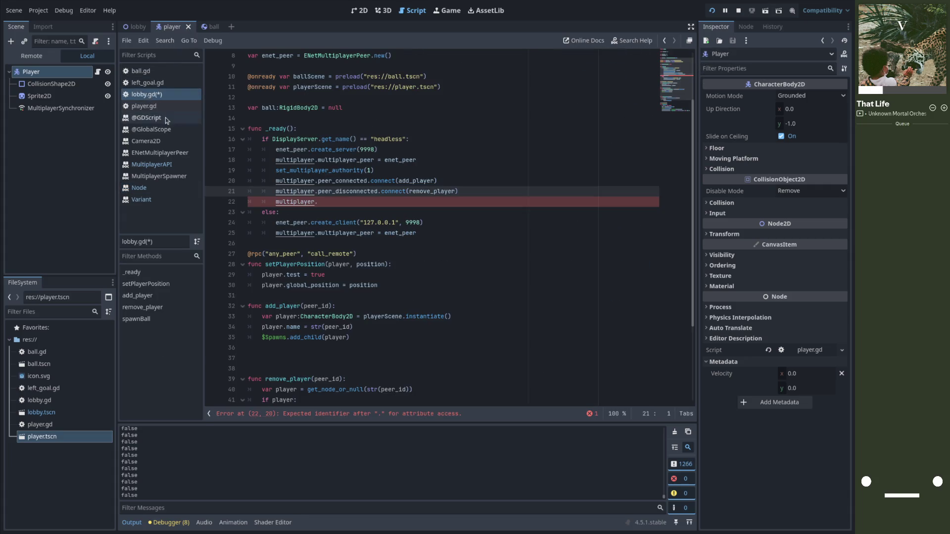
{"action": "mouse_move", "coordinate": [355, 204]}
{"action": "left_mouse_down"}
{"action": "mouse_move", "coordinate": [275, 201]}
{"action": "mouse_move", "coordinate": [352, 201]}
{"action": "left_mouse_up"}
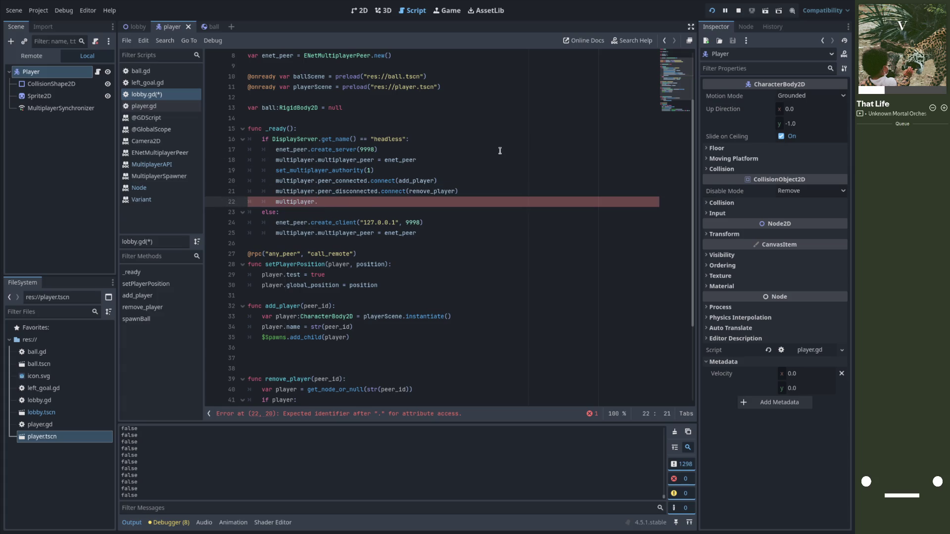
{"action": "key", "text": "ctrl+BackSpace"}
{"action": "key", "text": "BackSpace"}
{"action": "key", "text": "BackSpace"}
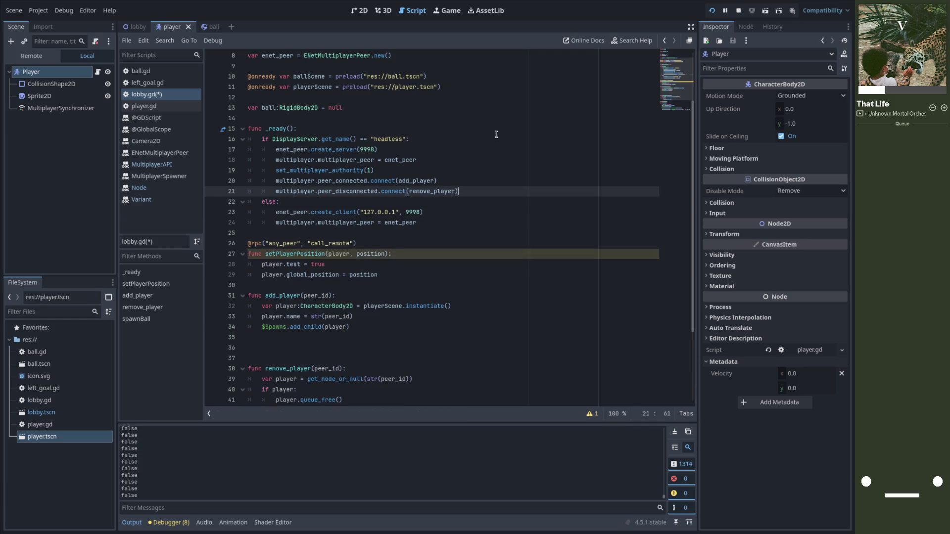
Remove the extra blank lines after the add_player function.
{"action": "left_click", "coordinate": [379, 265]}
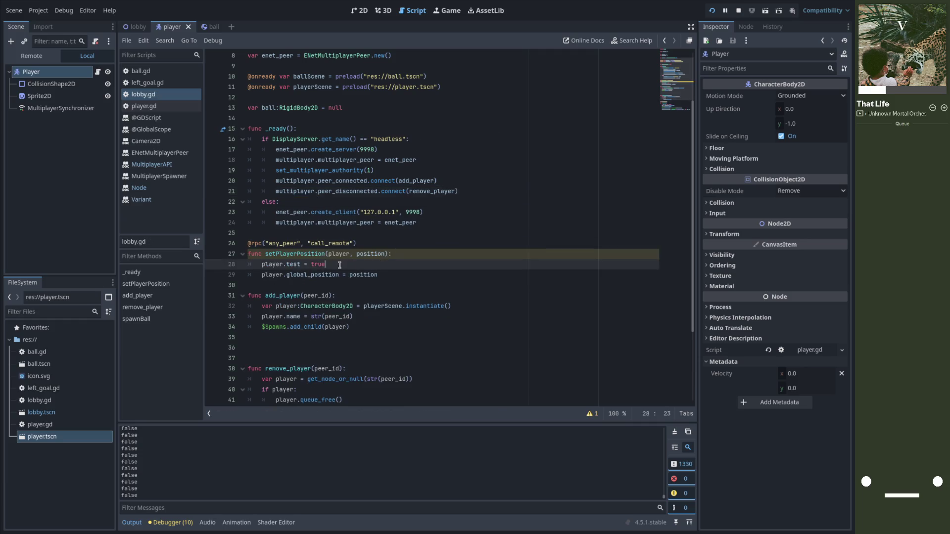
{"action": "left_click_drag", "start_coordinate": [379, 274], "coordinate": [238, 253]}
{"action": "double_click", "coordinate": [294, 253]}
{"action": "scroll", "coordinate": [322, 278], "scroll_direction": "down", "scroll_amount": 2}
{"action": "left_click", "coordinate": [315, 281]}
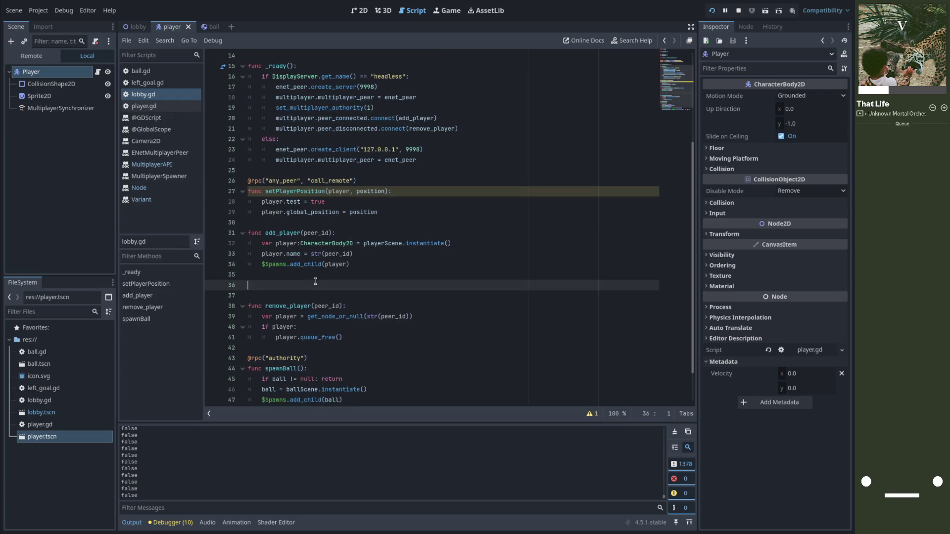
{"action": "key", "text": "BackSpace"}
{"action": "key", "text": "BackSpace"}
Delete the whole spawnBall function and save lobby.gd.
{"action": "scroll", "coordinate": [262, 282], "scroll_direction": "down", "scroll_amount": 1}
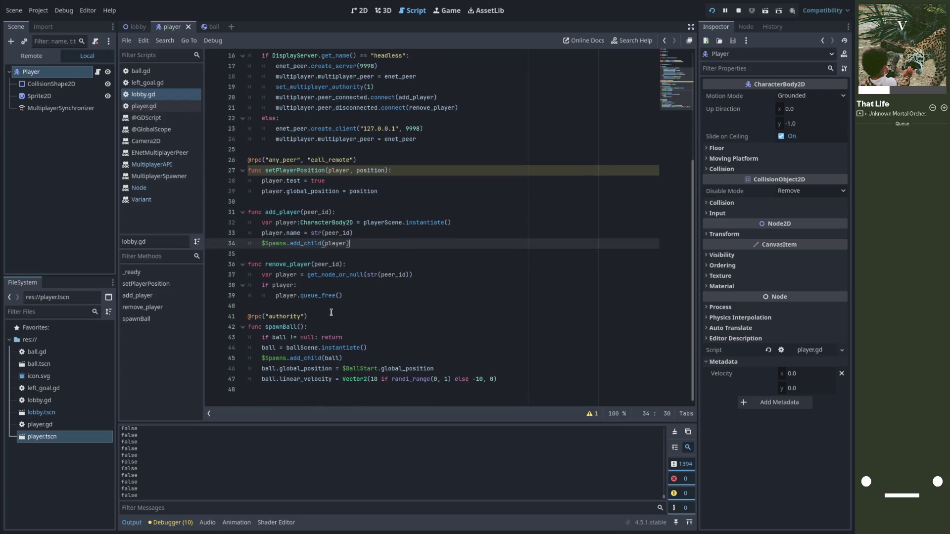
{"action": "left_click_drag", "start_coordinate": [518, 380], "coordinate": [192, 315]}
{"action": "key", "text": "BackSpace"}
{"action": "key", "text": "BackSpace"}
{"action": "key", "text": "BackSpace"}
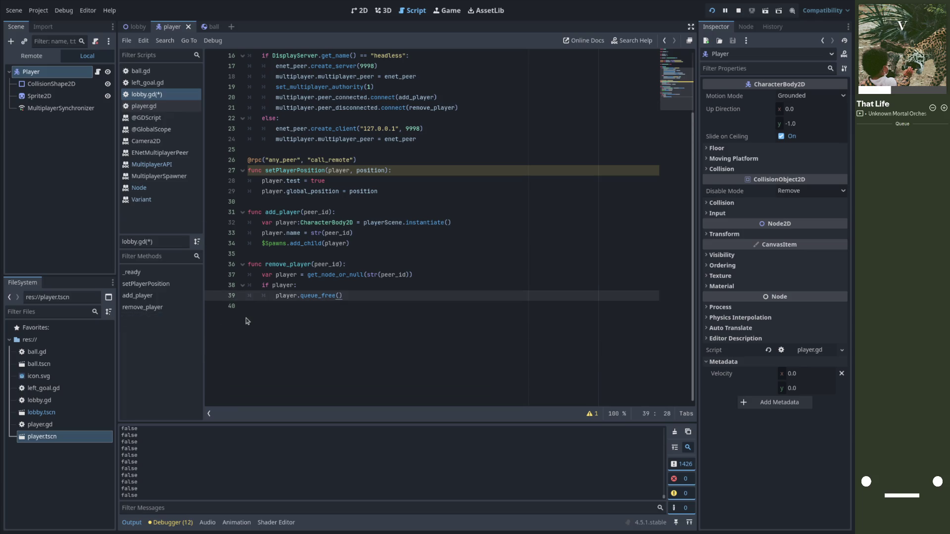
{"action": "key", "text": "ctrl+s"}
Tidy the blank lines and leftover indentation after remove_player.
{"action": "key", "text": "Return"}
{"action": "key", "text": "Return"}
{"action": "key", "text": "BackSpace"}
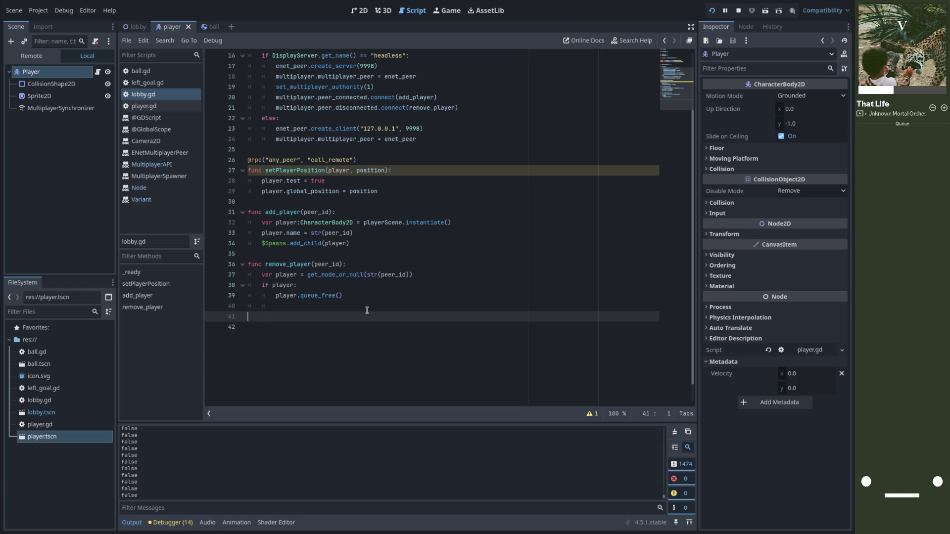
{"action": "key", "text": "BackSpace"}
{"action": "key", "text": "Return"}
{"action": "left_click", "coordinate": [135, 27]}
Add a Timer child node to the lobby scene and rename it Test.
{"action": "left_click", "coordinate": [28, 75]}
{"action": "right_click", "coordinate": [37, 78]}
{"action": "left_click", "coordinate": [38, 80]}
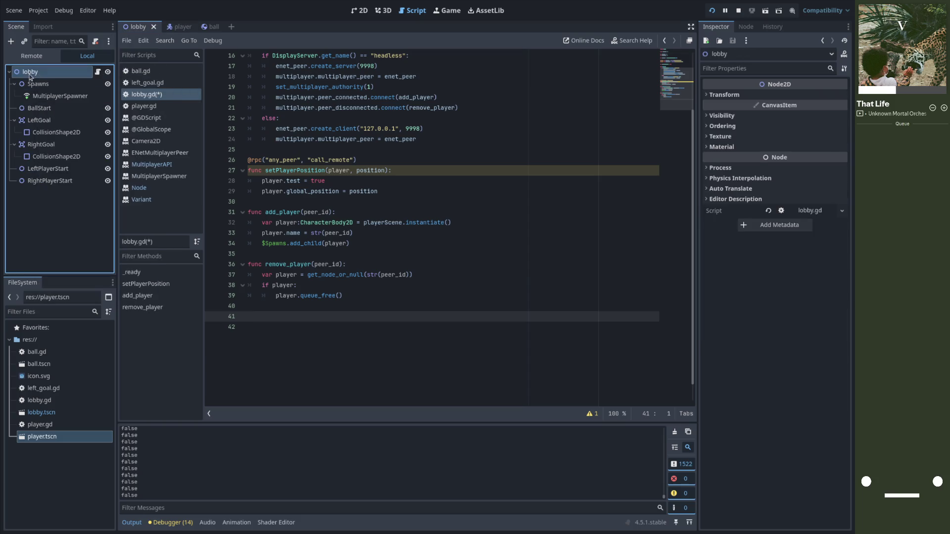
{"action": "type", "text": "timer"}
{"action": "key", "text": "Return"}
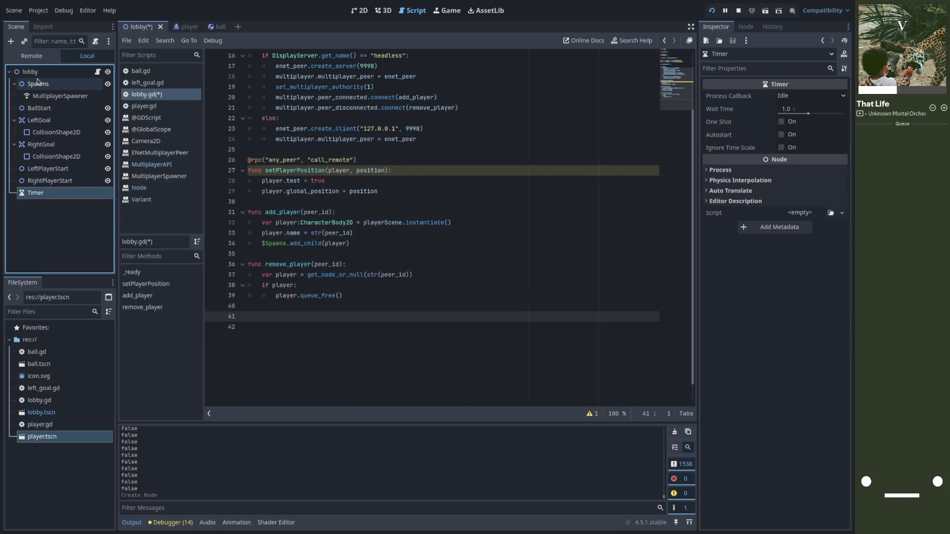
{"action": "type", "text": "Test"}
{"action": "key", "text": "Return"}
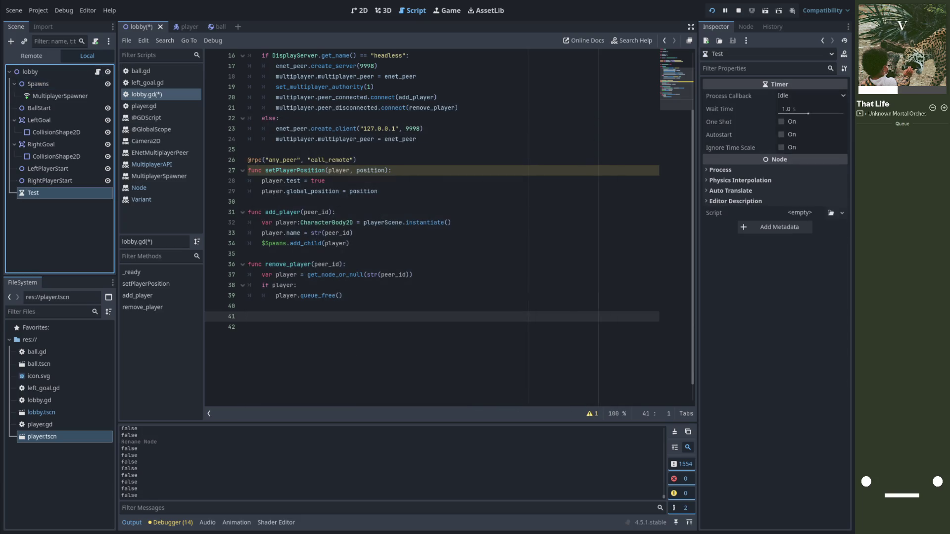
Save the scene and connect the Test timer's timeout() signal to a new _on_test_timeout function.
{"action": "key", "text": "ctrl+s"}
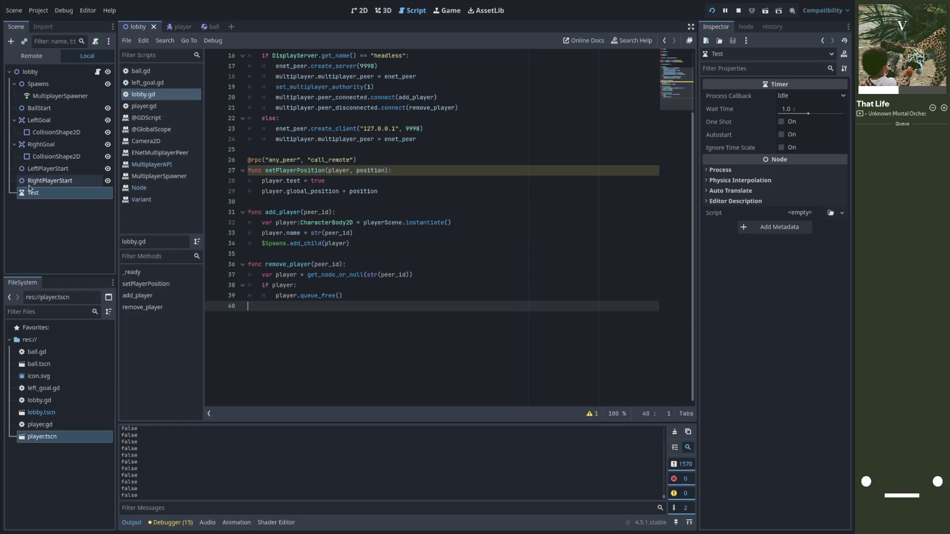
{"action": "left_click", "coordinate": [746, 26]}
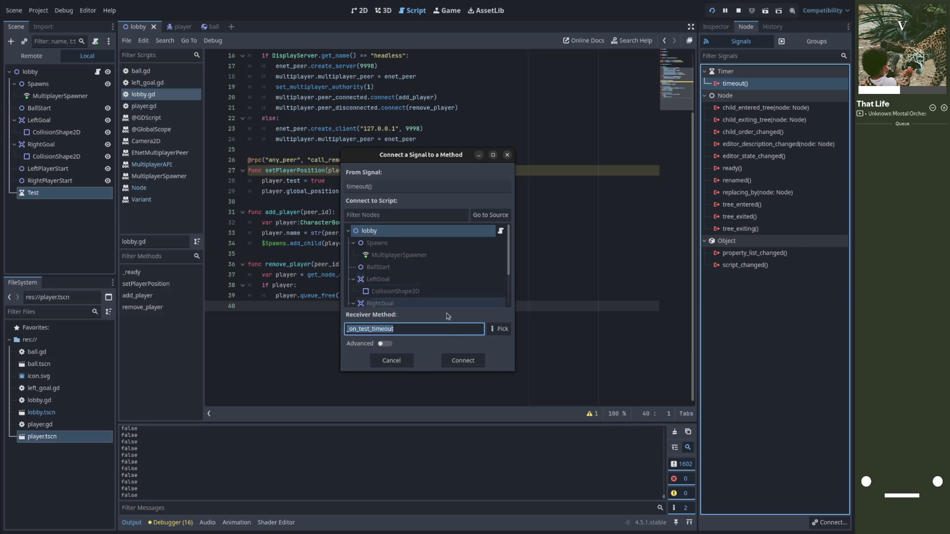
{"action": "left_click", "coordinate": [455, 364]}
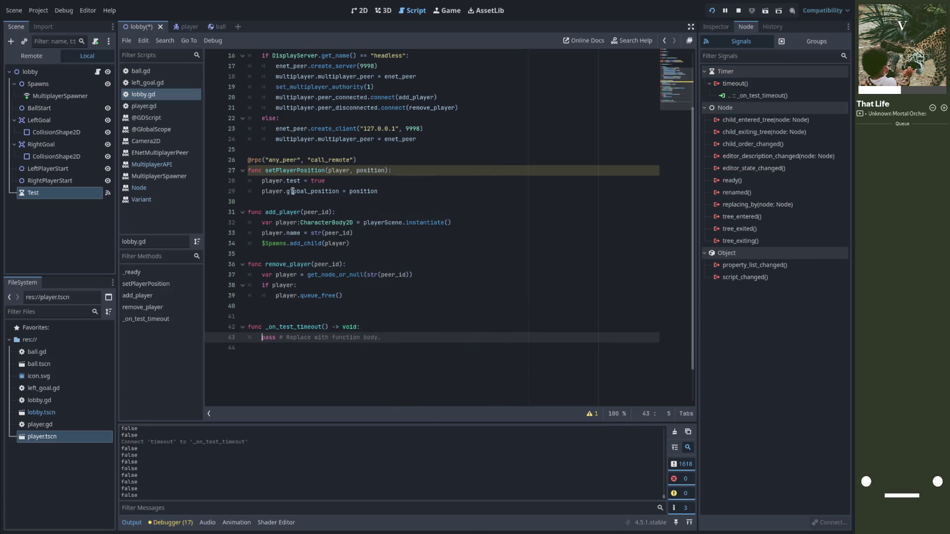
Paste setPlayerPosition into the _on_test_timeout body on line 43.
{"action": "double_click", "coordinate": [272, 181]}
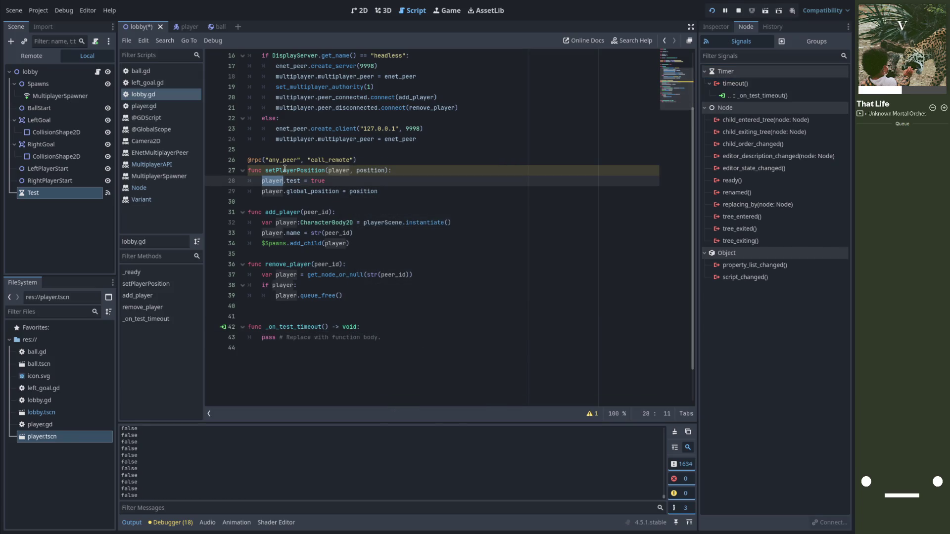
{"action": "double_click", "coordinate": [300, 170]}
{"action": "key", "text": "ctrl+c"}
{"action": "left_click", "coordinate": [380, 338]}
{"action": "left_click_drag", "start_coordinate": [381, 338], "coordinate": [265, 337]}
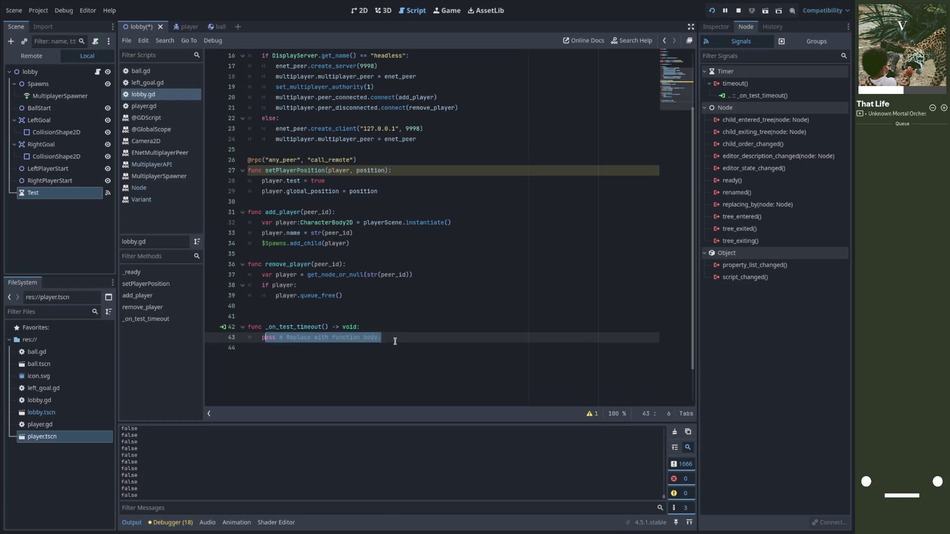
{"action": "left_click", "coordinate": [395, 340]}
{"action": "key", "text": "ctrl+v"}
Undo back through earlier edits, redo to reapply the setPlayerPosition call, and save lobby.gd.
{"action": "key", "text": "ctrl+z"}
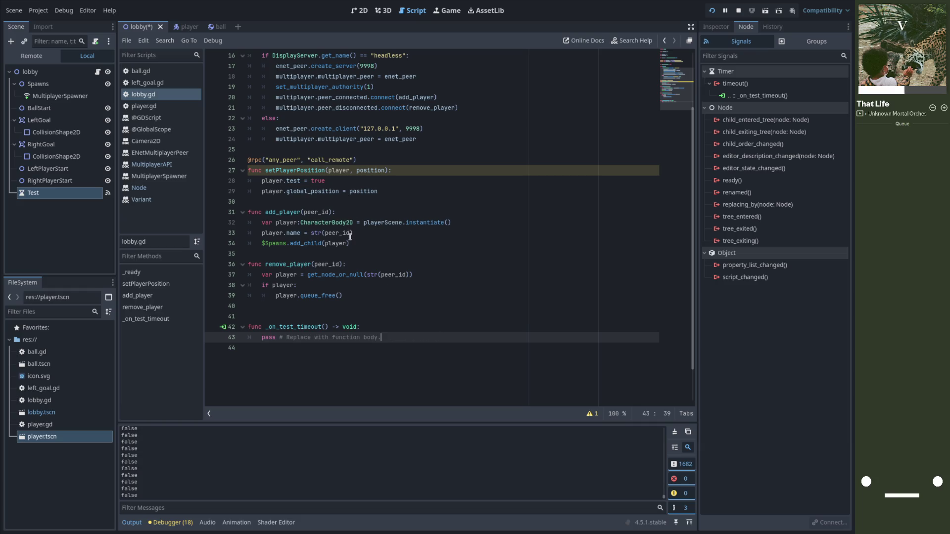
{"action": "key", "text": "ctrl+z"}
{"action": "key", "text": "ctrl+z"}
{"action": "key", "text": "ctrl+z"}
{"action": "left_click", "coordinate": [347, 243]}
{"action": "key", "text": "ctrl+z"}
{"action": "key", "text": "ctrl+z"}
{"action": "key", "text": "ctrl+z"}
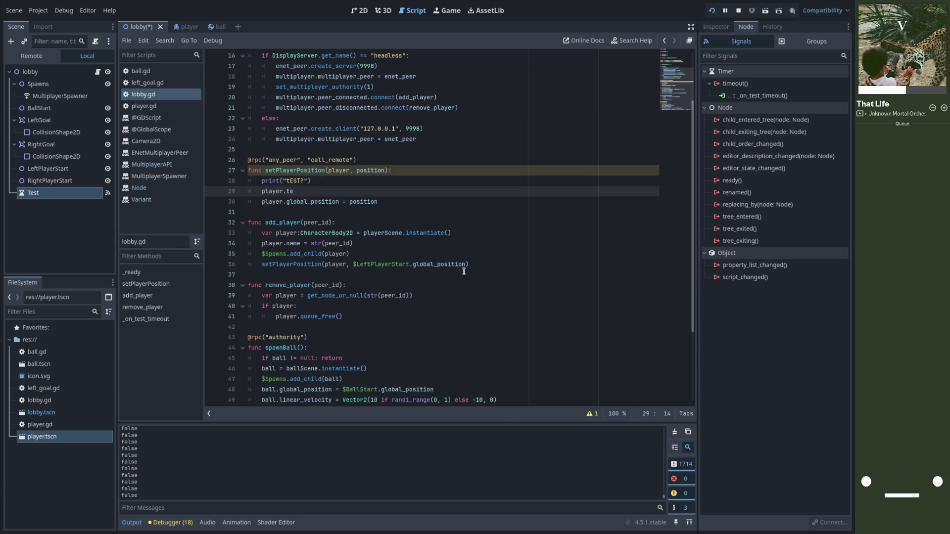
{"action": "key", "text": "ctrl+z"}
{"action": "key", "text": "ctrl+z"}
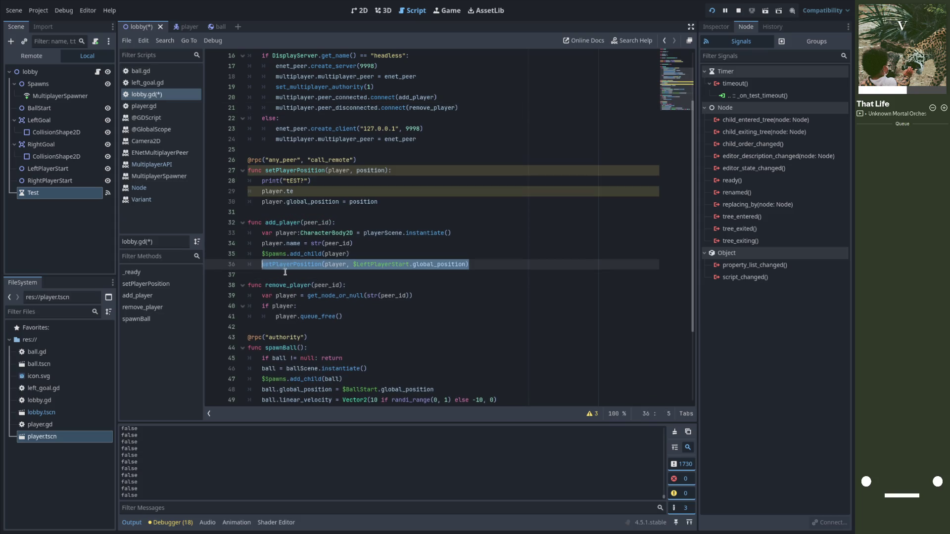
{"action": "key", "text": "ctrl+shift+z"}
{"action": "key", "text": "ctrl+shift+z"}
{"action": "key", "text": "ctrl+shift+z"}
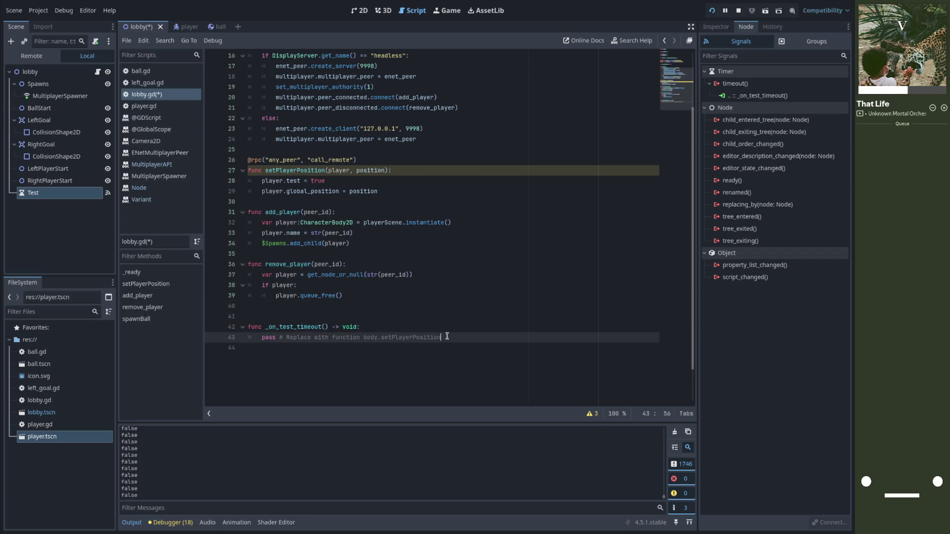
{"action": "key", "text": "ctrl+shift+z"}
{"action": "key", "text": "ctrl+shift+z"}
{"action": "key", "text": "ctrl+shift+z"}
{"action": "key", "text": "ctrl+s"}
Delete the extra empty line around line 40 and save the script.
{"action": "left_click", "coordinate": [374, 316]}
{"action": "left_click", "coordinate": [377, 311]}
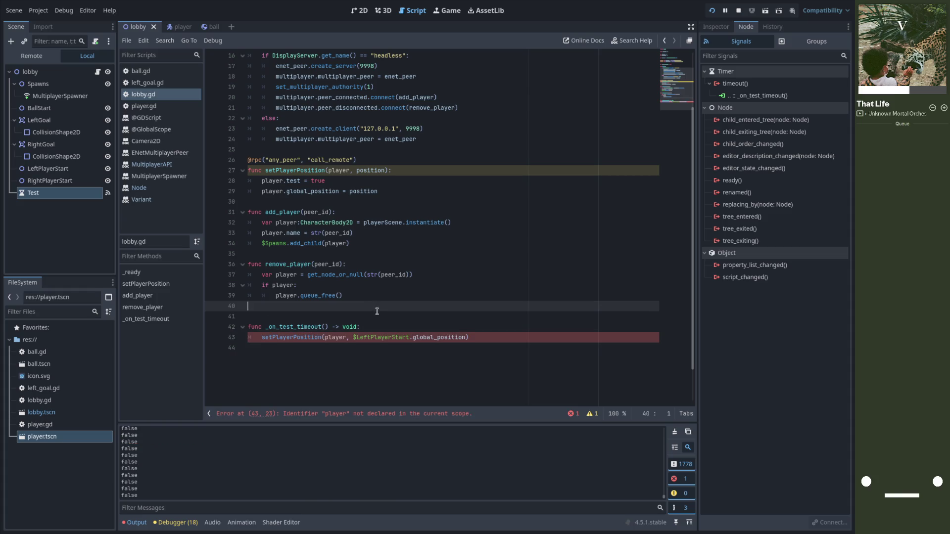
{"action": "key", "text": "Delete"}
{"action": "key", "text": "ctrl+s"}
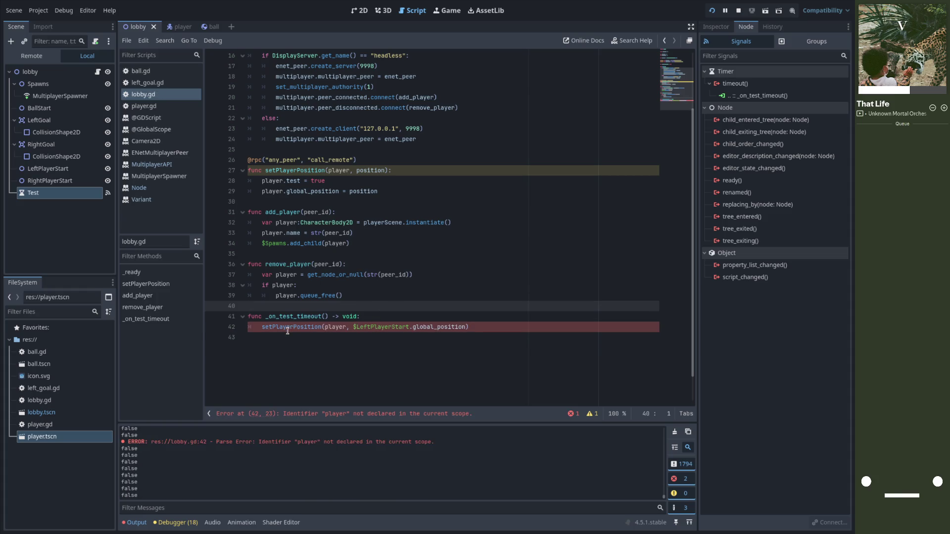
Declare a member variable 'var player = null' below ball near the top of lobby.gd.
{"action": "double_click", "coordinate": [287, 327]}
{"action": "left_click", "coordinate": [339, 328]}
{"action": "double_click", "coordinate": [340, 328]}
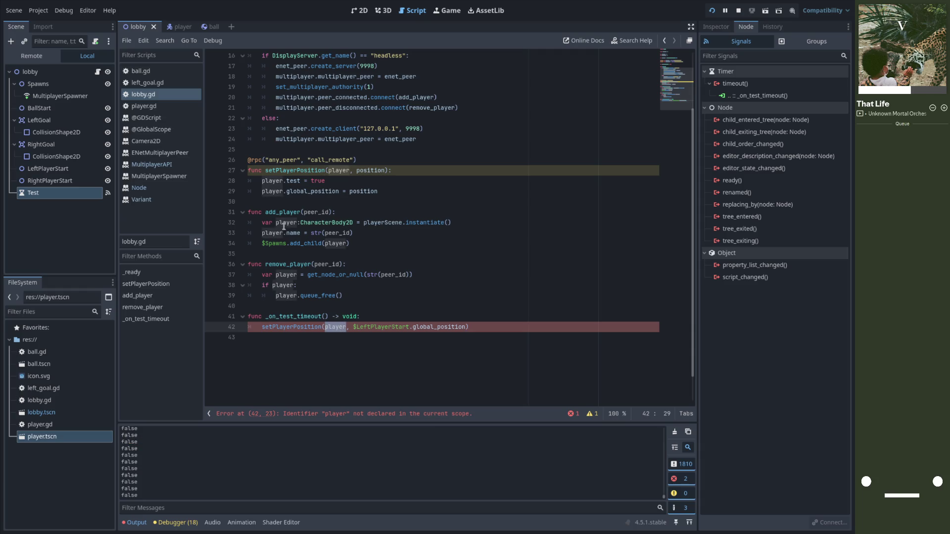
{"action": "scroll", "coordinate": [289, 223], "scroll_direction": "up", "scroll_amount": 5}
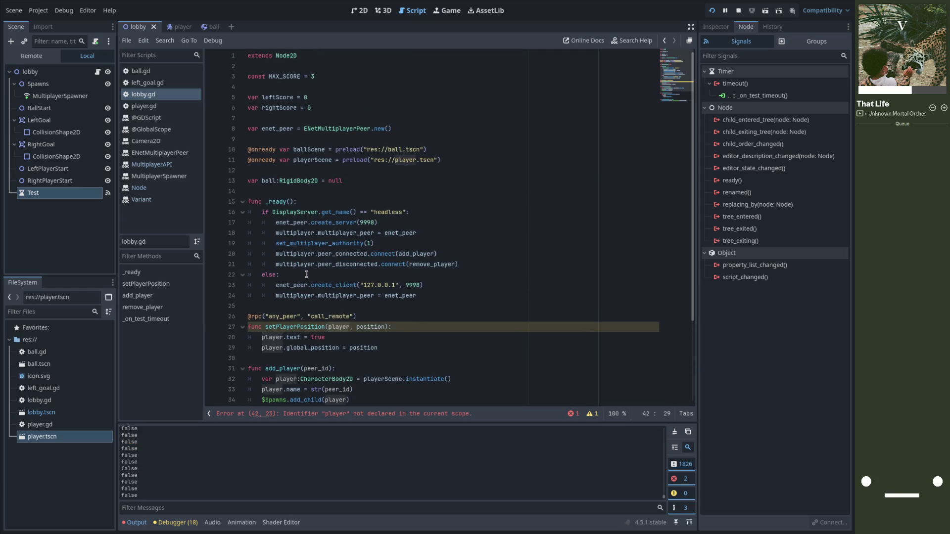
{"action": "scroll", "coordinate": [306, 274], "scroll_direction": "down", "scroll_amount": 3}
{"action": "scroll", "coordinate": [311, 257], "scroll_direction": "up", "scroll_amount": 2}
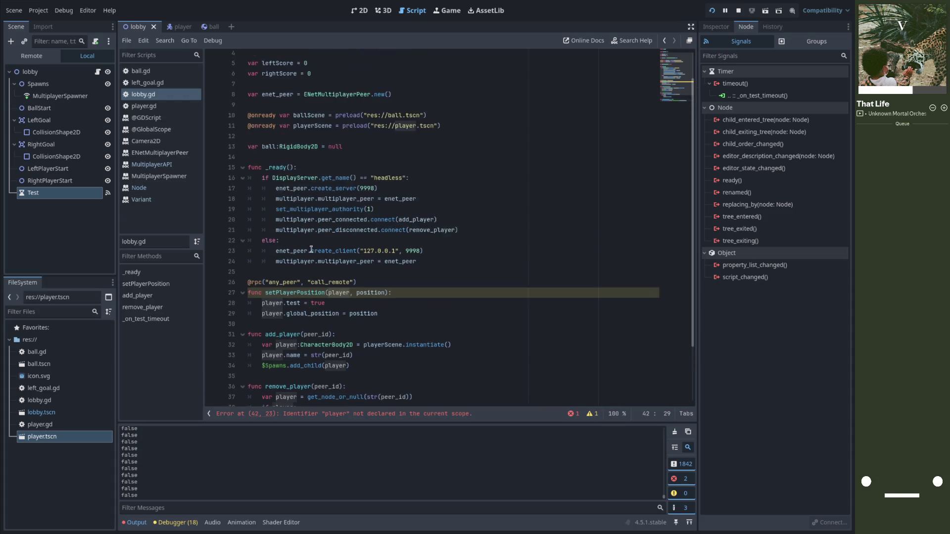
{"action": "left_click", "coordinate": [289, 159]}
{"action": "key", "text": "Return"}
{"action": "key", "text": "Up"}
{"action": "type", "text": "var player = "}
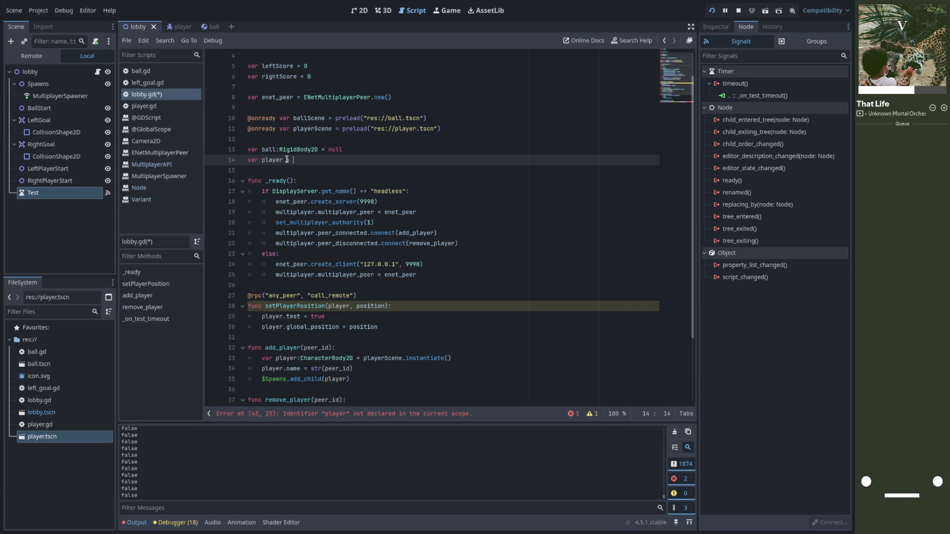
{"action": "type", "text": "null"}
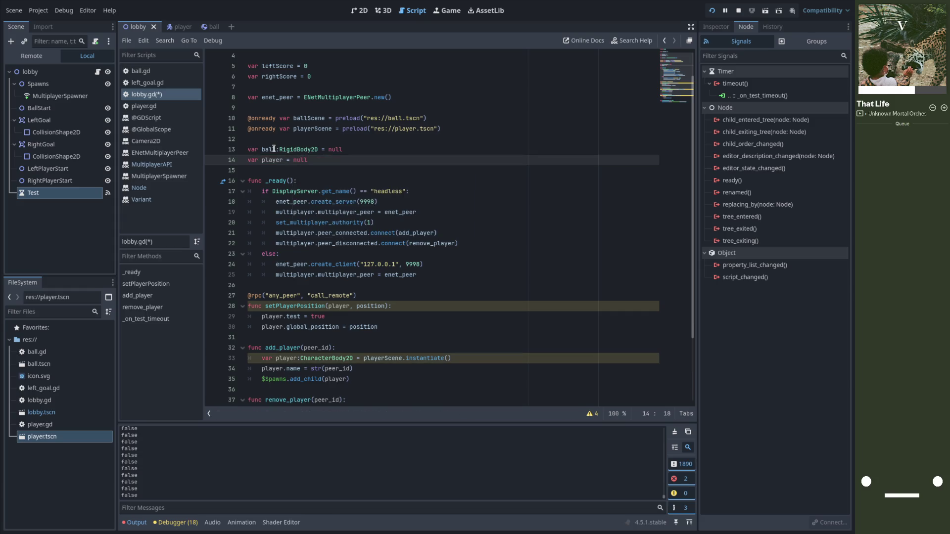
Change add_player's 'var player:CharacterBody2D =' line to assign the member 'player =', then save.
{"action": "double_click", "coordinate": [272, 160]}
{"action": "scroll", "coordinate": [272, 160], "scroll_direction": "down", "scroll_amount": 3}
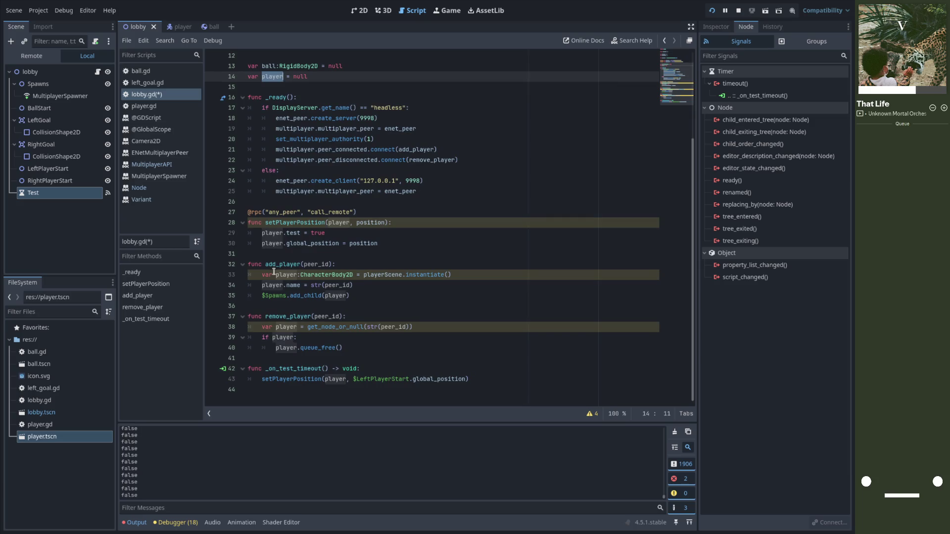
{"action": "left_click", "coordinate": [273, 276]}
{"action": "key", "text": "BackSpace"}
{"action": "key", "text": "BackSpace"}
{"action": "key", "text": "BackSpace"}
{"action": "left_click", "coordinate": [361, 318]}
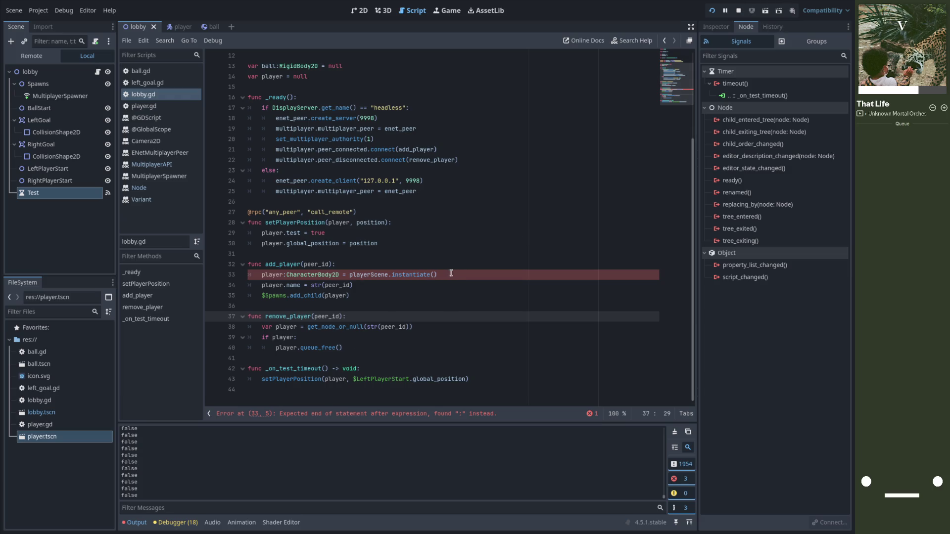
{"action": "left_click", "coordinate": [283, 275]}
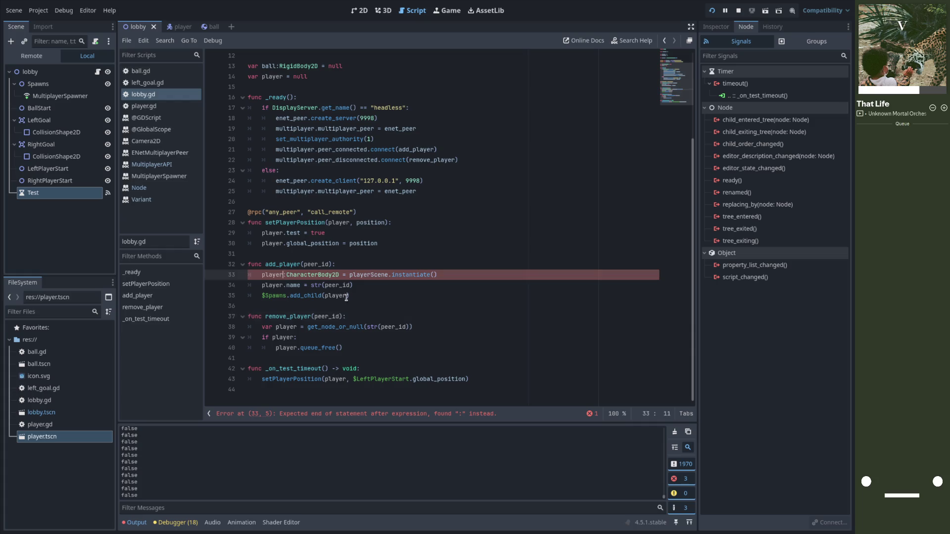
{"action": "key", "text": "Home"}
{"action": "type", "text": "va"}
{"action": "key", "text": "ctrl+z"}
{"action": "key", "text": "ctrl+z"}
{"action": "key", "text": "ctrl+s"}
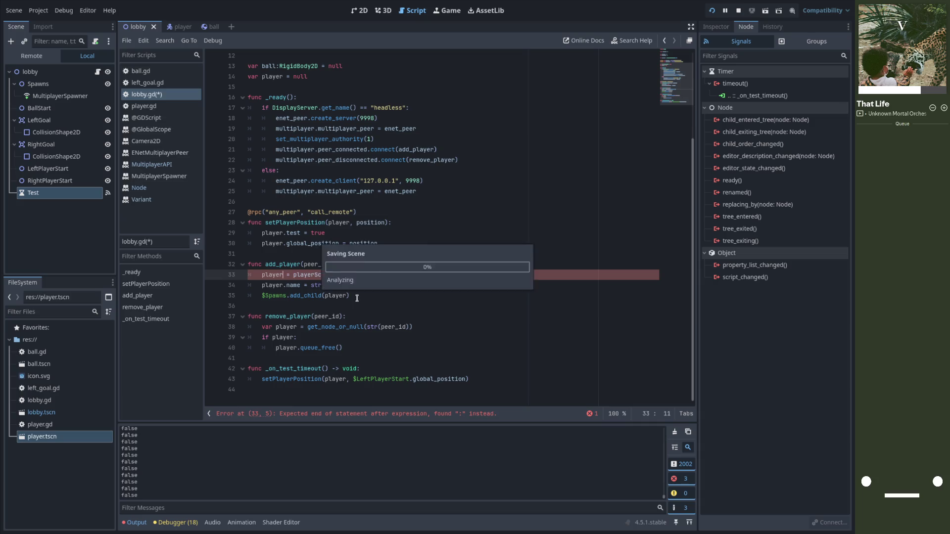
{"action": "left_click", "coordinate": [357, 302]}
Restart the pong project in its debug windows, then stop it.
{"action": "left_click", "coordinate": [712, 11]}
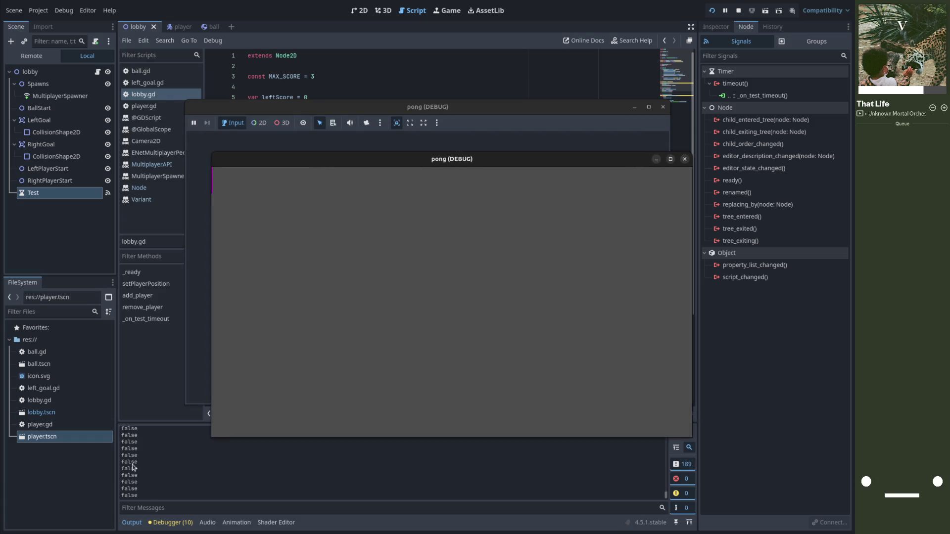
{"action": "left_click", "coordinate": [684, 159]}
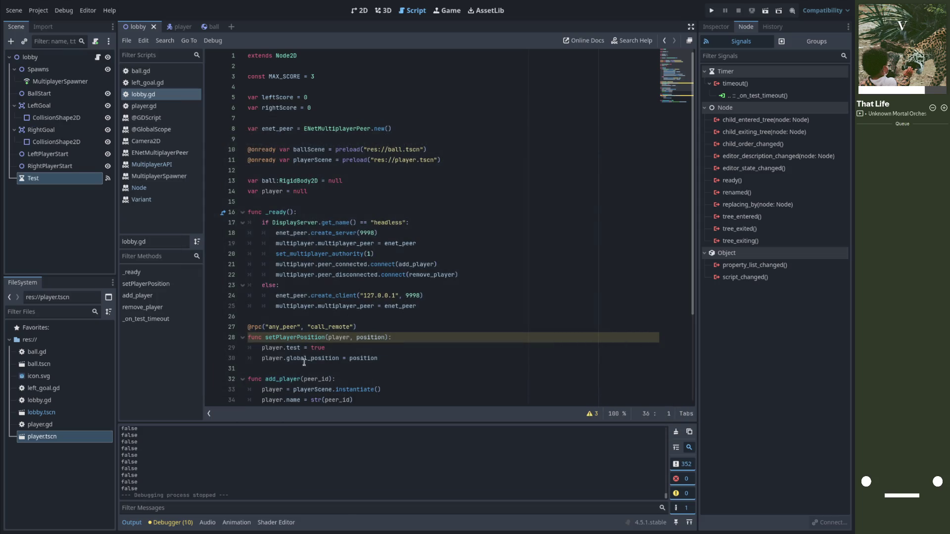
{"action": "scroll", "coordinate": [312, 364], "scroll_direction": "down", "scroll_amount": 4}
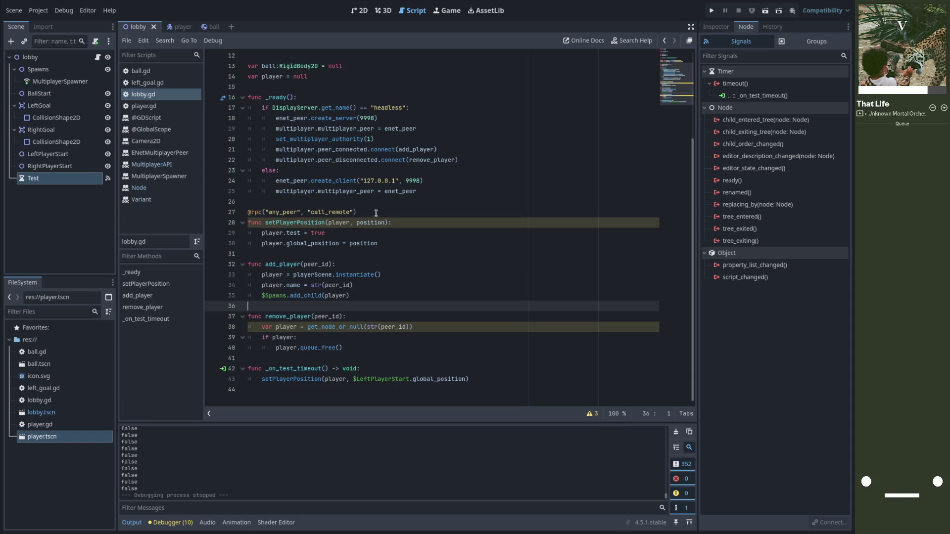
{"action": "left_click", "coordinate": [381, 209]}
{"action": "key", "text": "ctrl+shift+k"}
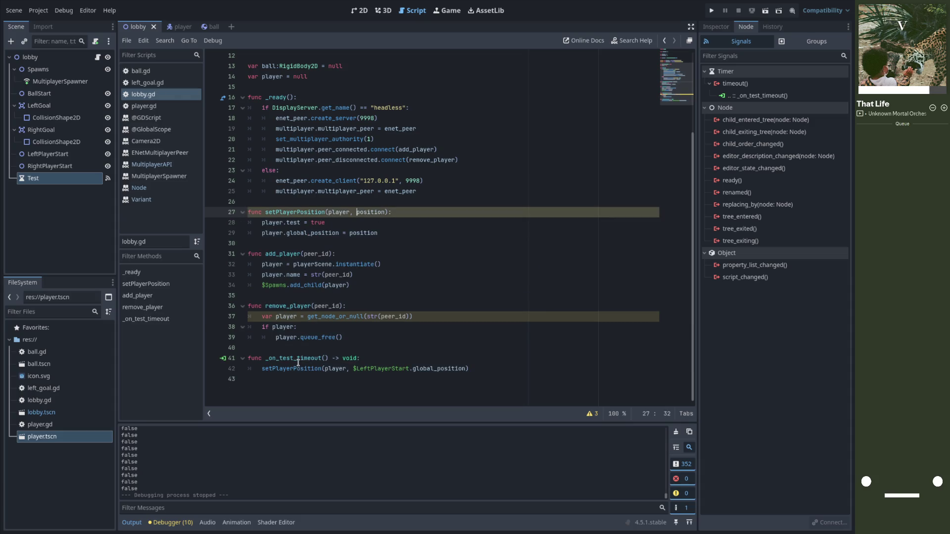
{"action": "key", "text": "ctrl+z"}
{"action": "double_click", "coordinate": [289, 212]}
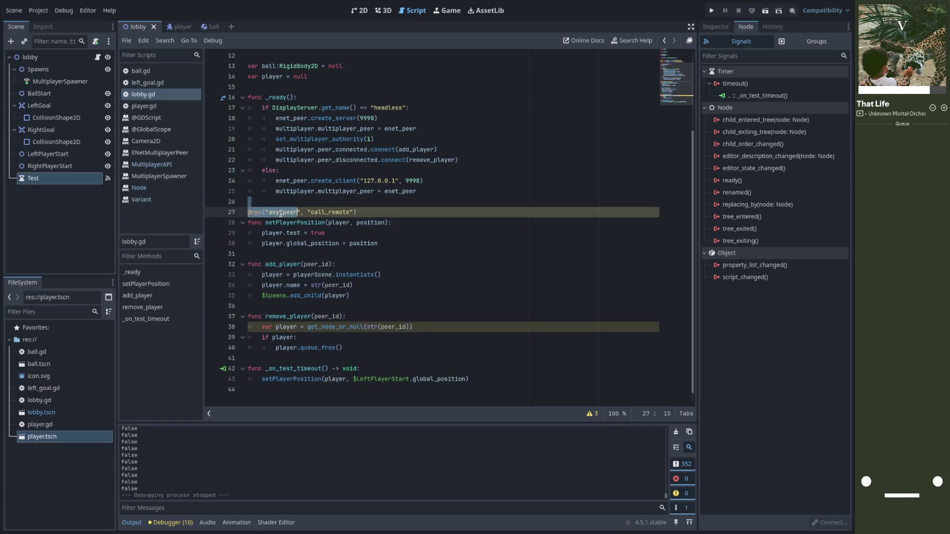
{"action": "type", "text": "aut"}
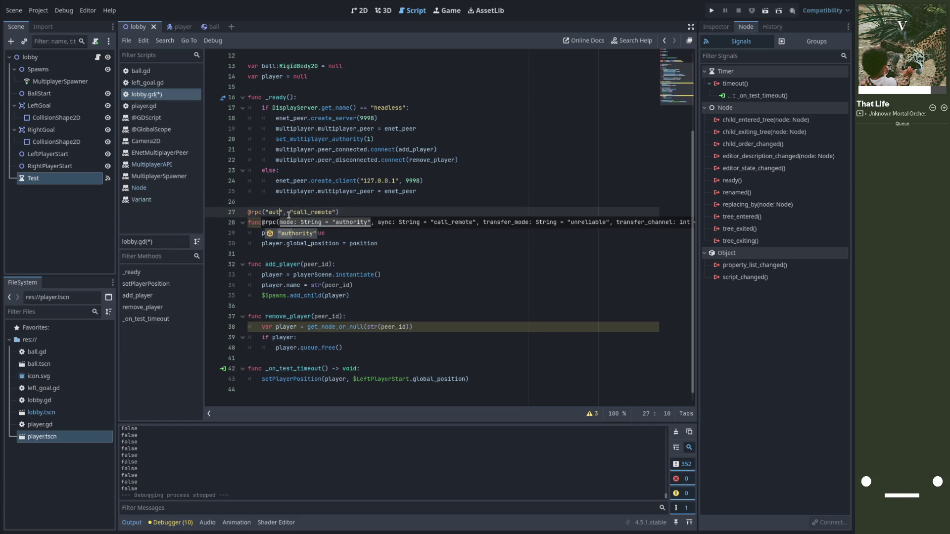
{"action": "key", "text": "Return"}
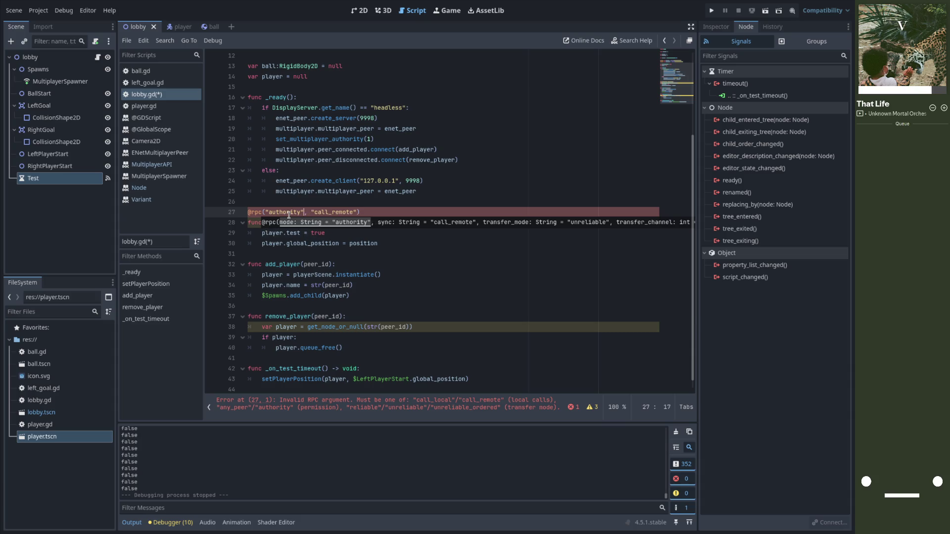
{"action": "key", "text": "ctrl+s"}
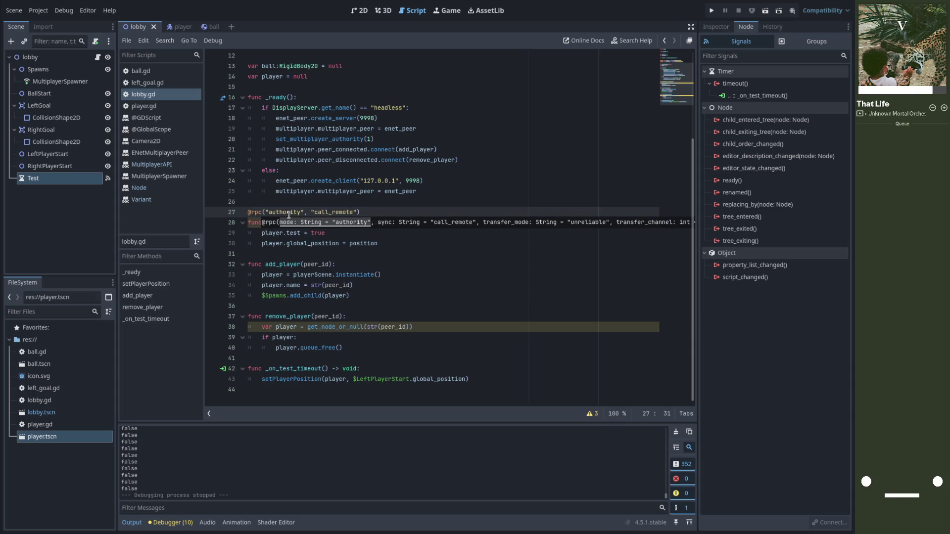
{"action": "double_click", "coordinate": [344, 213]}
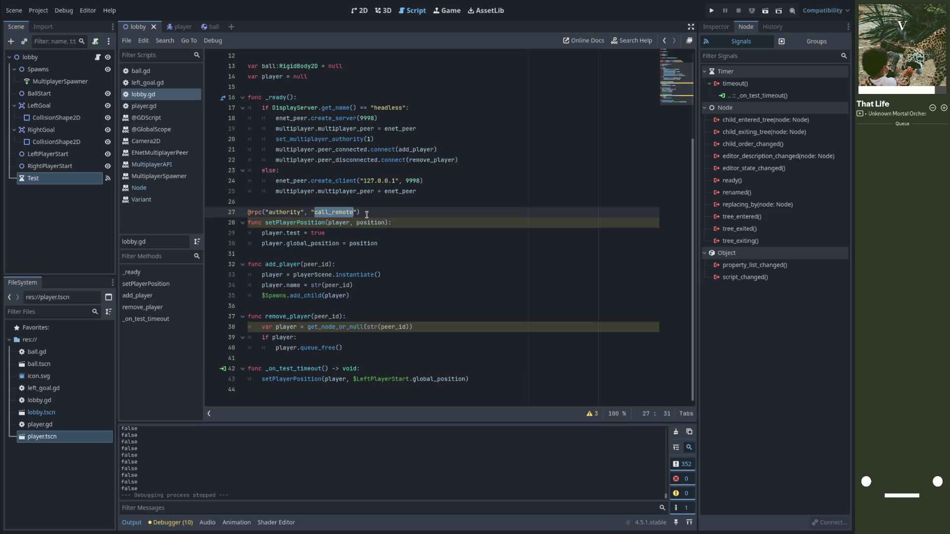
{"action": "key", "text": "BackSpace"}
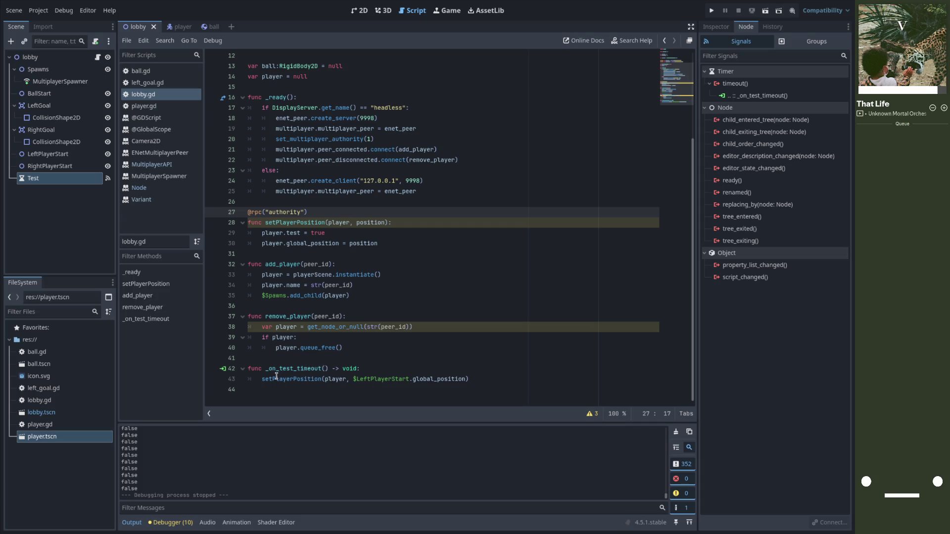
{"action": "left_click", "coordinate": [44, 179]}
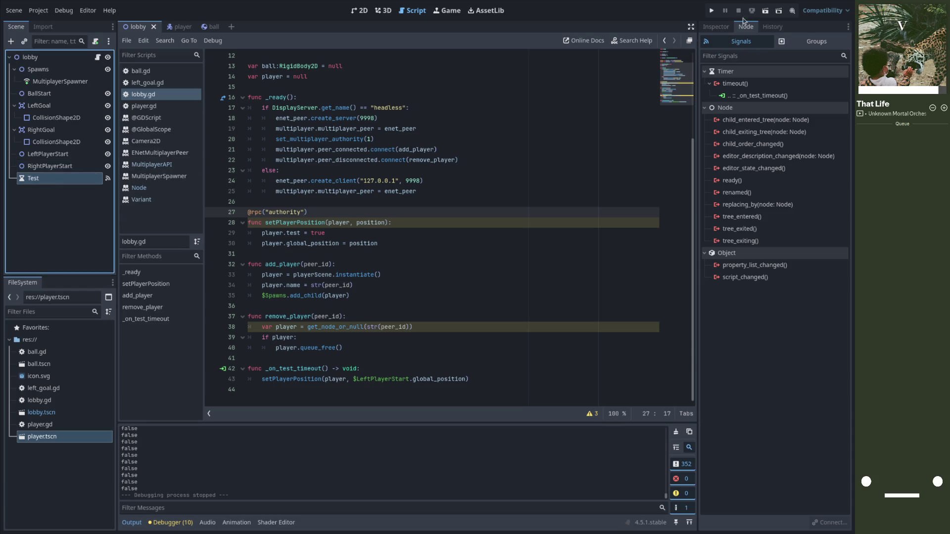
Turn on Autostart for the Test timer with One Shot off, then run the project.
{"action": "left_click", "coordinate": [709, 28]}
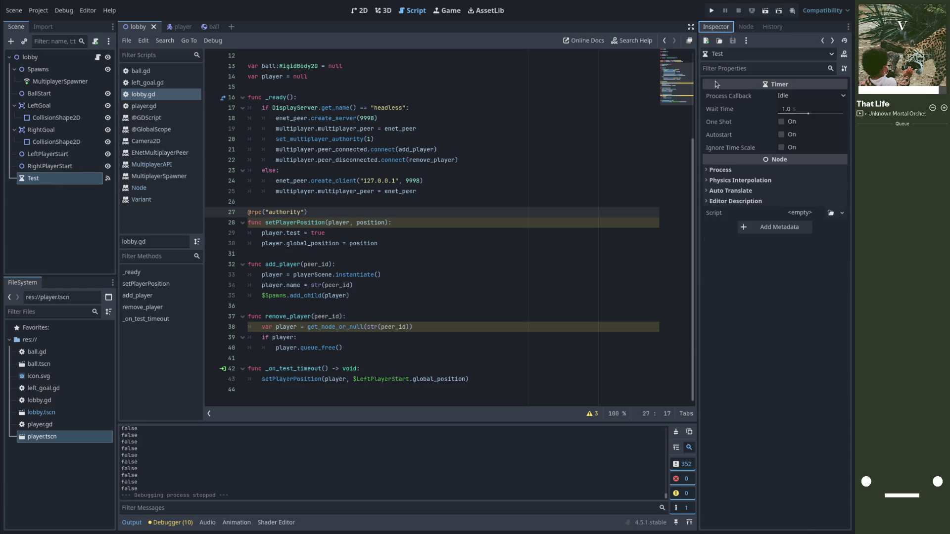
{"action": "left_click", "coordinate": [781, 122]}
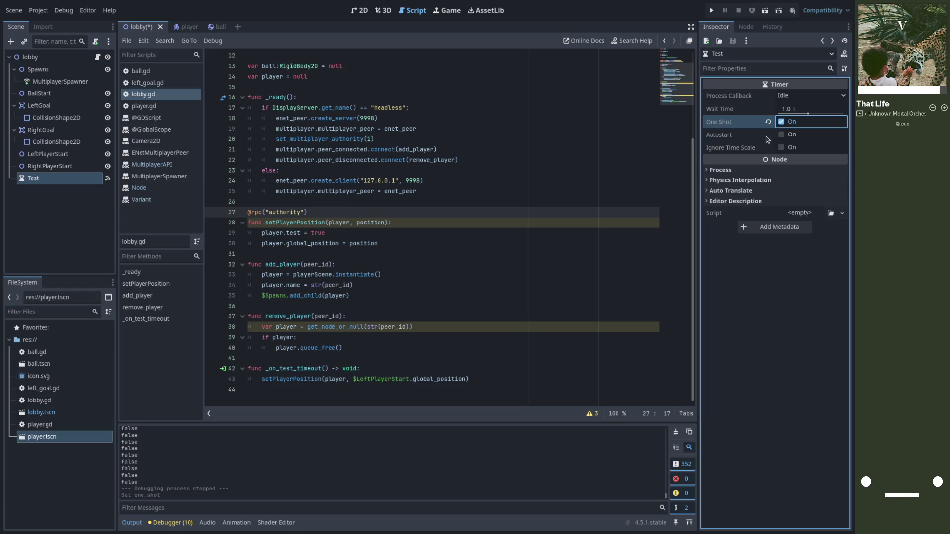
{"action": "left_click", "coordinate": [781, 121]}
{"action": "left_click", "coordinate": [781, 135]}
{"action": "left_click", "coordinate": [710, 10]}
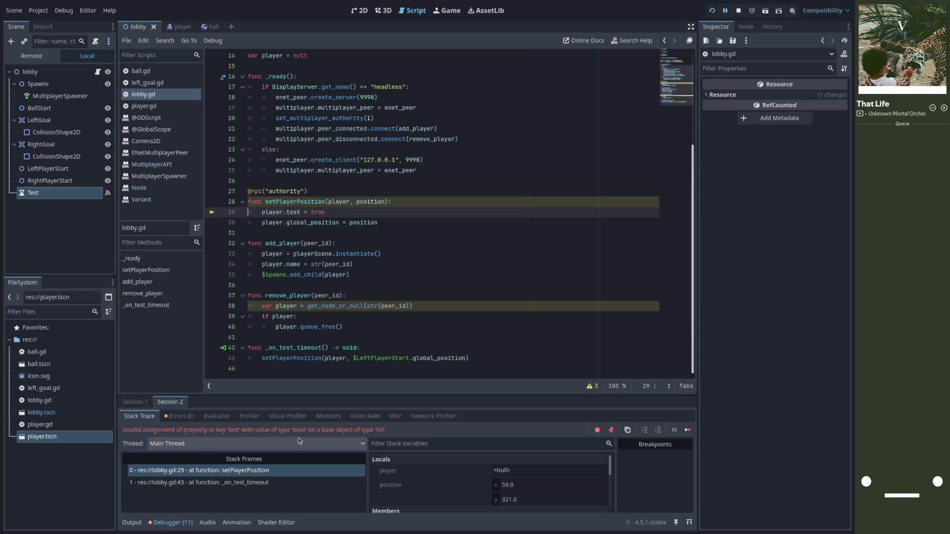
Inspect the Nil player error, then delete the 'var player = null' line from lobby.gd.
{"action": "left_click_drag", "start_coordinate": [337, 429], "coordinate": [385, 430]}
{"action": "double_click", "coordinate": [341, 201]}
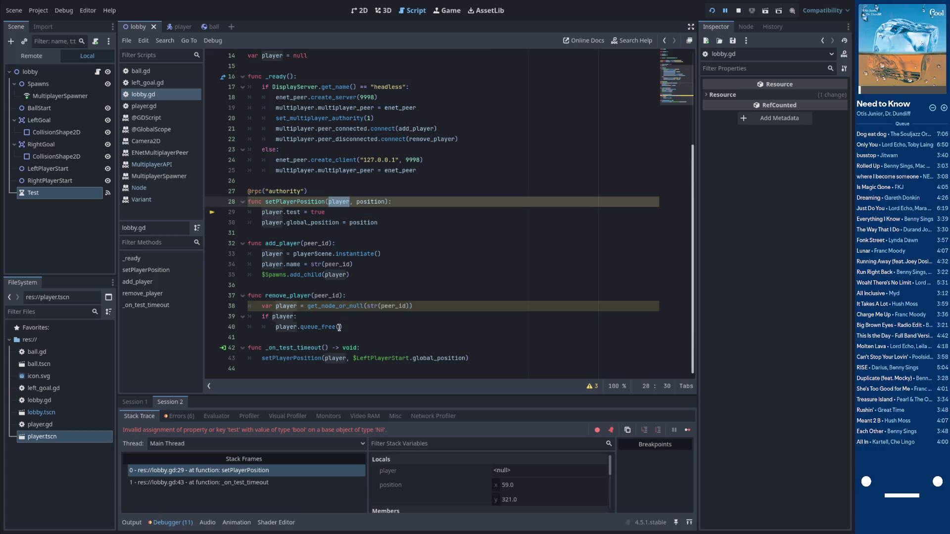
{"action": "scroll", "coordinate": [339, 327], "scroll_direction": "up", "scroll_amount": 4}
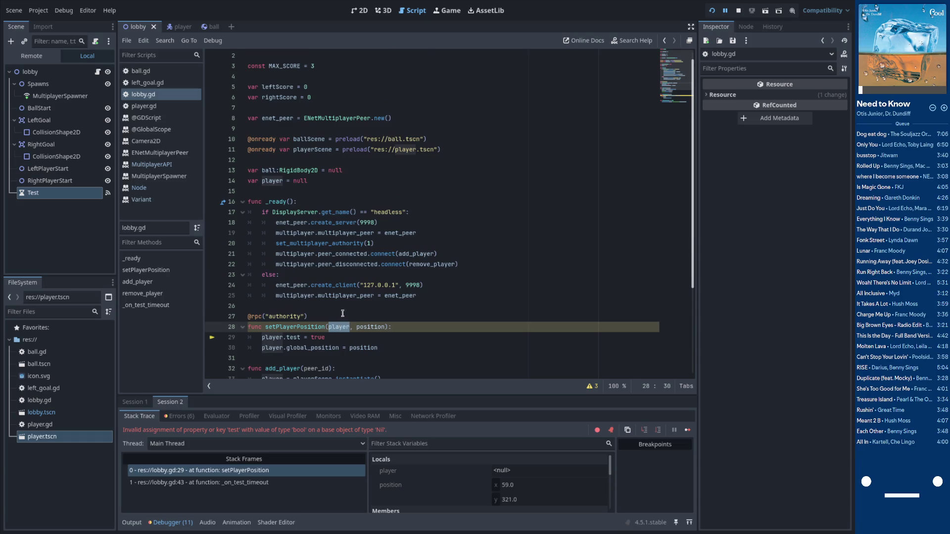
{"action": "scroll", "coordinate": [342, 313], "scroll_direction": "down", "scroll_amount": 2}
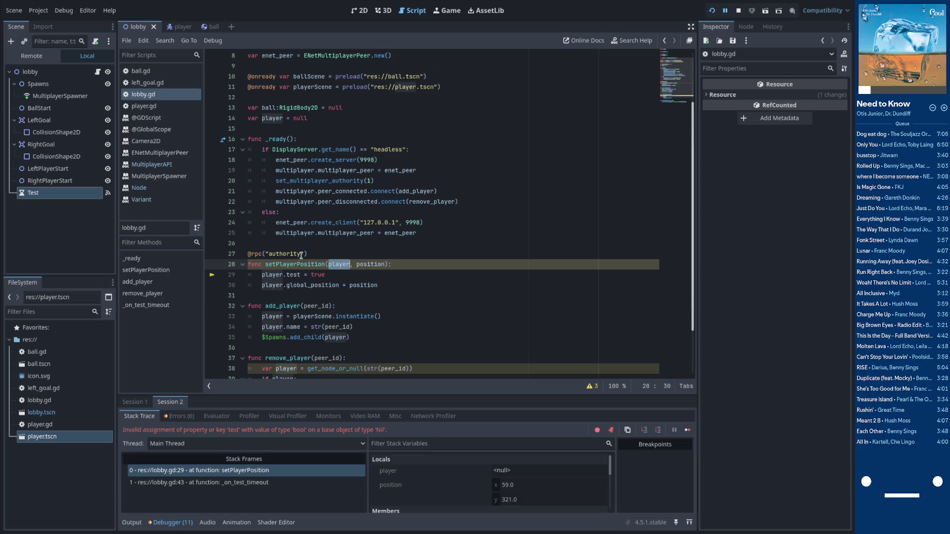
{"action": "scroll", "coordinate": [300, 255], "scroll_direction": "down", "scroll_amount": 2}
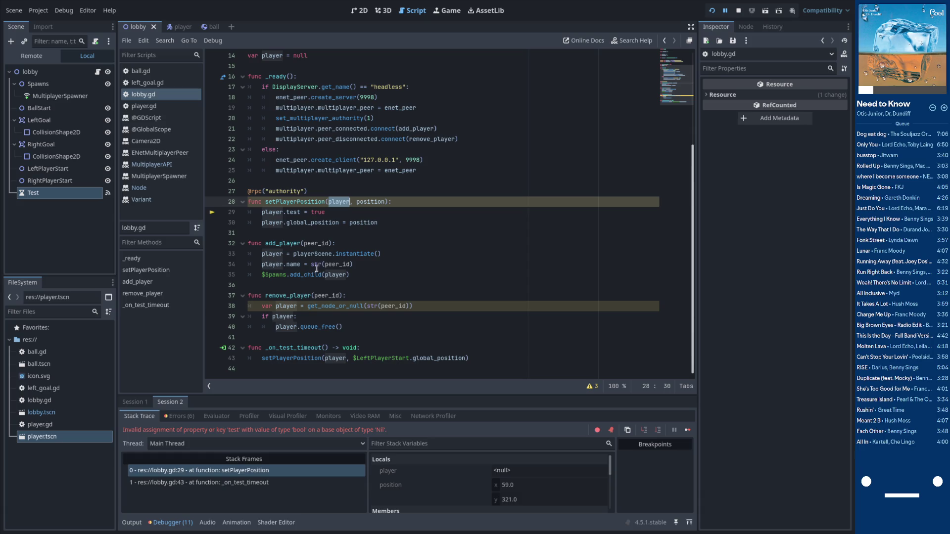
{"action": "scroll", "coordinate": [317, 267], "scroll_direction": "up", "scroll_amount": 3}
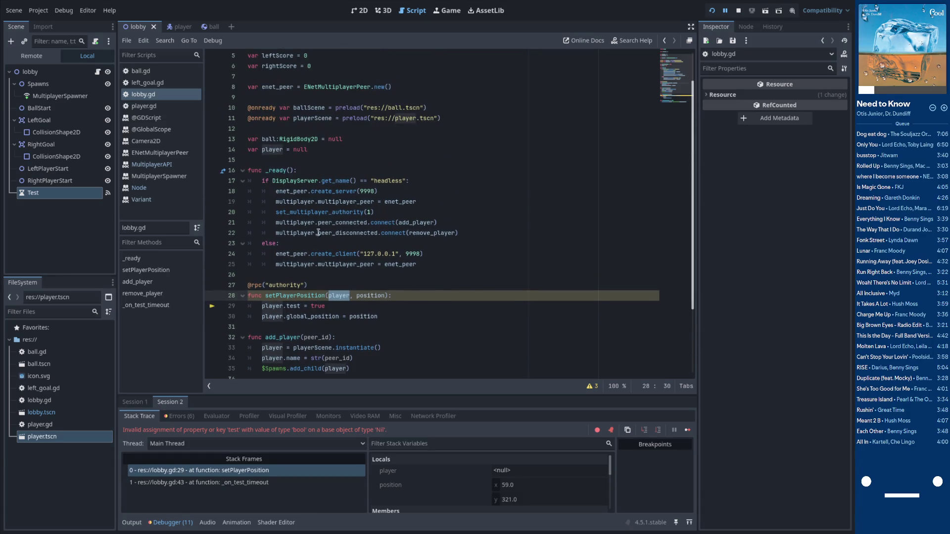
{"action": "left_click", "coordinate": [317, 149]}
{"action": "key", "text": "ctrl+shift+k"}
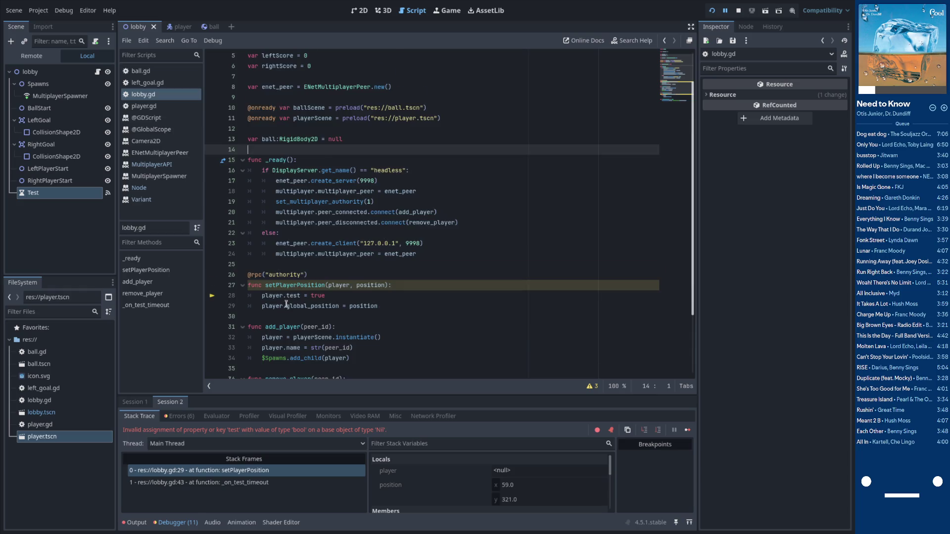
Add 'var' before player on add_player's instantiation line to declare it locally.
{"action": "scroll", "coordinate": [287, 303], "scroll_direction": "down", "scroll_amount": 3}
{"action": "left_click", "coordinate": [262, 254]}
{"action": "type", "text": "var"}
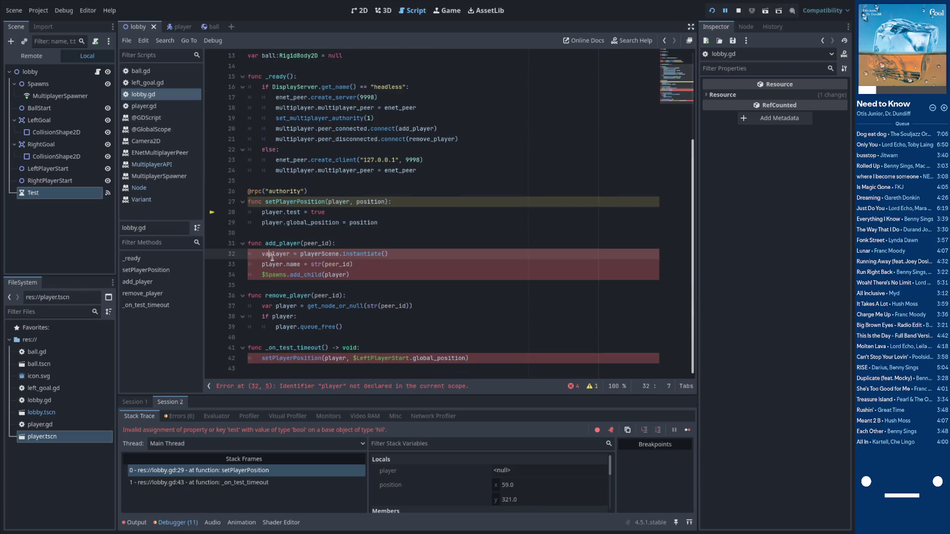
Pass $Spawns.get_child(1) to setPlayerPosition in _on_test_timeout, save, and run the project.
{"action": "double_click", "coordinate": [333, 358]}
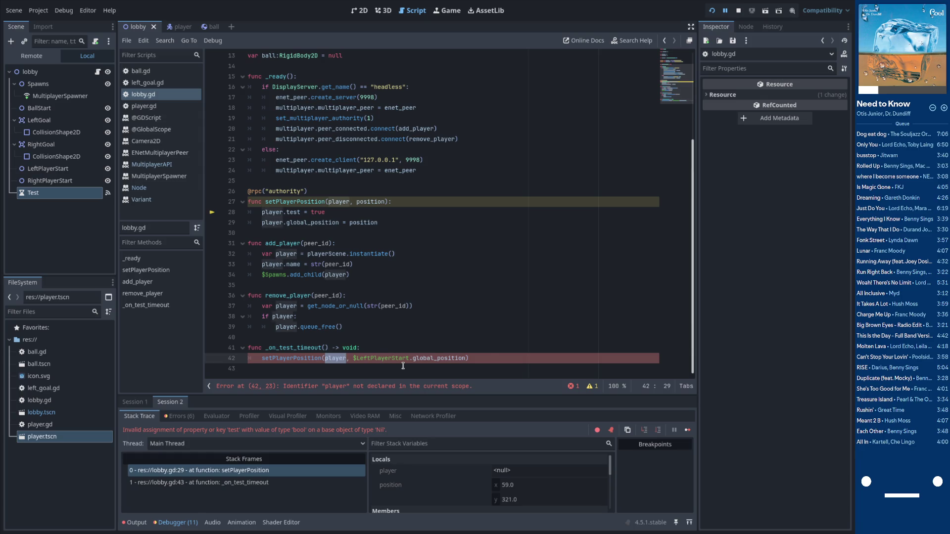
{"action": "type", "text": "get_chi"}
{"action": "key", "text": "ctrl+BackSpace"}
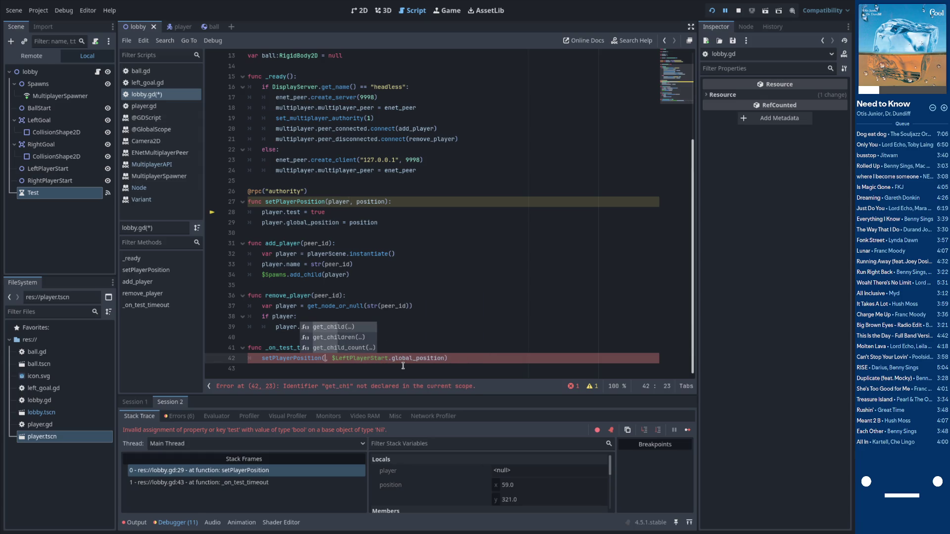
{"action": "mouse_move", "coordinate": [39, 83]}
{"action": "left_mouse_down"}
{"action": "mouse_move", "coordinate": [351, 400]}
{"action": "mouse_move", "coordinate": [324, 358]}
{"action": "left_mouse_up"}
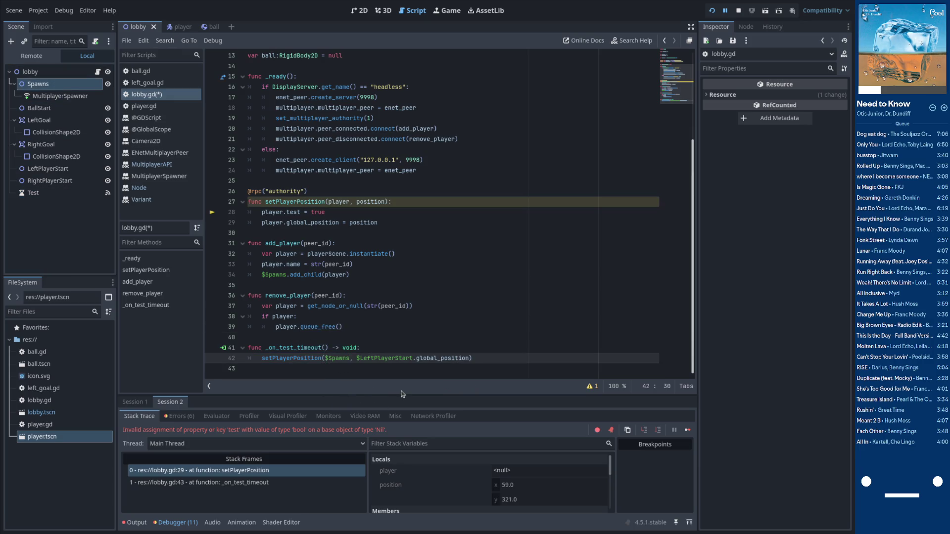
{"action": "type", "text": "."}
{"action": "type", "text": "get_chi"}
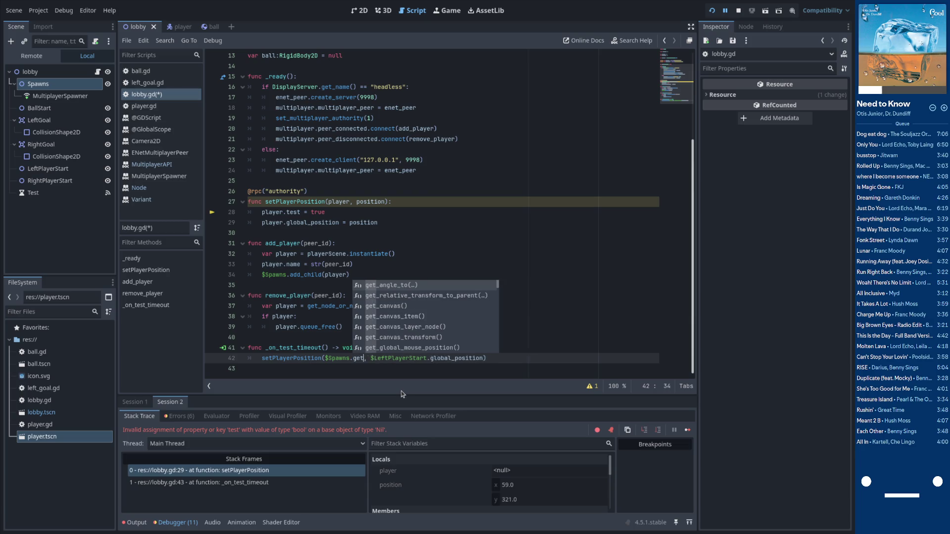
{"action": "type", "text": "ld(1"}
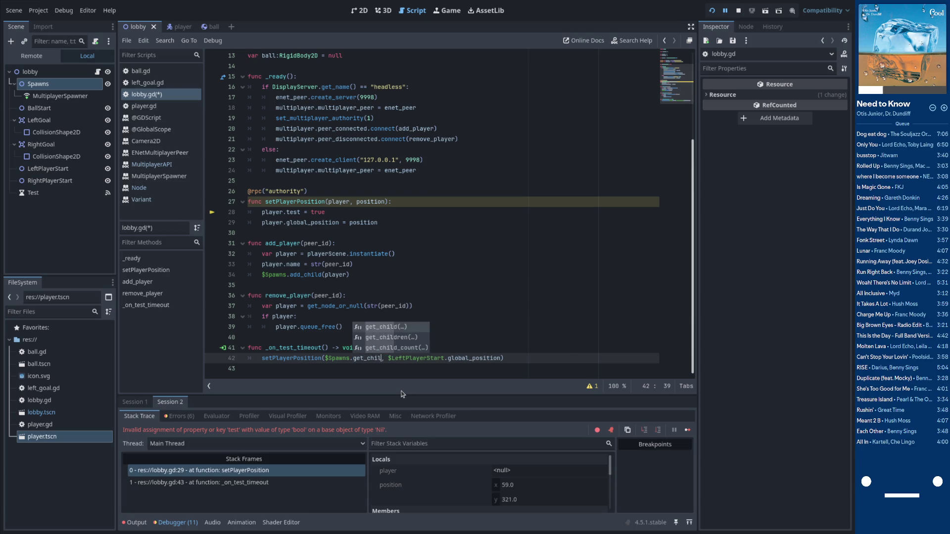
{"action": "key", "text": "Left"}
{"action": "key", "text": "ctrl+s"}
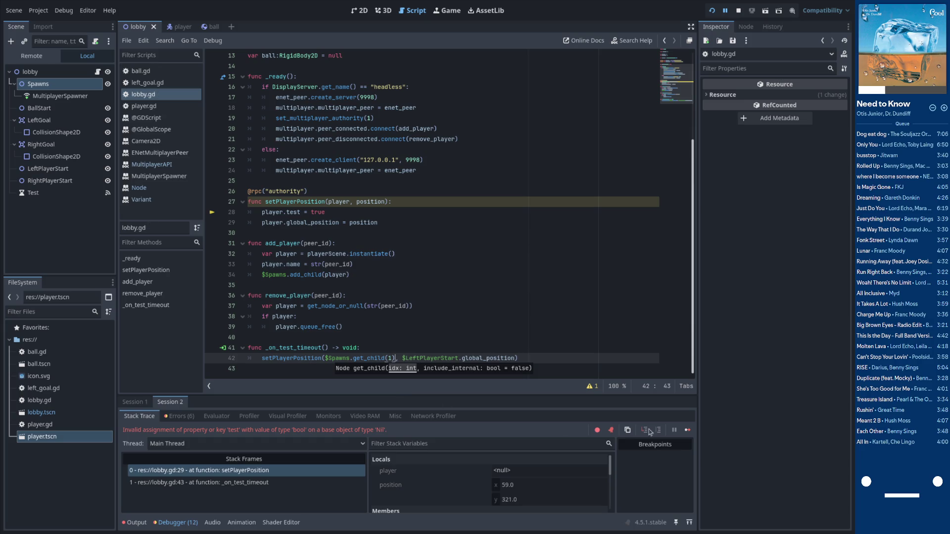
{"action": "left_click", "coordinate": [712, 12]}
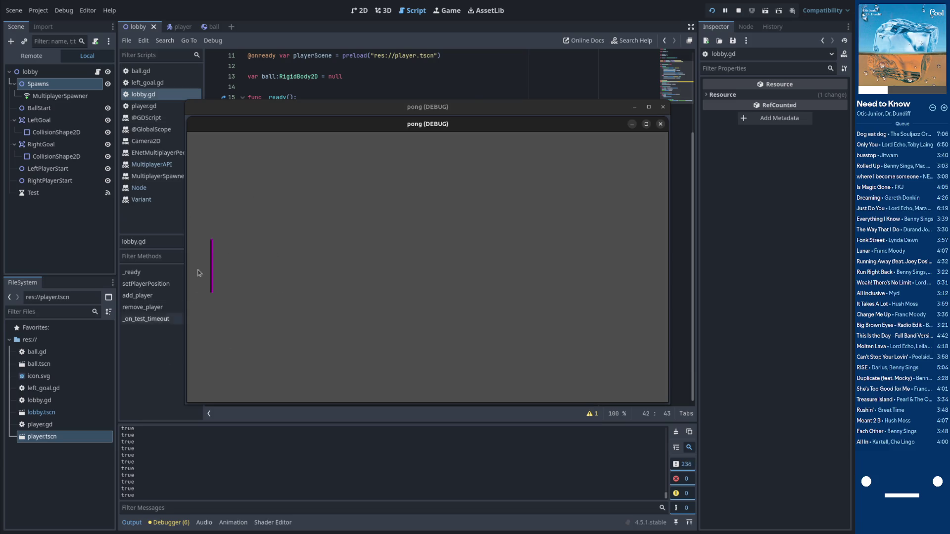
Close both pong (DEBUG) game windows to stop the test run.
{"action": "left_click_drag", "start_coordinate": [410, 123], "coordinate": [453, 154]}
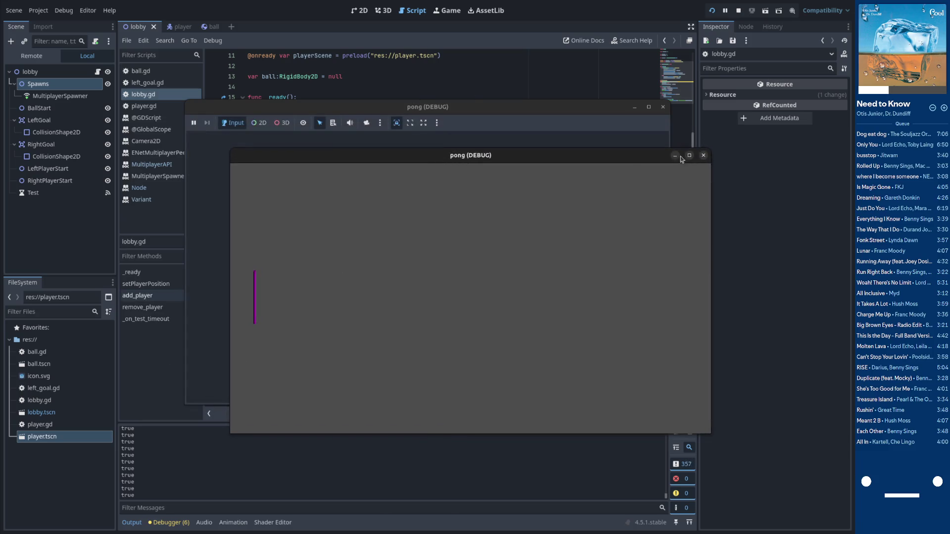
{"action": "left_click", "coordinate": [703, 155]}
{"action": "left_click", "coordinate": [664, 107]}
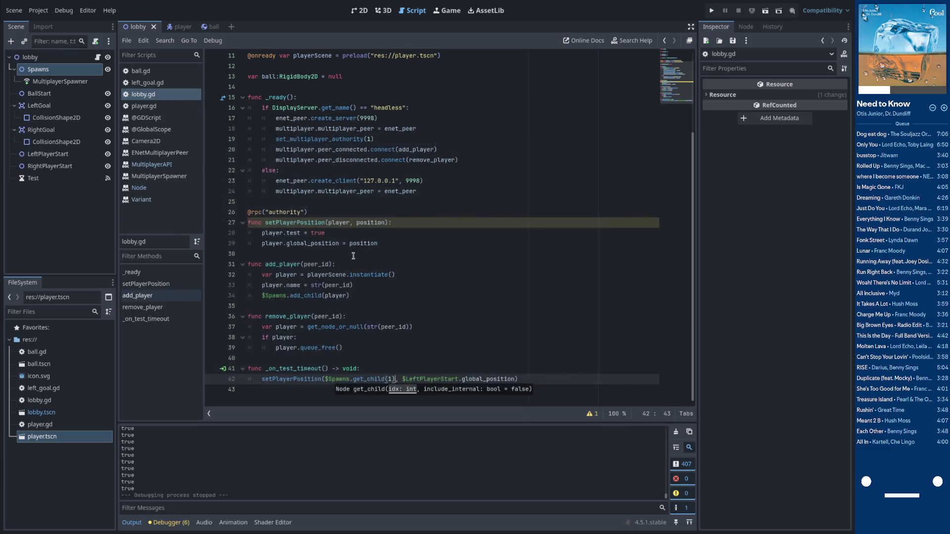
Place the caret at the end of the setPlayerPosition header in lobby.gd.
{"action": "left_click", "coordinate": [360, 237]}
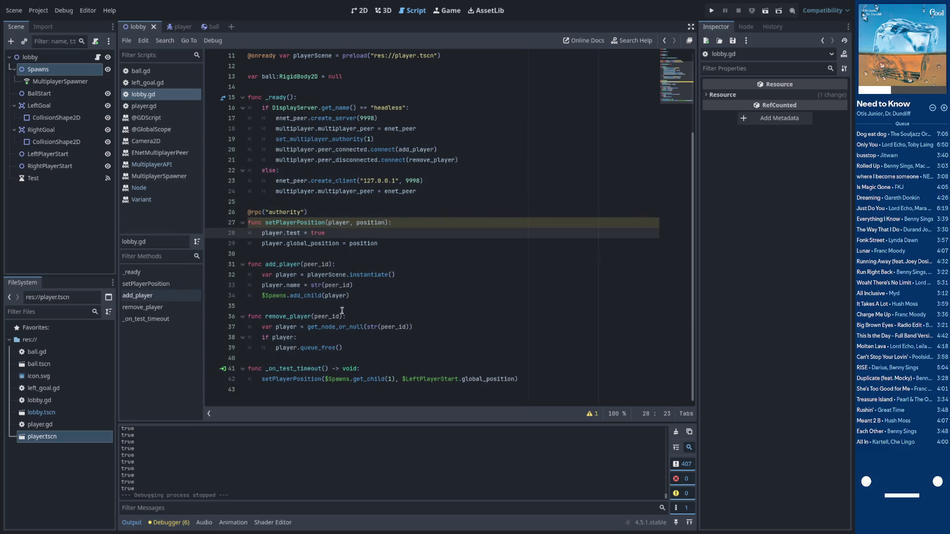
{"action": "mouse_move", "coordinate": [350, 284]}
{"action": "left_click", "coordinate": [401, 224]}
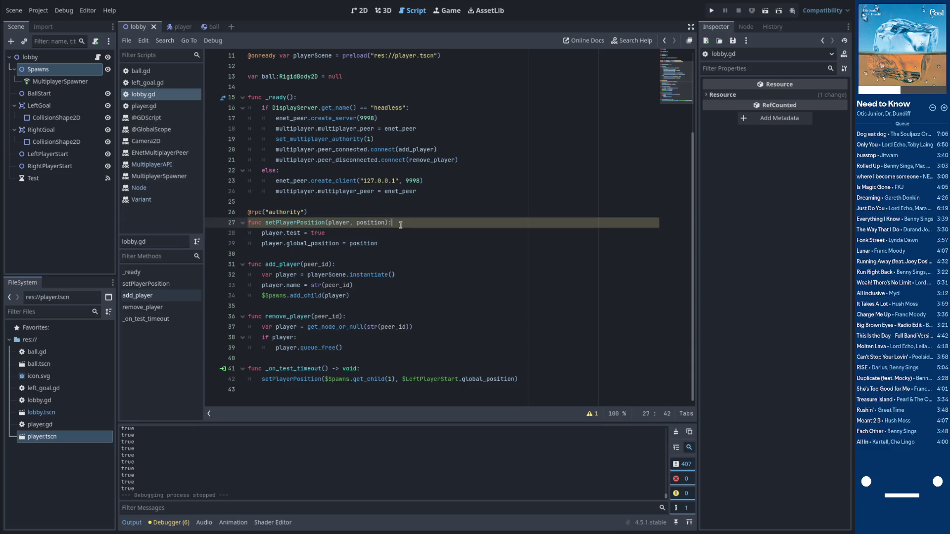
Insert print(enet_peer) as the first line of setPlayerPosition, save lobby.gd, and open player.gd.
{"action": "key", "text": "Return"}
{"action": "type", "text": "print(\""}
{"action": "key", "text": "BackSpace"}
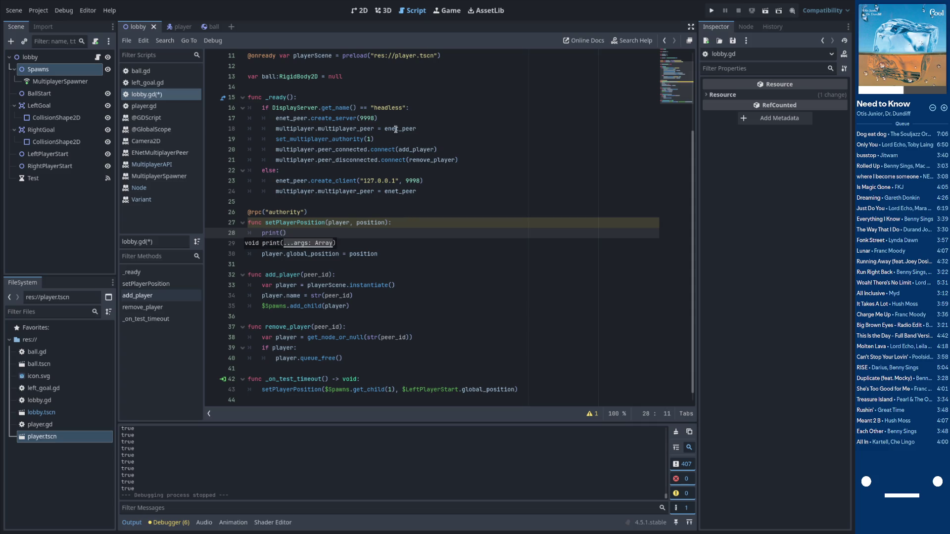
{"action": "left_click", "coordinate": [395, 129]}
{"action": "left_click", "coordinate": [284, 236]}
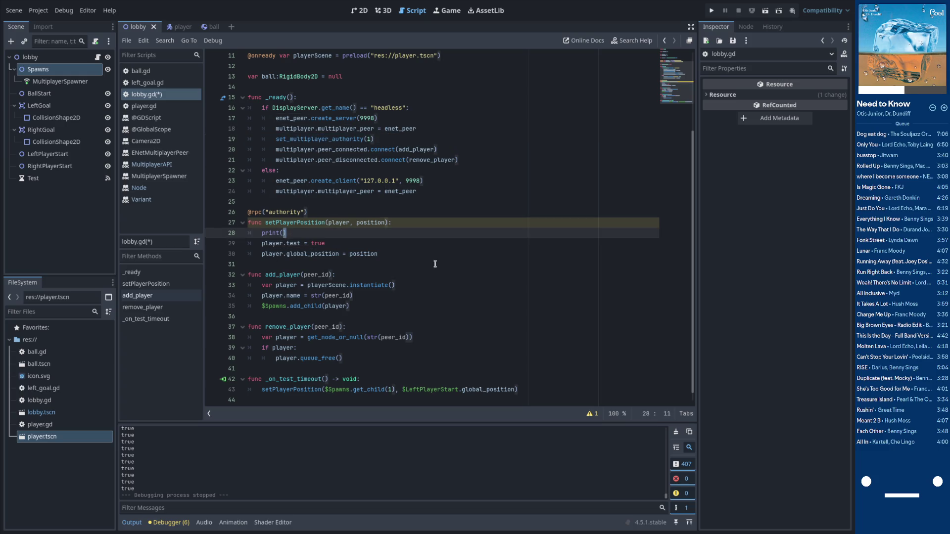
{"action": "type", "text": "enet_peer \t\tset_multiplayer_authority(1)"}
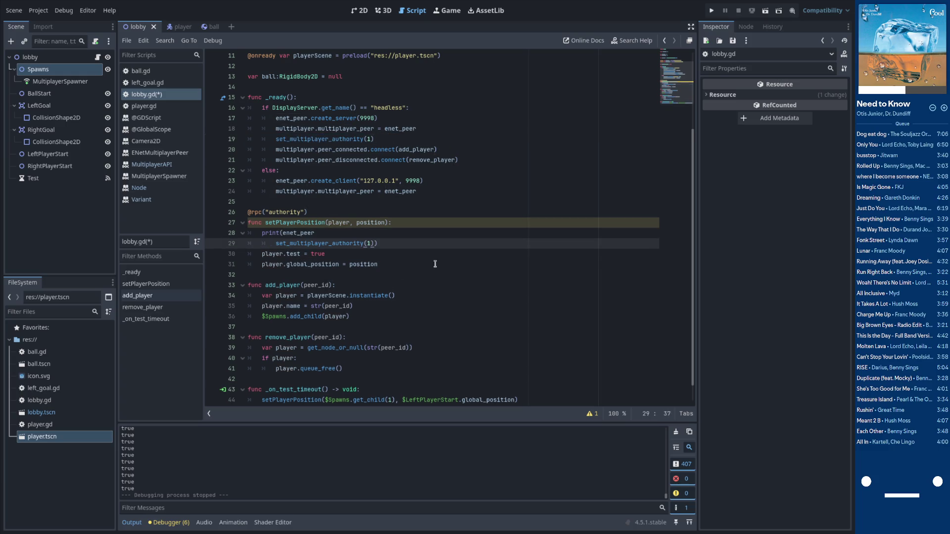
{"action": "key", "text": "ctrl+z"}
{"action": "type", "text": "enet_pe"}
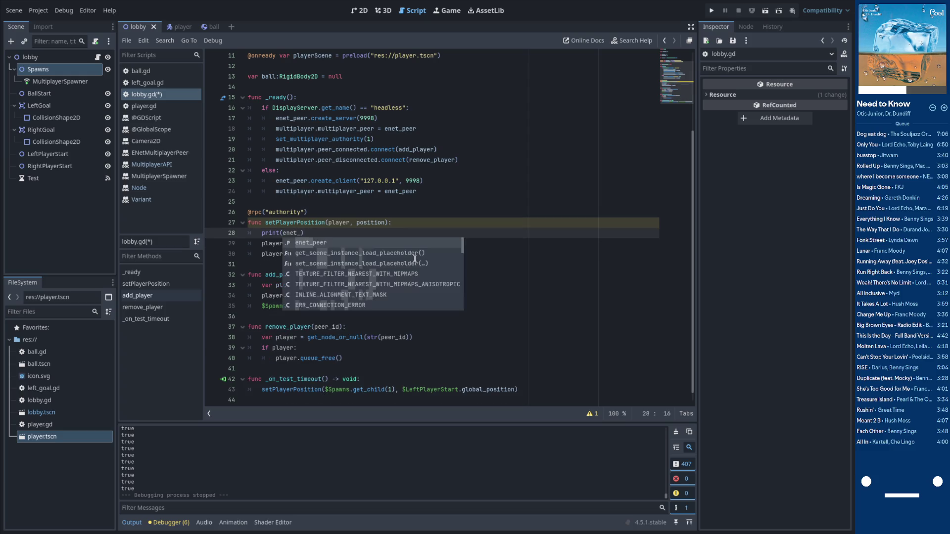
{"action": "type", "text": "er"}
{"action": "key", "text": "ctrl+s"}
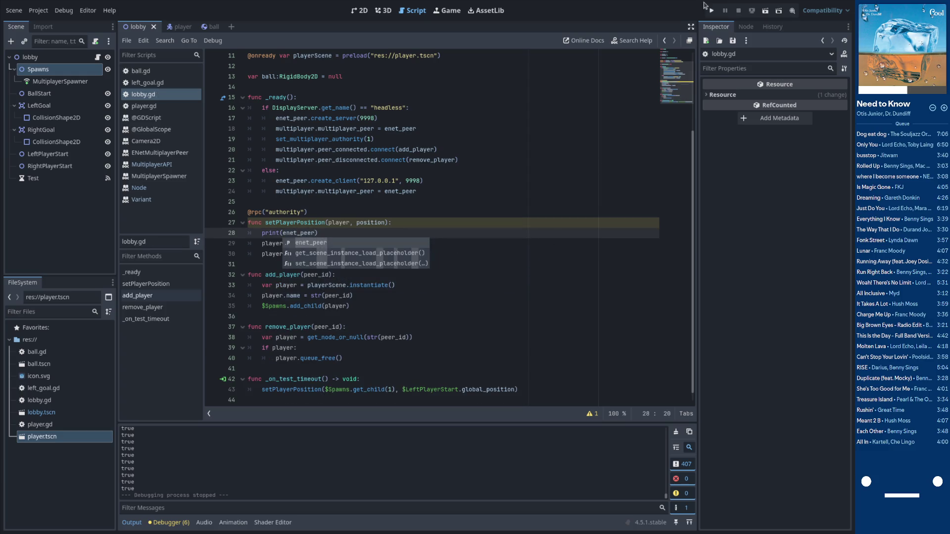
{"action": "scroll", "coordinate": [367, 352], "scroll_direction": "down", "scroll_amount": 1}
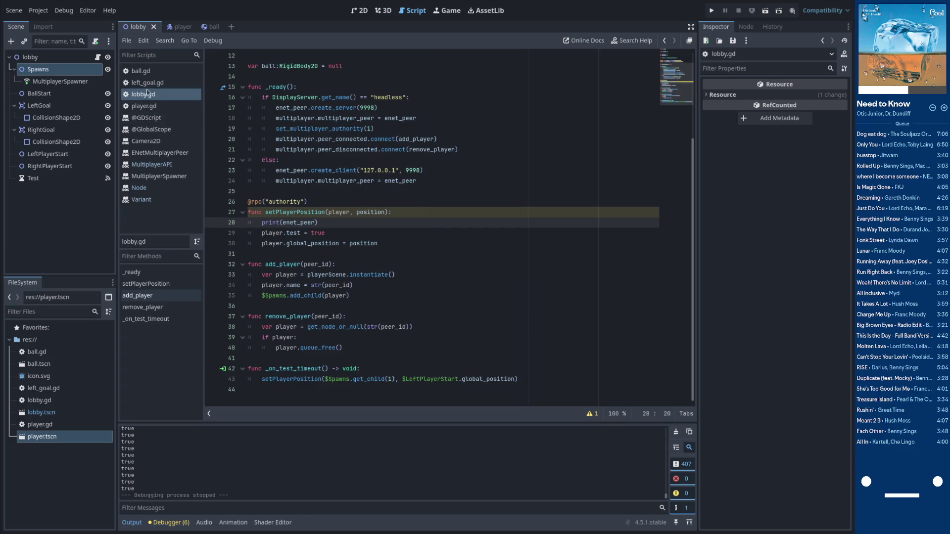
{"action": "left_click", "coordinate": [140, 105]}
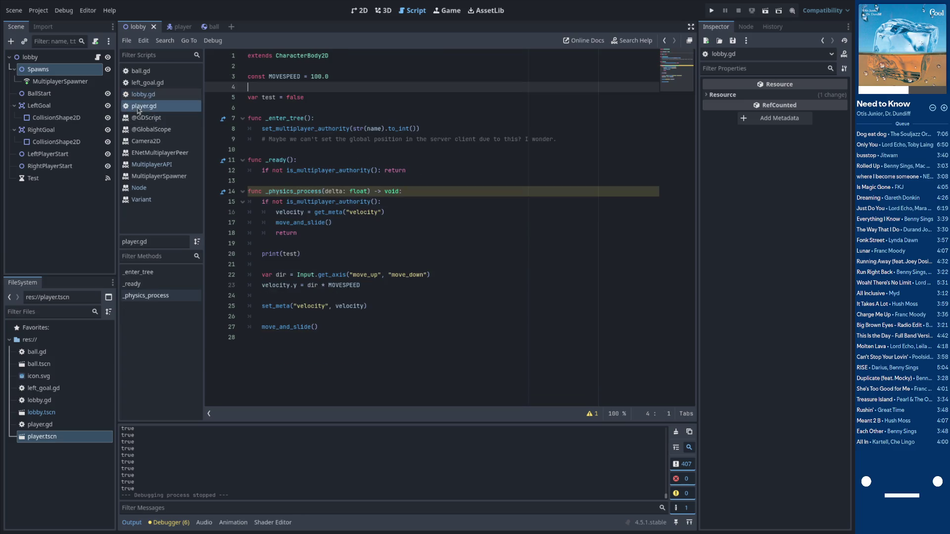
Delete the print(test) line and the var test = false declaration from player.gd.
{"action": "left_click", "coordinate": [305, 253]}
{"action": "key", "text": "ctrl+shift+k"}
{"action": "key", "text": "ctrl+shift+k"}
{"action": "left_click", "coordinate": [315, 97]}
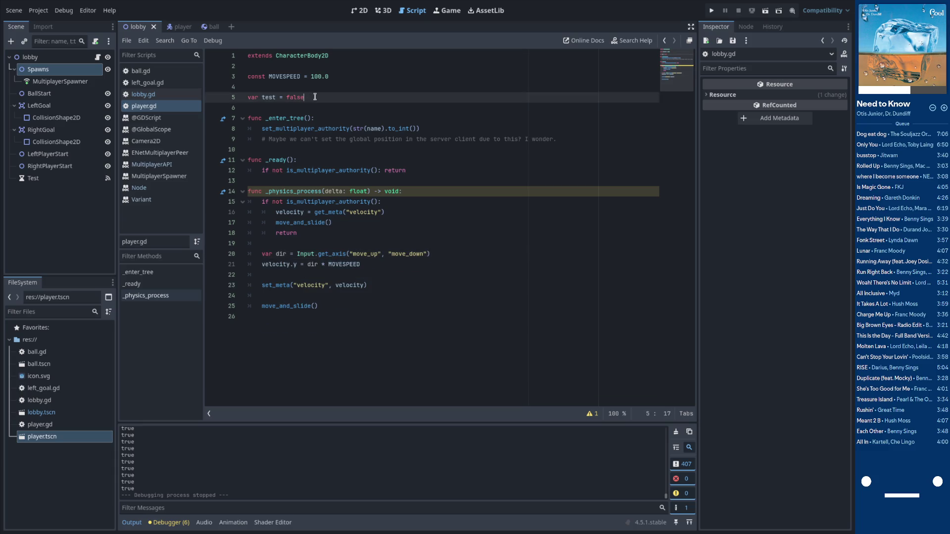
{"action": "key", "text": "ctrl+shift+k"}
{"action": "key", "text": "ctrl+shift+k"}
Run the game, remove the failing player.test = true line in lobby.gd, and close the game.
{"action": "left_click", "coordinate": [710, 11]}
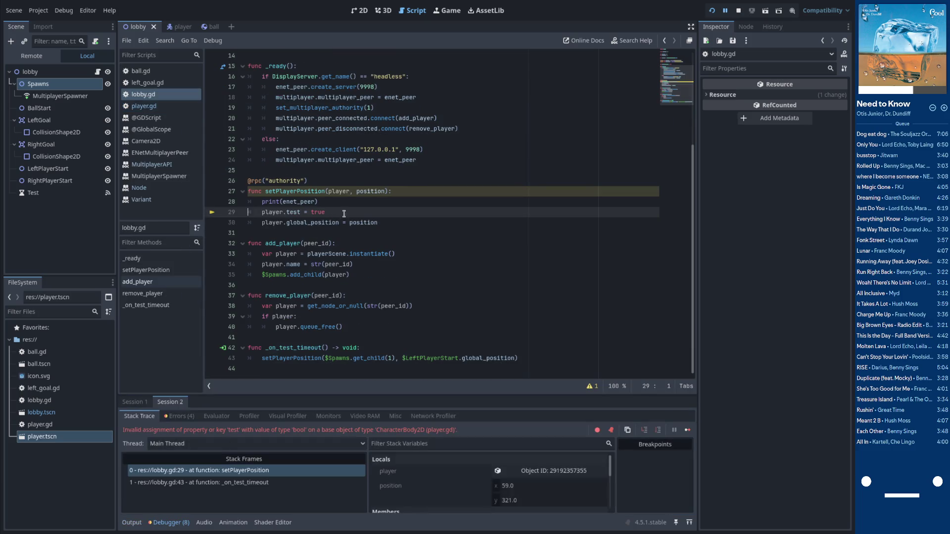
{"action": "left_click", "coordinate": [344, 214]}
{"action": "key", "text": "F5"}
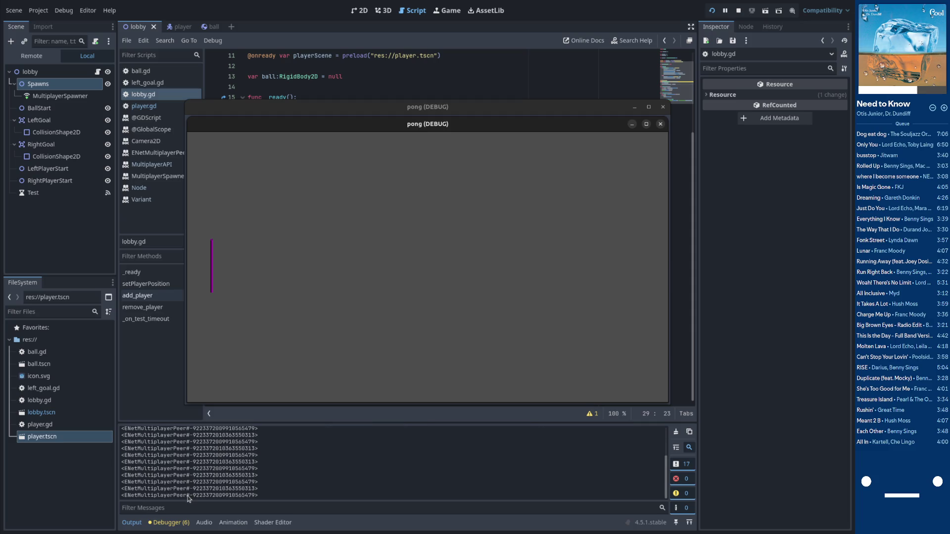
{"action": "left_click", "coordinate": [659, 124]}
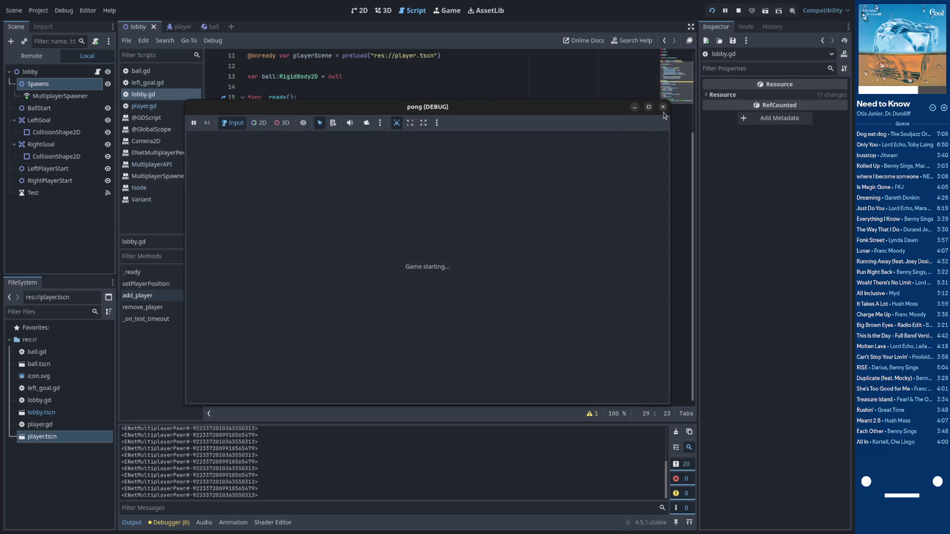
Open a new blank line at the start of _on_test_timeout in lobby.gd.
{"action": "left_click", "coordinate": [414, 222]}
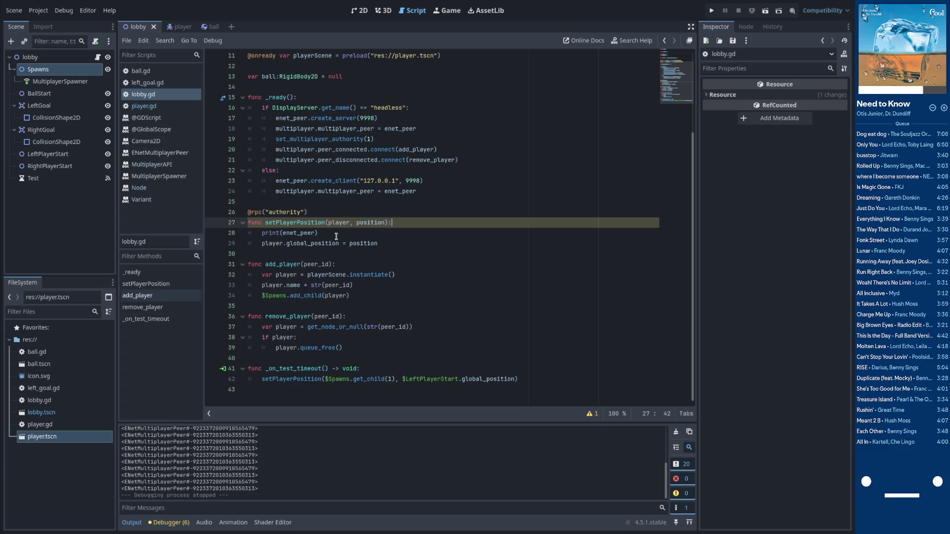
{"action": "left_click", "coordinate": [381, 366]}
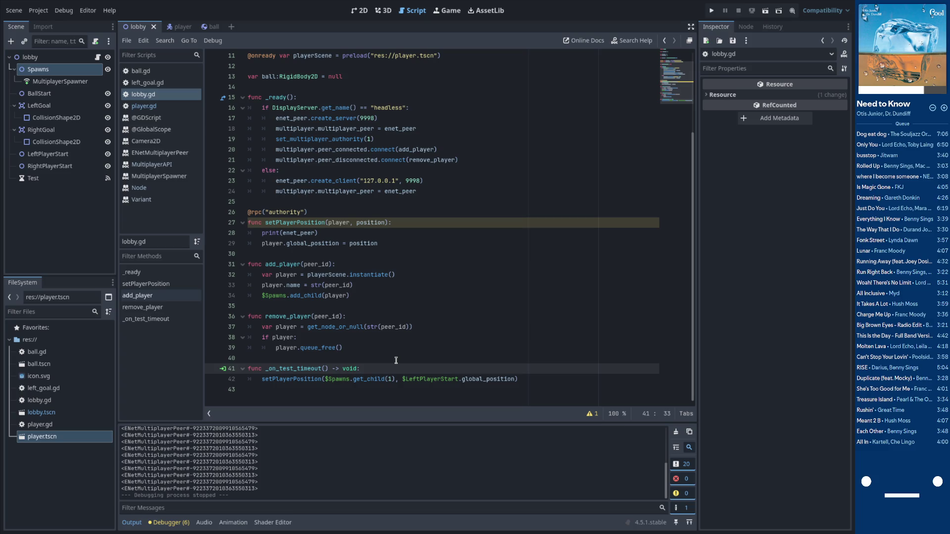
{"action": "key", "text": "Return"}
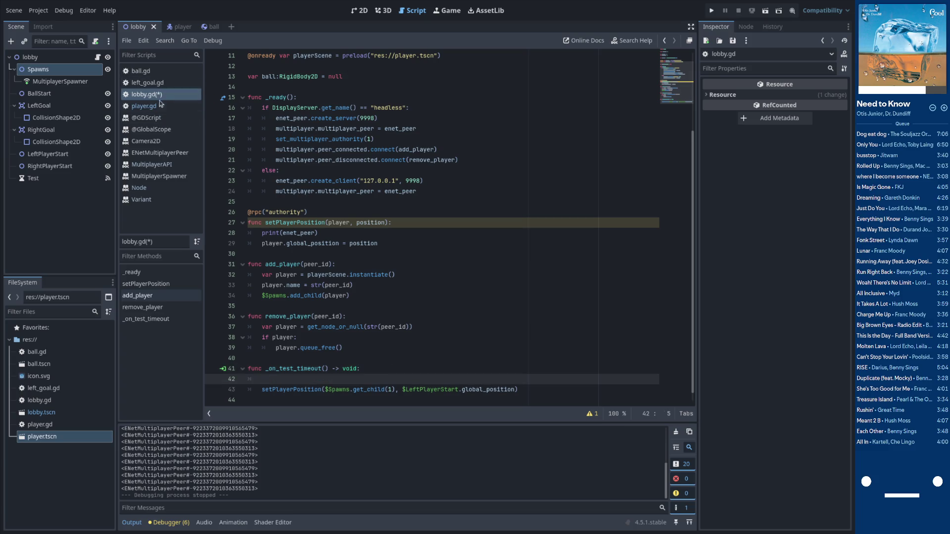
Start an authority check in _on_test_timeout, then copy player.gd's 'if not is_multiplayer_authority(): return' line.
{"action": "key", "text": "BackSpace"}
{"action": "key", "text": "BackSpace"}
{"action": "type", "text": "if multiplayer."}
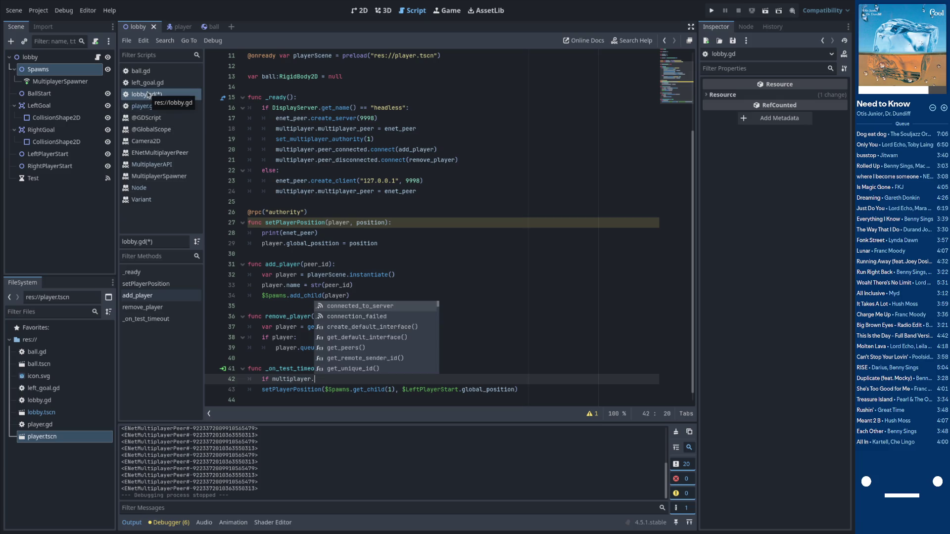
{"action": "type", "text": "auth"}
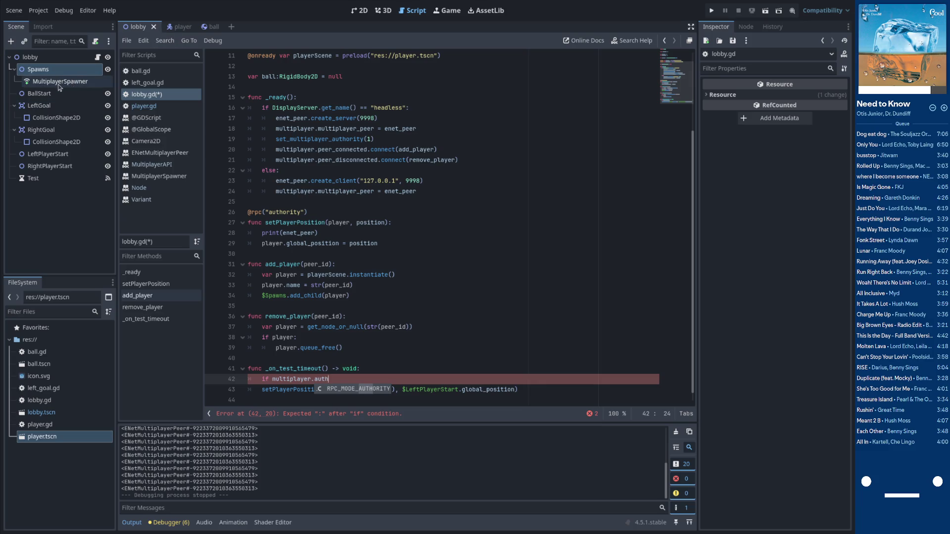
{"action": "left_click", "coordinate": [149, 106]}
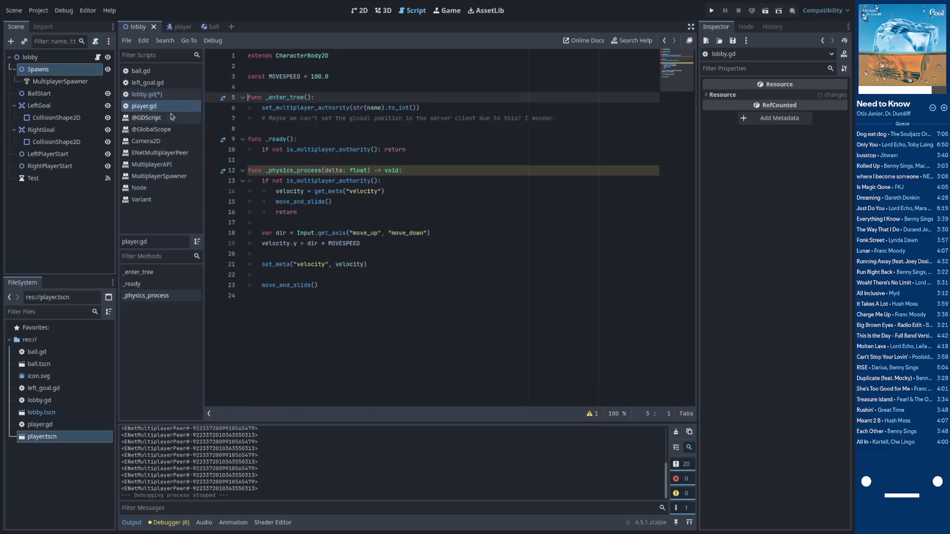
{"action": "double_click", "coordinate": [333, 150]}
{"action": "left_click_drag", "start_coordinate": [406, 150], "coordinate": [261, 149]}
{"action": "key", "text": "ctrl+c"}
Paste the authority check over line 42 in lobby.gd, save, and test-run the game.
{"action": "left_click", "coordinate": [157, 94]}
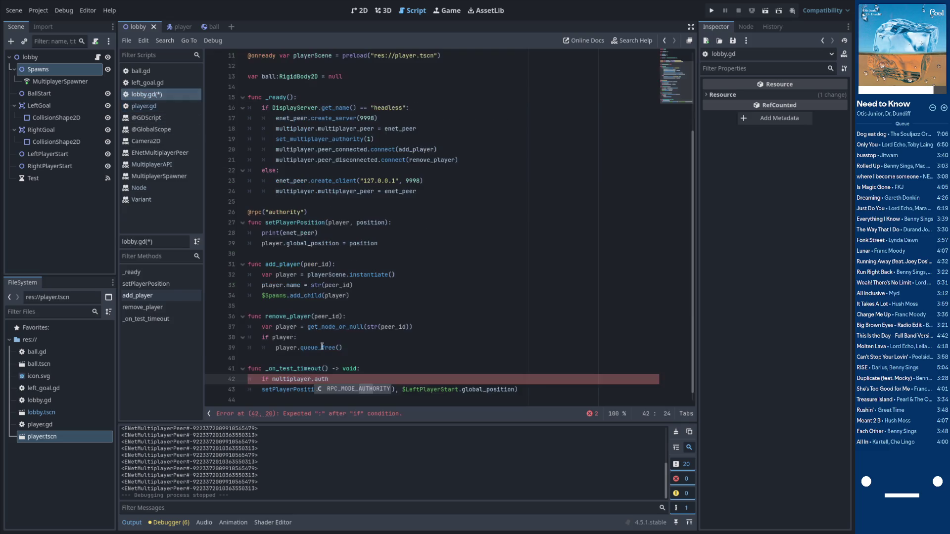
{"action": "left_click_drag", "start_coordinate": [329, 379], "coordinate": [257, 375]}
{"action": "key", "text": "ctrl+v"}
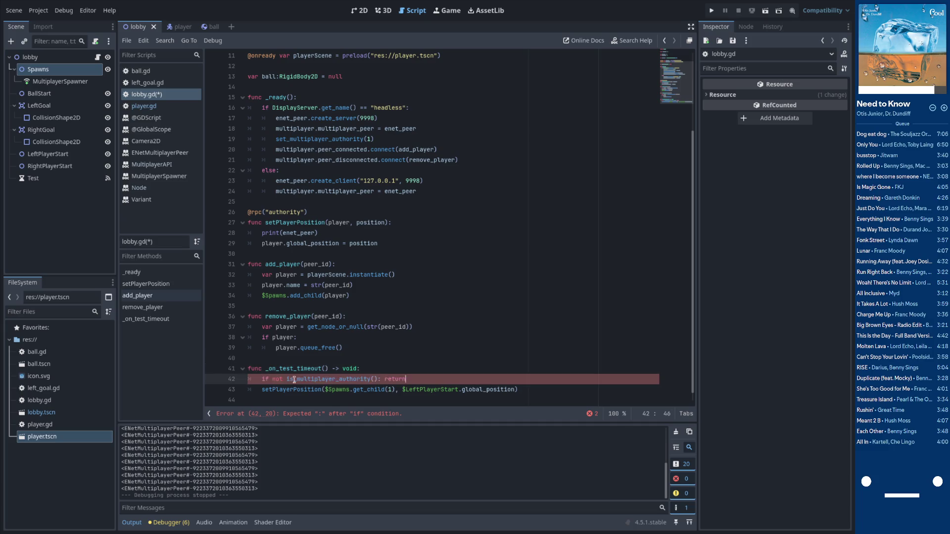
{"action": "key", "text": "ctrl+s"}
{"action": "left_click", "coordinate": [711, 11]}
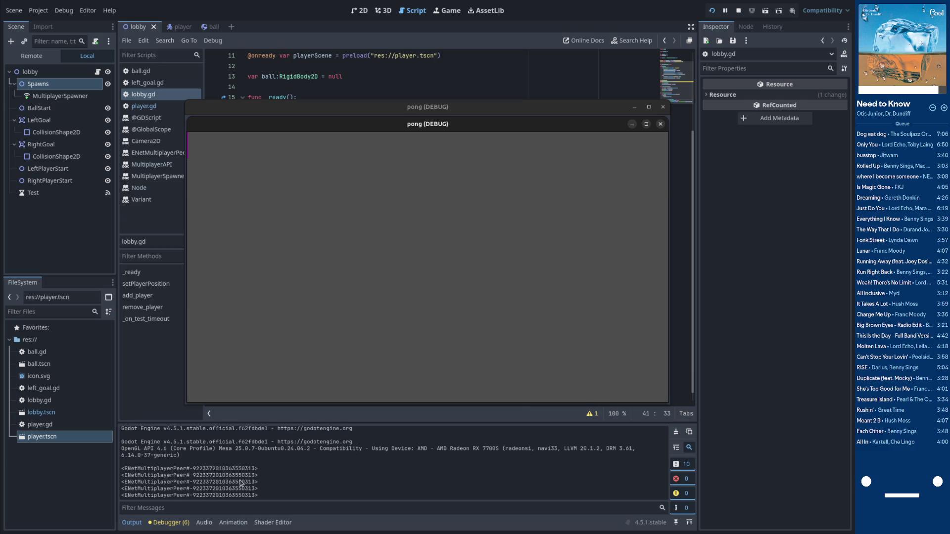
{"action": "left_click", "coordinate": [660, 123]}
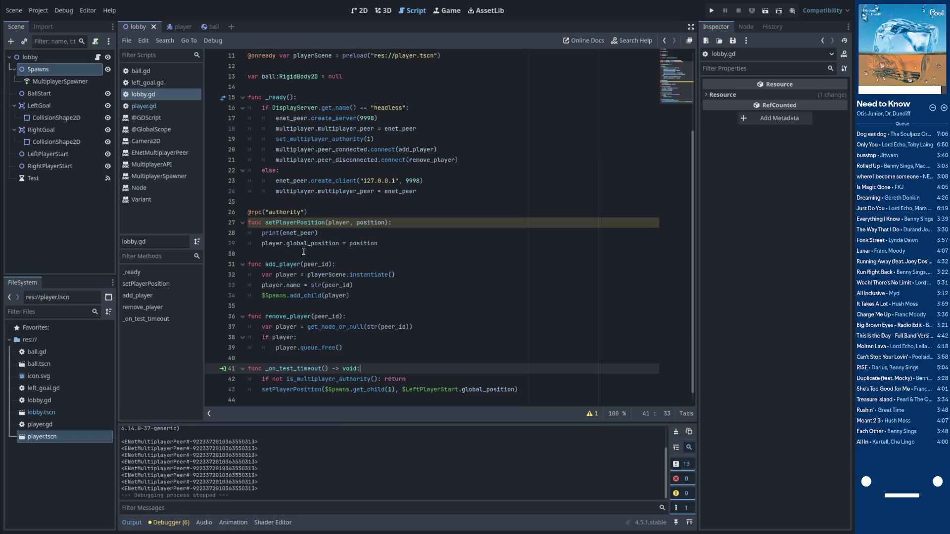
{"action": "double_click", "coordinate": [283, 213]}
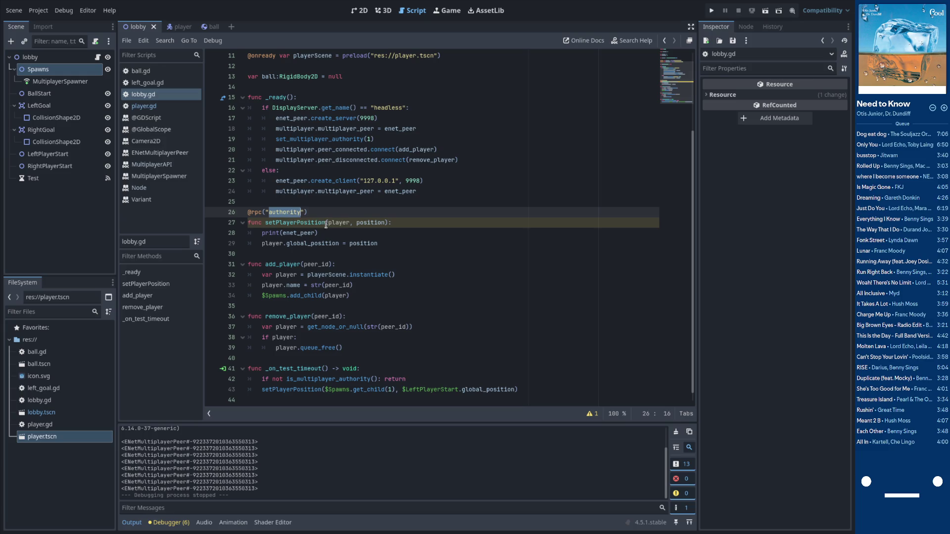
{"action": "key", "text": "BackSpace"}
{"action": "key", "text": "BackSpace"}
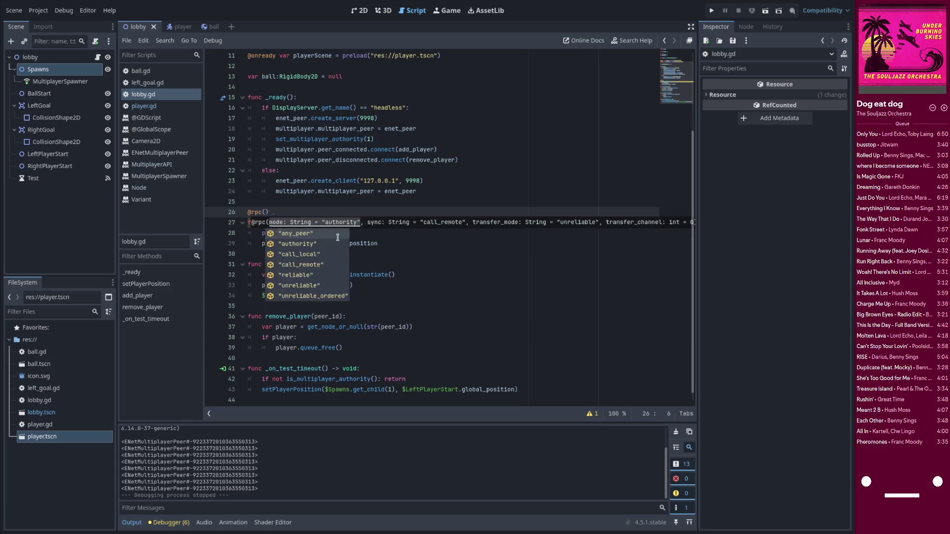
{"action": "left_click", "coordinate": [337, 239]}
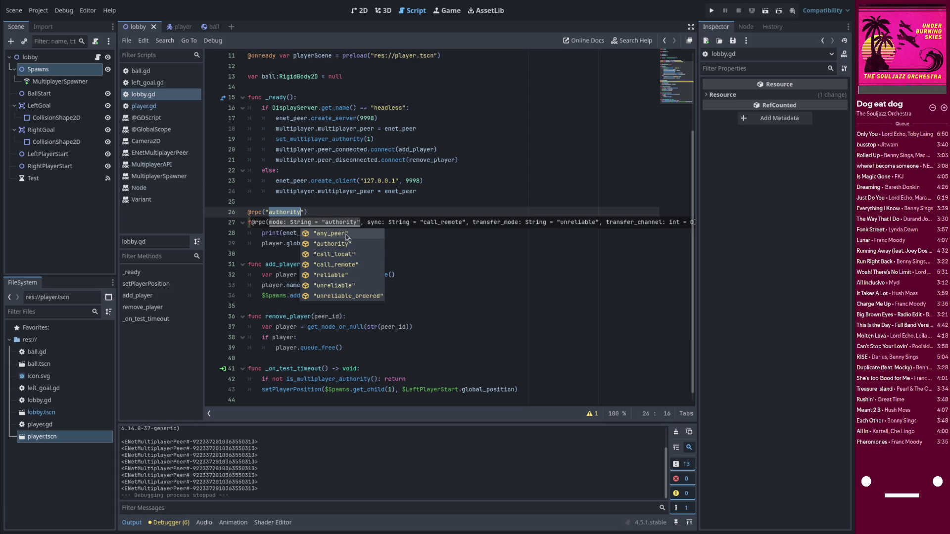
{"action": "left_click", "coordinate": [315, 214]}
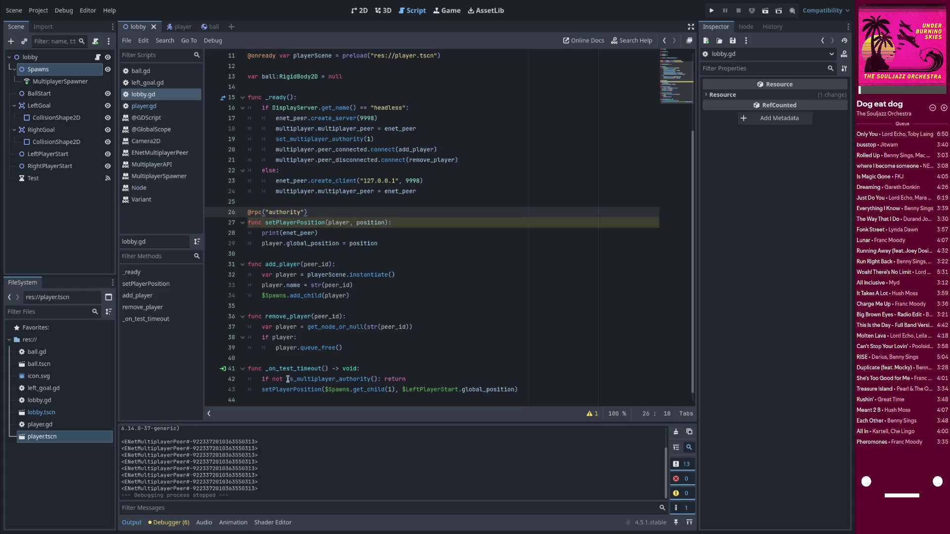
Insert print(get_multiplayer_authority()) as the first line of _on_test_timeout and save lobby.gd.
{"action": "mouse_move", "coordinate": [288, 379]}
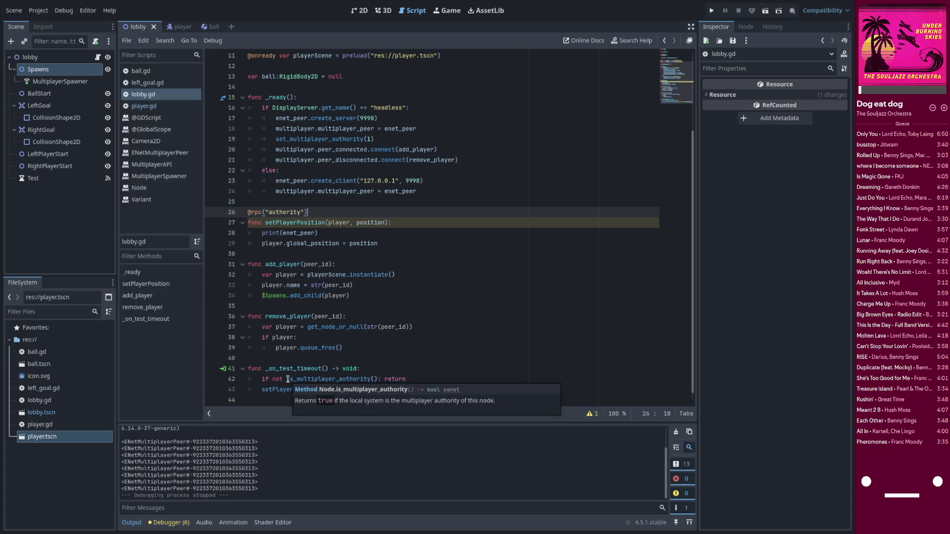
{"action": "double_click", "coordinate": [288, 379]}
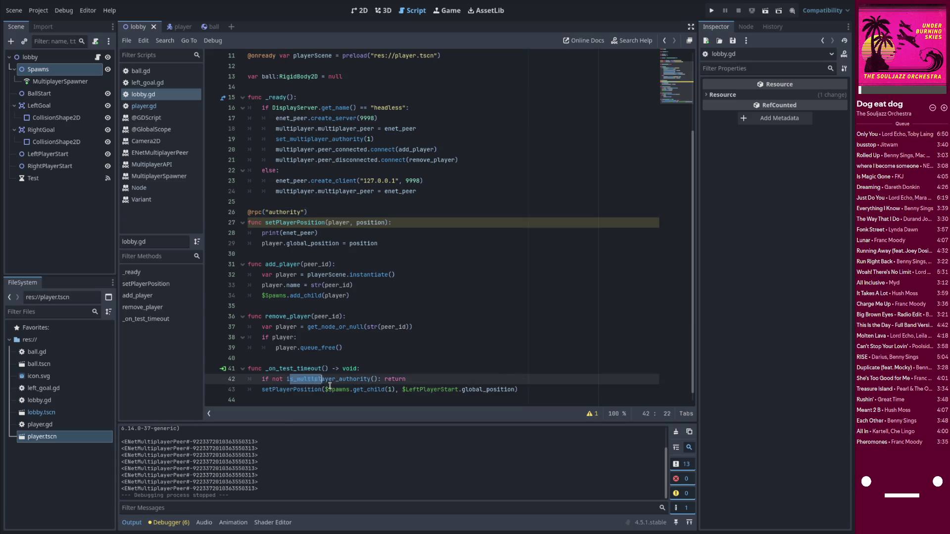
{"action": "left_click", "coordinate": [380, 379]}
{"action": "left_click_drag", "start_coordinate": [378, 380], "coordinate": [285, 380]}
{"action": "left_click", "coordinate": [388, 366]}
{"action": "key", "text": "Return"}
{"action": "type", "text": "int(a"}
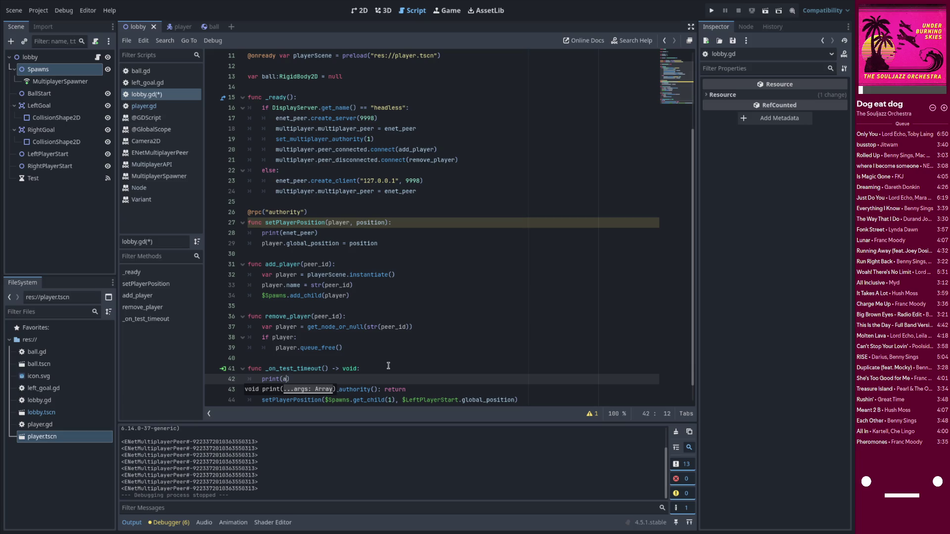
{"action": "type", "text": "uthor"}
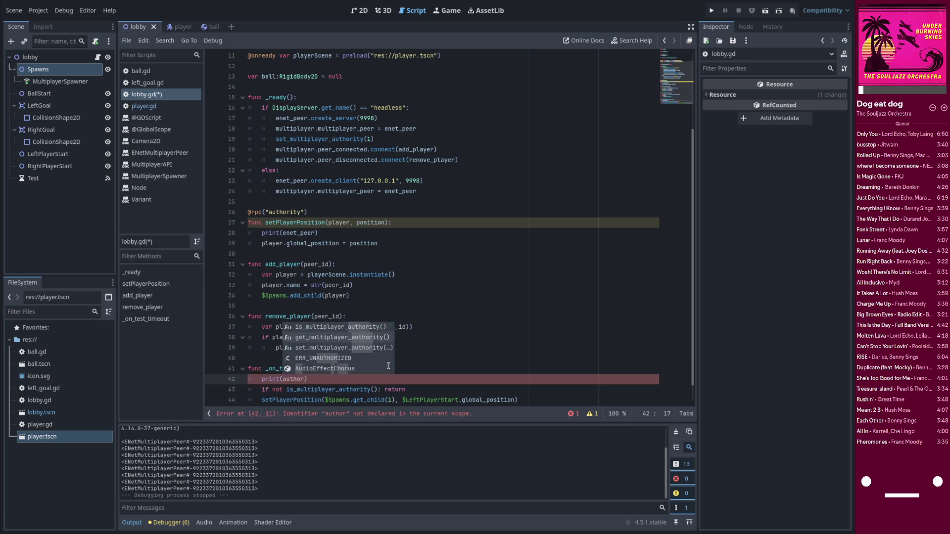
{"action": "key", "text": "Down"}
{"action": "key", "text": "Return"}
{"action": "key", "text": "ctrl+s"}
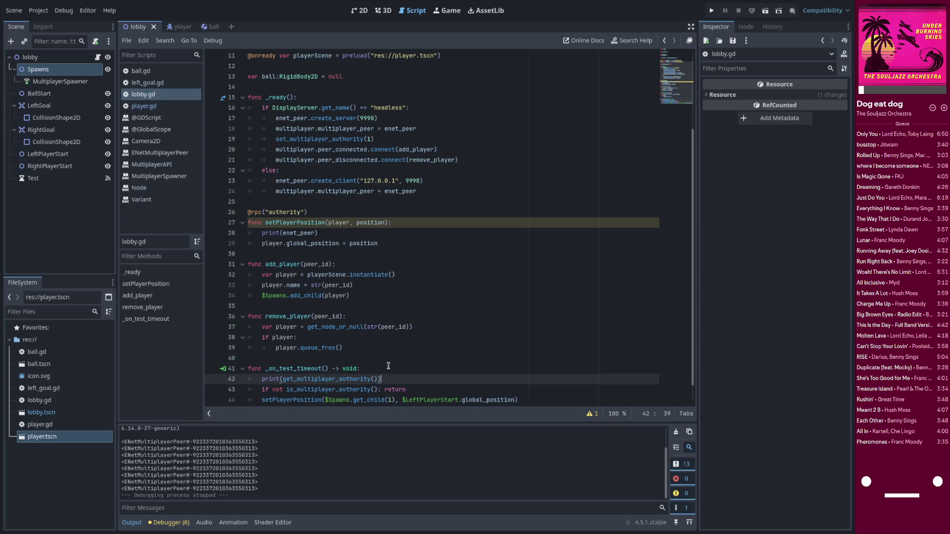
Run the game to see the authority logged, then close both game windows.
{"action": "mouse_move", "coordinate": [322, 381]}
{"action": "left_click", "coordinate": [710, 11]}
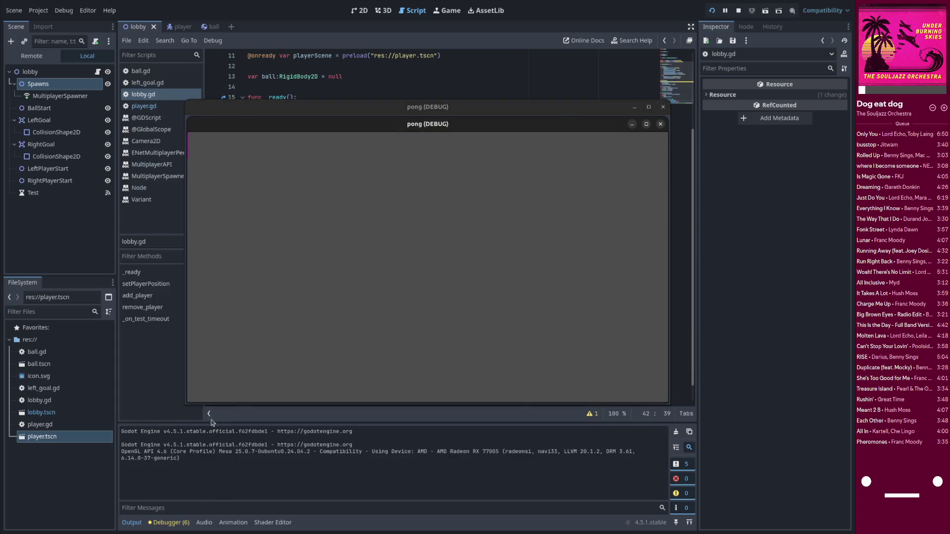
{"action": "left_click", "coordinate": [660, 124]}
{"action": "left_click", "coordinate": [662, 107]}
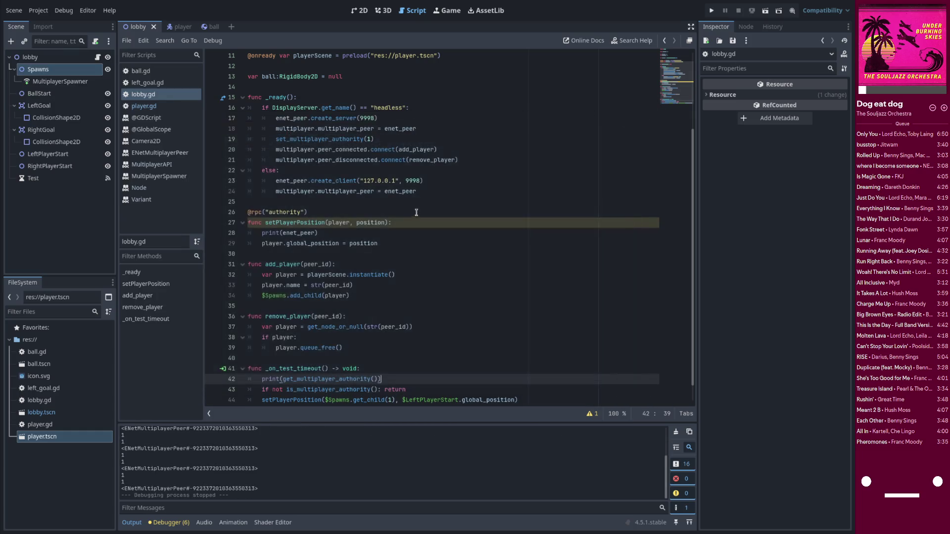
Rerun the game from the set_multiplayer_authority line and close both game windows.
{"action": "left_click", "coordinate": [376, 139]}
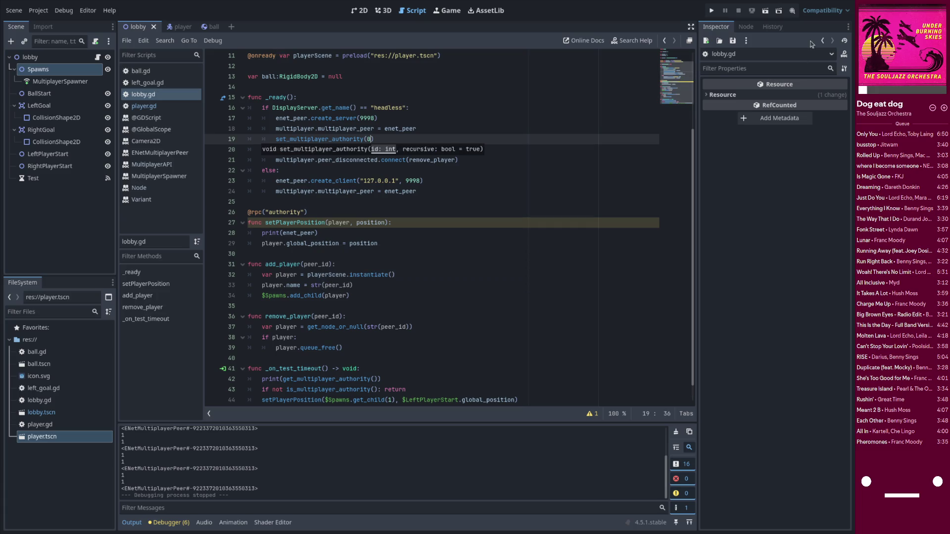
{"action": "left_click", "coordinate": [712, 11]}
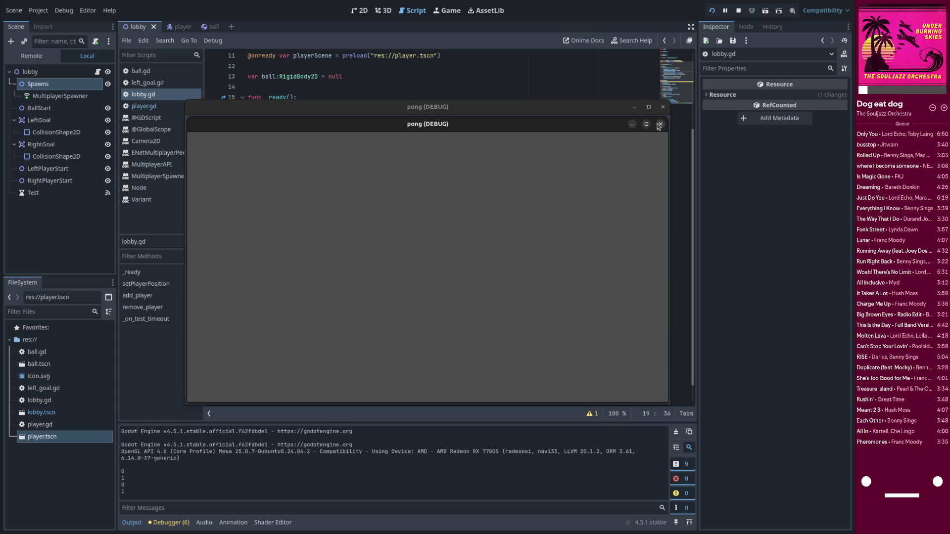
{"action": "left_click", "coordinate": [659, 124]}
{"action": "left_click", "coordinate": [663, 107]}
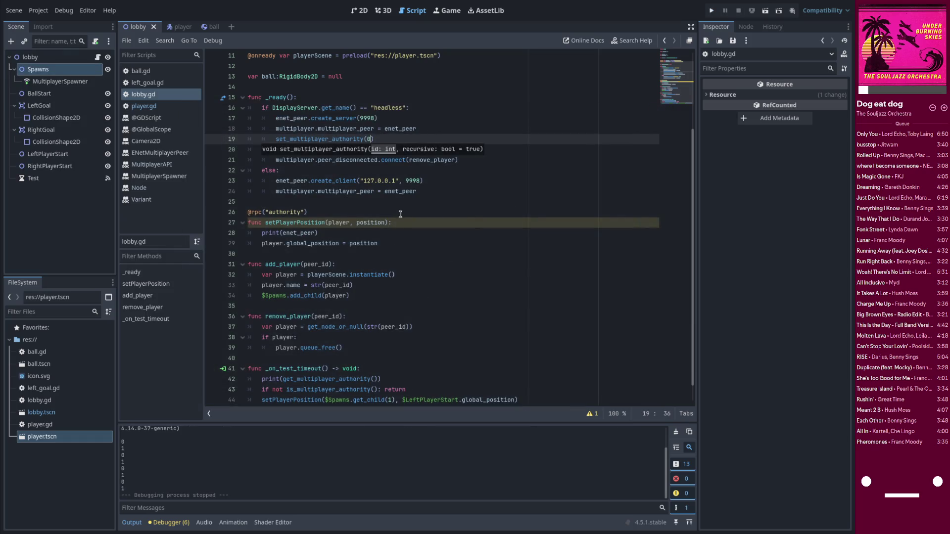
Change set_multiplayer_authority(0) to set_multiplayer_authority(1) on line 19 and rerun the game.
{"action": "key", "text": "BackSpace"}
{"action": "type", "text": "1"}
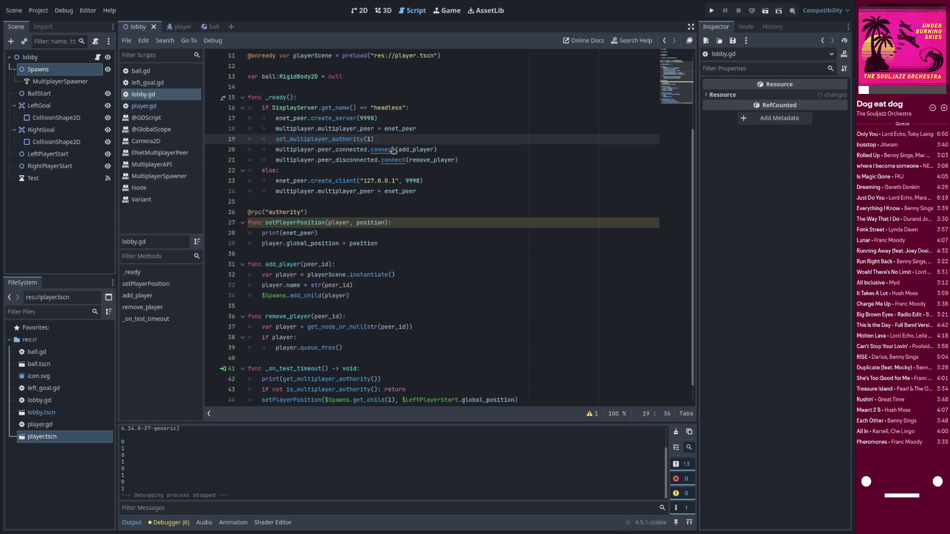
{"action": "left_click", "coordinate": [711, 10]}
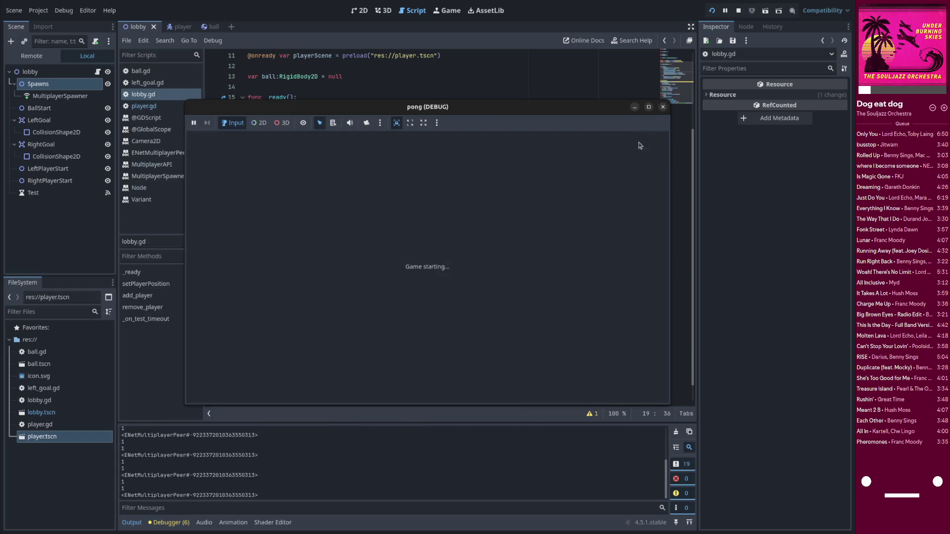
{"action": "left_click", "coordinate": [663, 107]}
Delete the authority print and the print(enet_peer) debug lines from lobby.gd.
{"action": "left_click", "coordinate": [420, 275]}
{"action": "scroll", "coordinate": [420, 276], "scroll_direction": "down", "scroll_amount": 1}
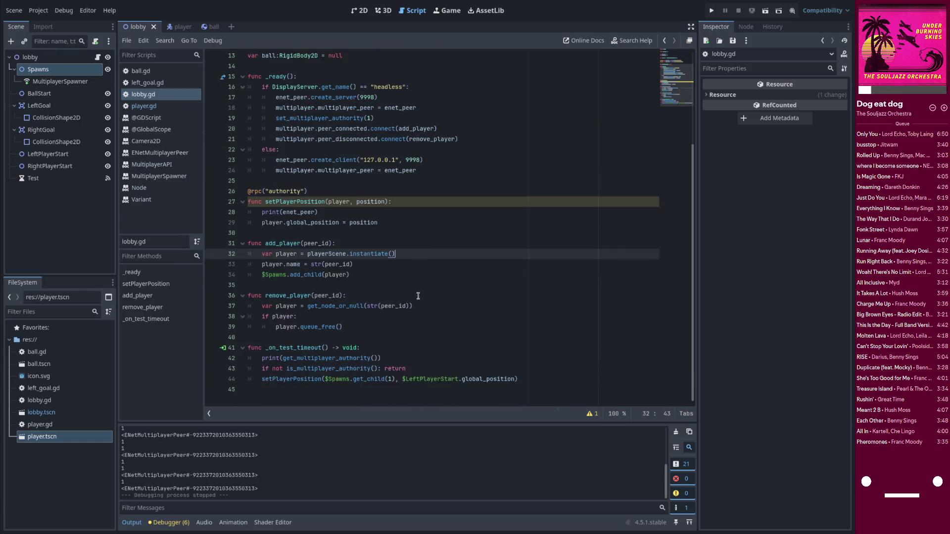
{"action": "left_click", "coordinate": [391, 358]}
{"action": "key", "text": "ctrl+shift+k"}
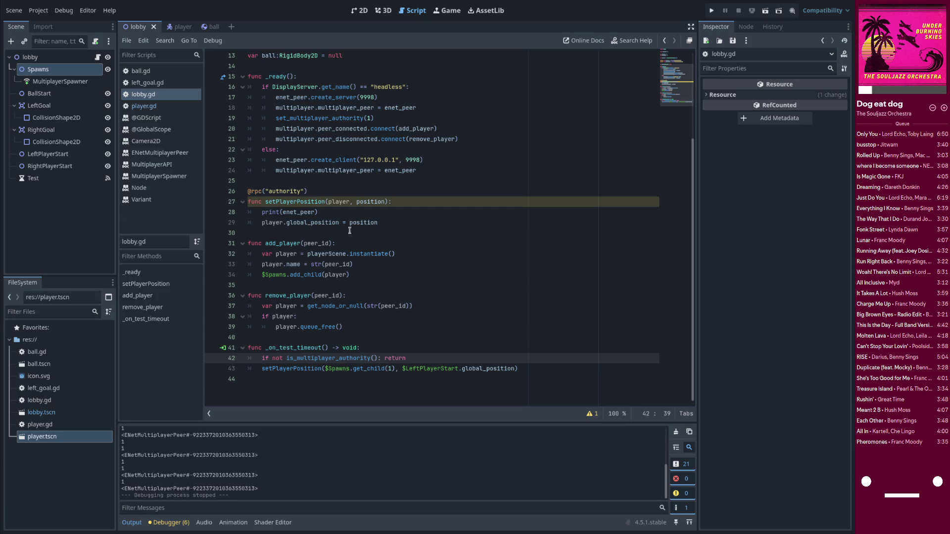
{"action": "left_click", "coordinate": [345, 211]}
{"action": "key", "text": "ctrl+shift+k"}
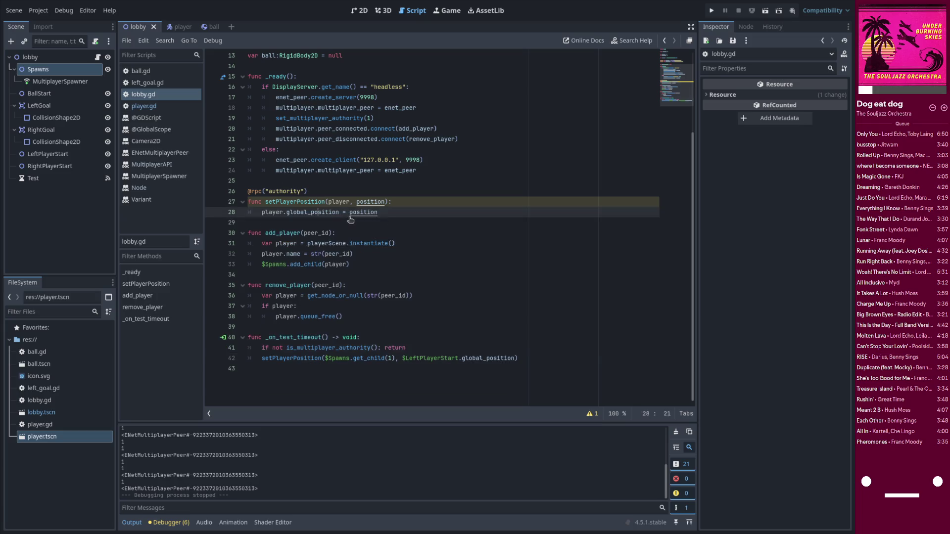
{"action": "key", "text": "ctrl+z"}
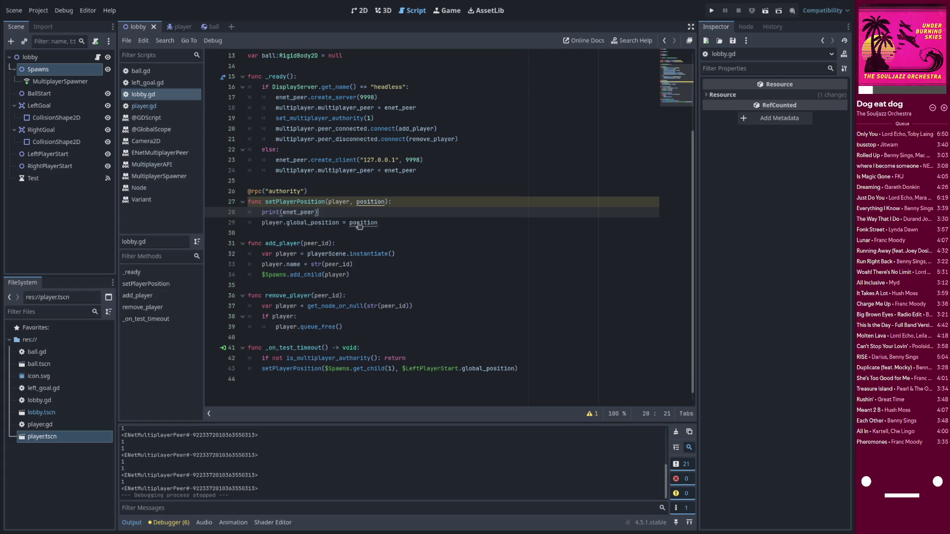
{"action": "key", "text": "ctrl+y"}
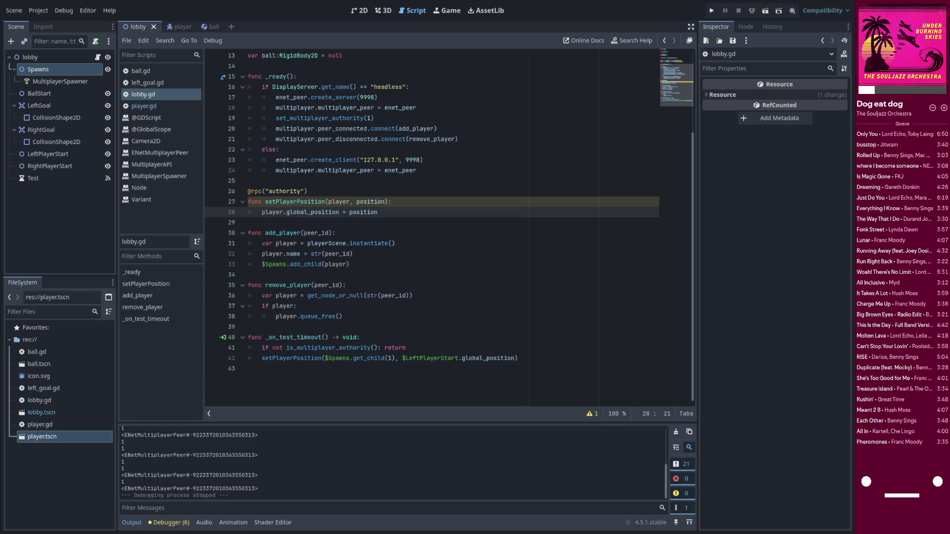
{"action": "mouse_move", "coordinate": [396, 204]}
{"action": "left_mouse_down"}
{"action": "mouse_move", "coordinate": [254, 210]}
{"action": "mouse_move", "coordinate": [263, 210]}
{"action": "left_mouse_up"}
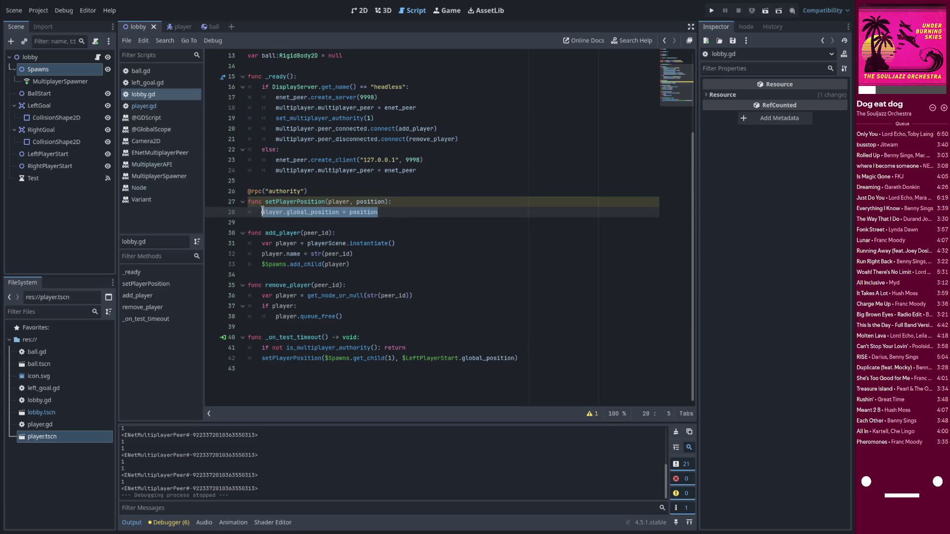
{"action": "left_click", "coordinate": [351, 208]}
{"action": "left_click", "coordinate": [306, 192]}
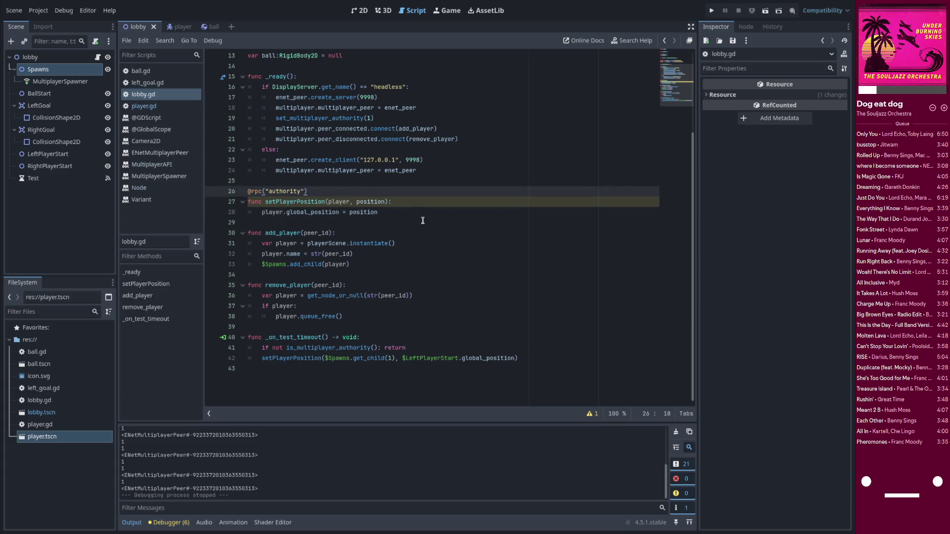
{"action": "type", "text": "\"call"}
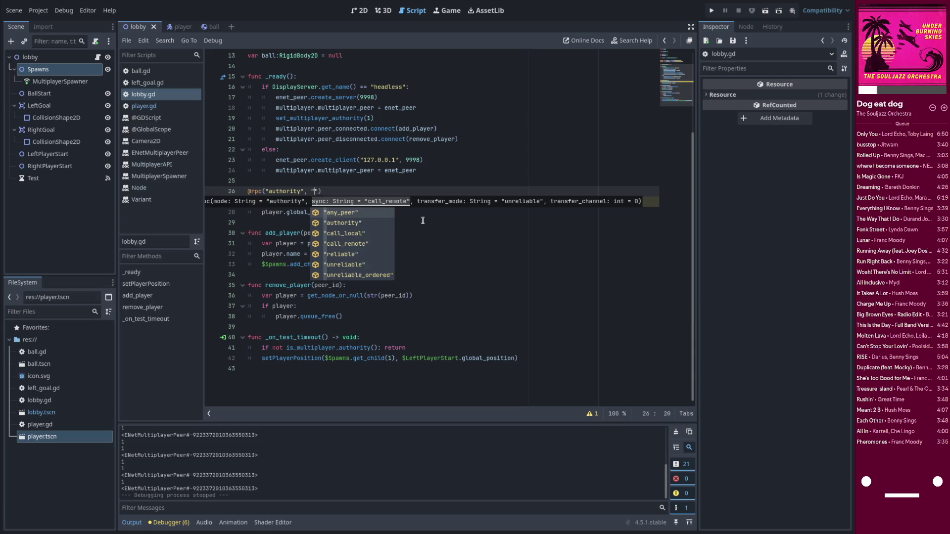
{"action": "key", "text": "Down"}
{"action": "key", "text": "Return"}
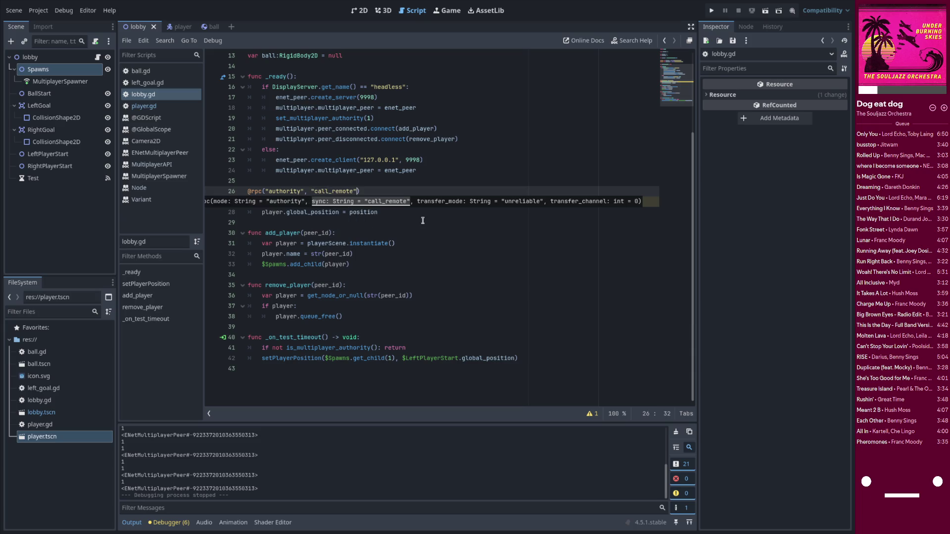
Run the game with the call_remote RPC and close both game windows.
{"action": "left_click", "coordinate": [710, 11]}
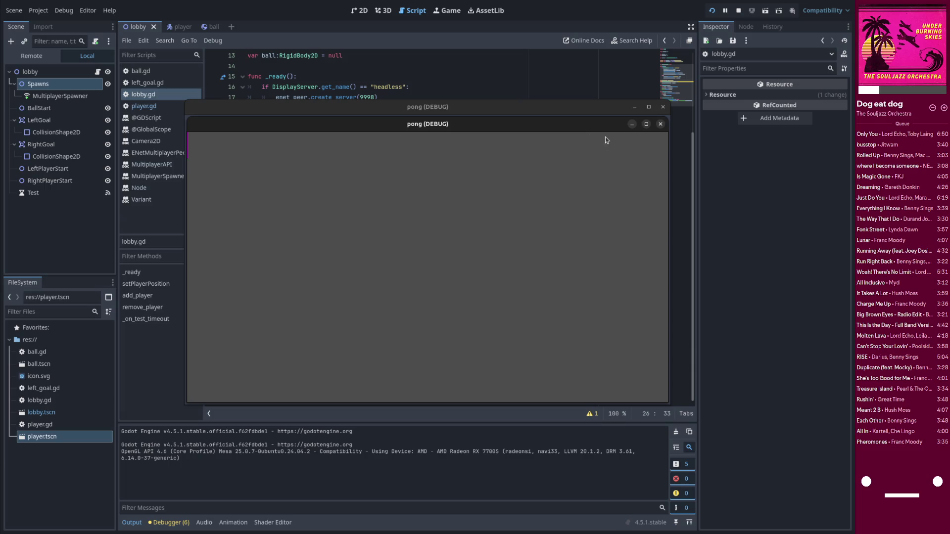
{"action": "left_click", "coordinate": [660, 124]}
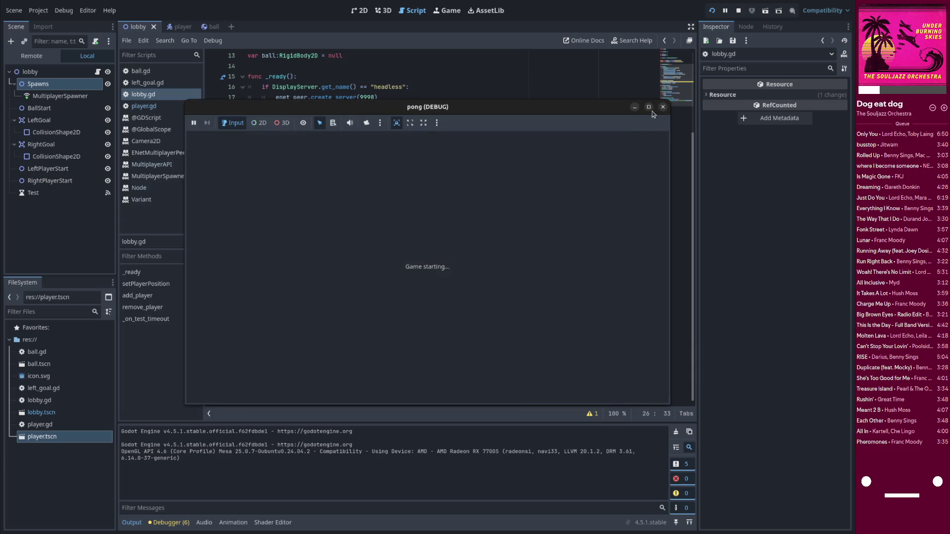
{"action": "left_click", "coordinate": [663, 108]}
{"action": "left_click", "coordinate": [354, 192]}
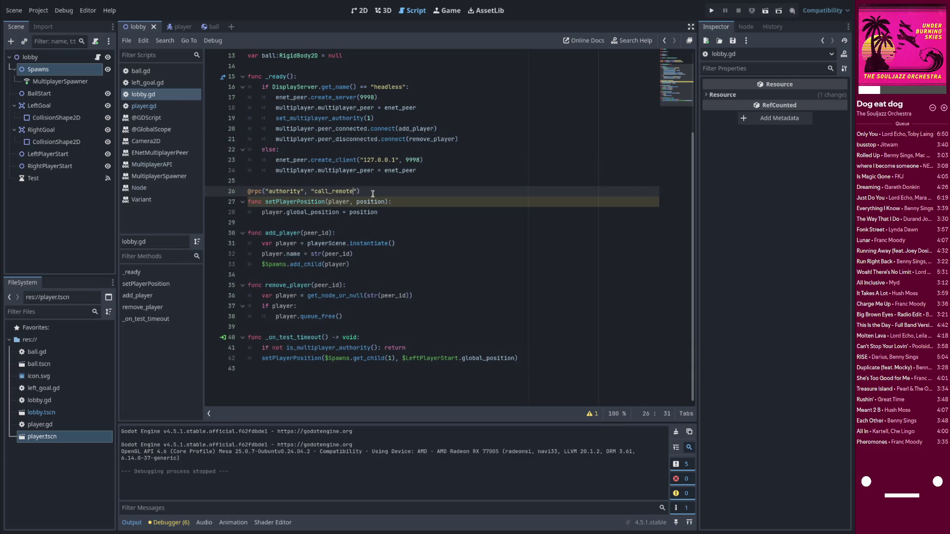
{"action": "key", "text": "ctrl+BackSpace"}
{"action": "type", "text": "call_local"}
{"action": "key", "text": "F5"}
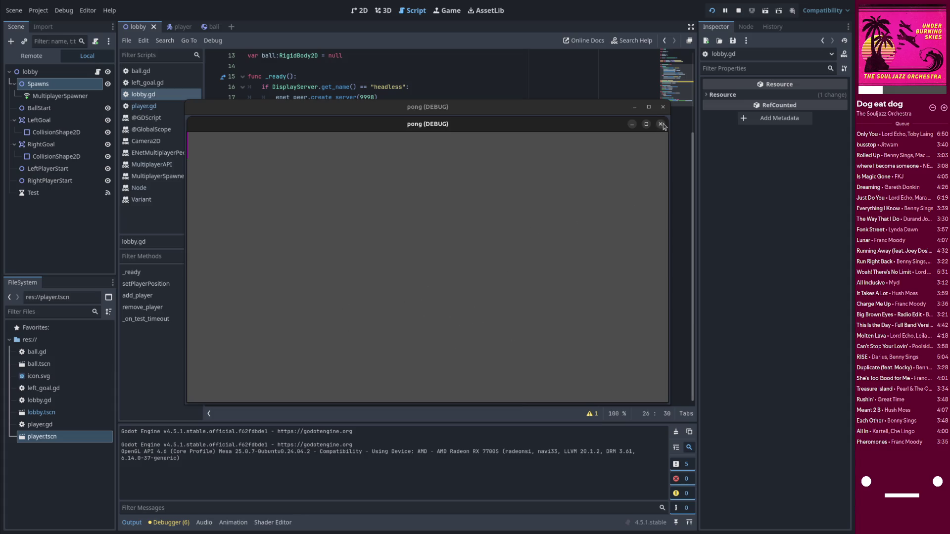
{"action": "left_click", "coordinate": [660, 124]}
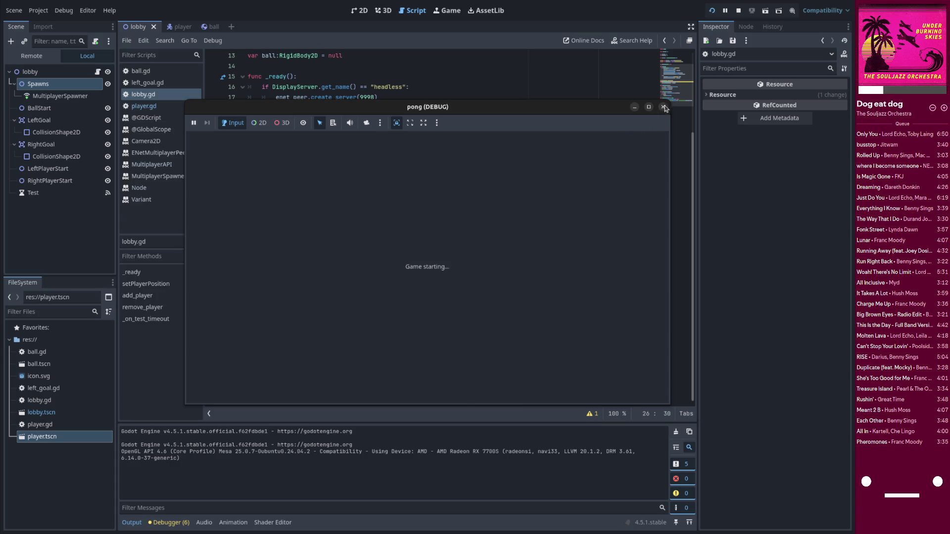
{"action": "left_click", "coordinate": [663, 107]}
Try a player.auth line at the top of setPlayerPosition, then remove it again.
{"action": "left_click", "coordinate": [303, 243]}
{"action": "left_click", "coordinate": [348, 202]}
{"action": "left_click_drag", "start_coordinate": [357, 191], "coordinate": [191, 190]}
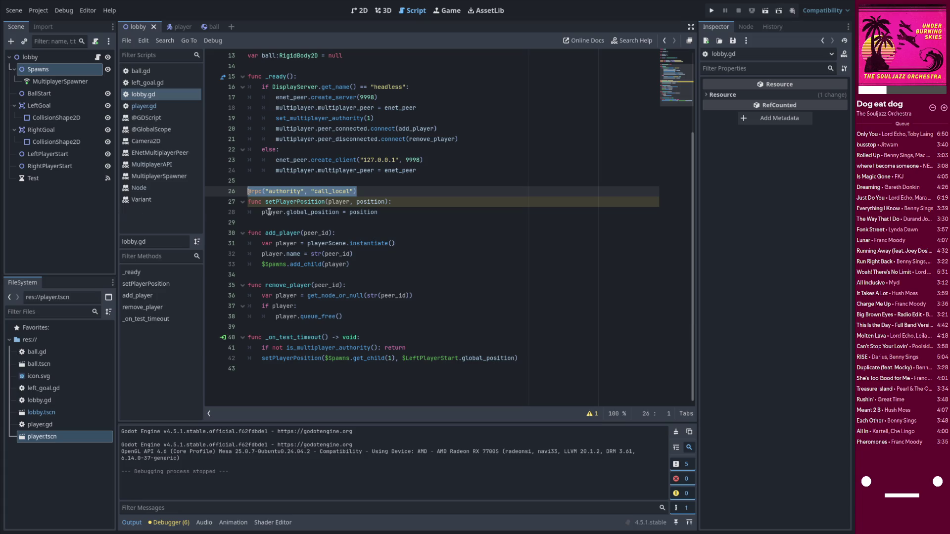
{"action": "double_click", "coordinate": [272, 212]}
{"action": "left_click", "coordinate": [398, 202]}
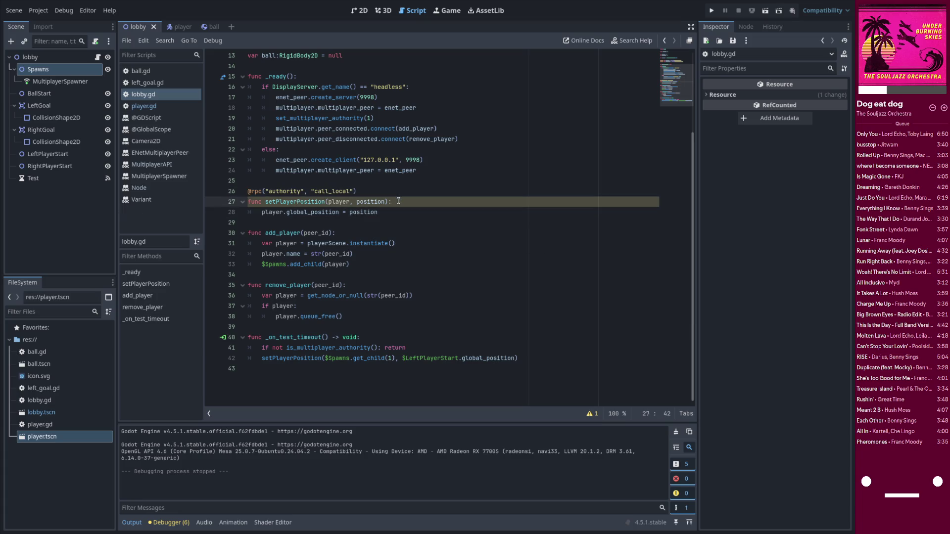
{"action": "key", "text": "Return"}
{"action": "type", "text": "player.auth"}
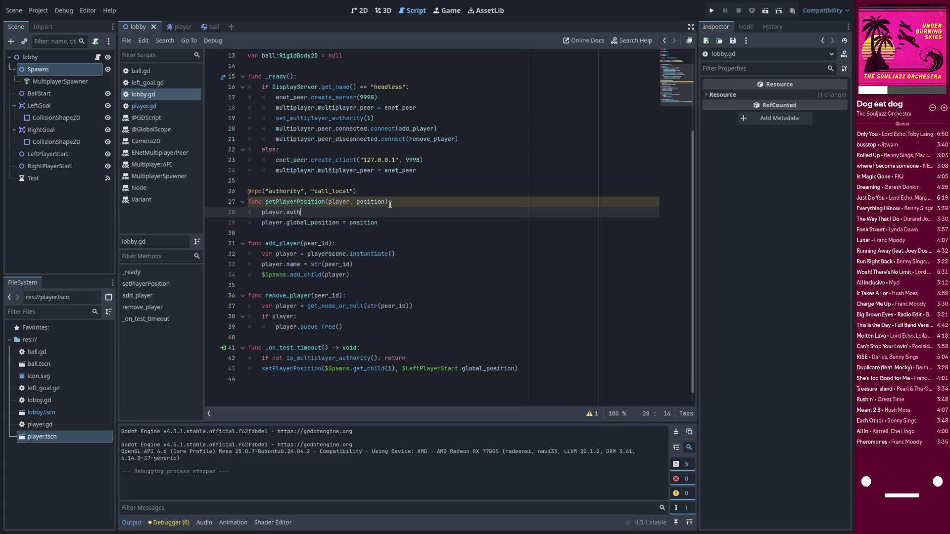
{"action": "key", "text": "ctrl+BackSpace"}
{"action": "key", "text": "ctrl+BackSpace"}
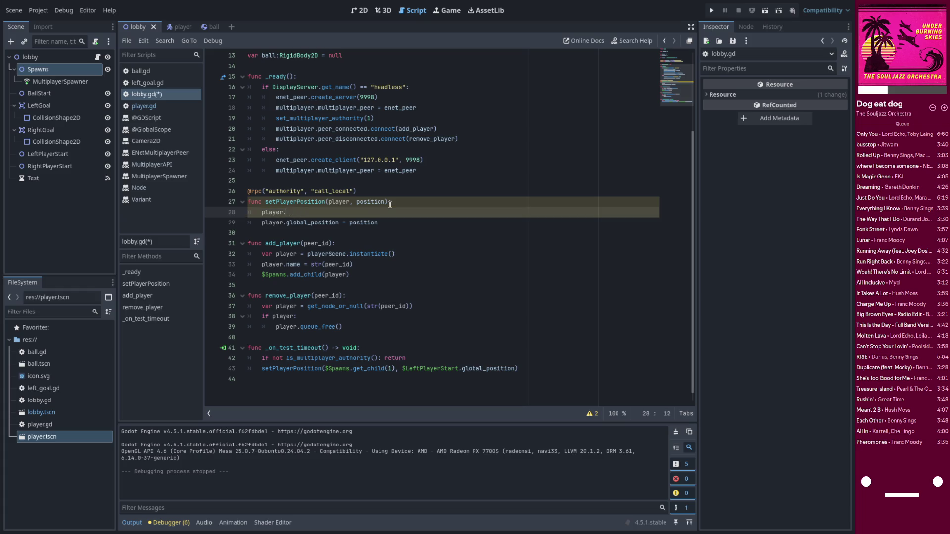
{"action": "key", "text": "ctrl+z"}
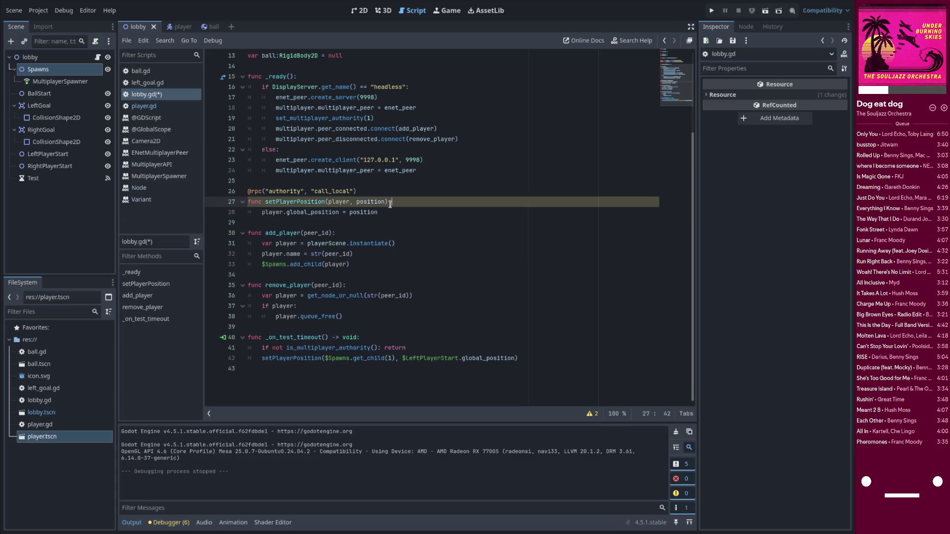
Open player.gd and try multiplayerA, authori and config on a new line in _enter_tree.
{"action": "left_click", "coordinate": [147, 106]}
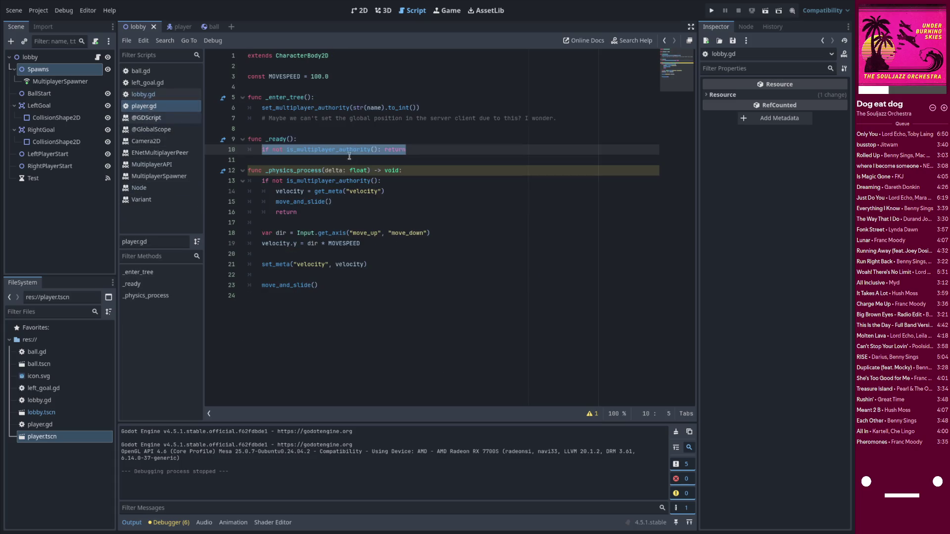
{"action": "left_click", "coordinate": [310, 107]}
{"action": "left_click", "coordinate": [438, 108]}
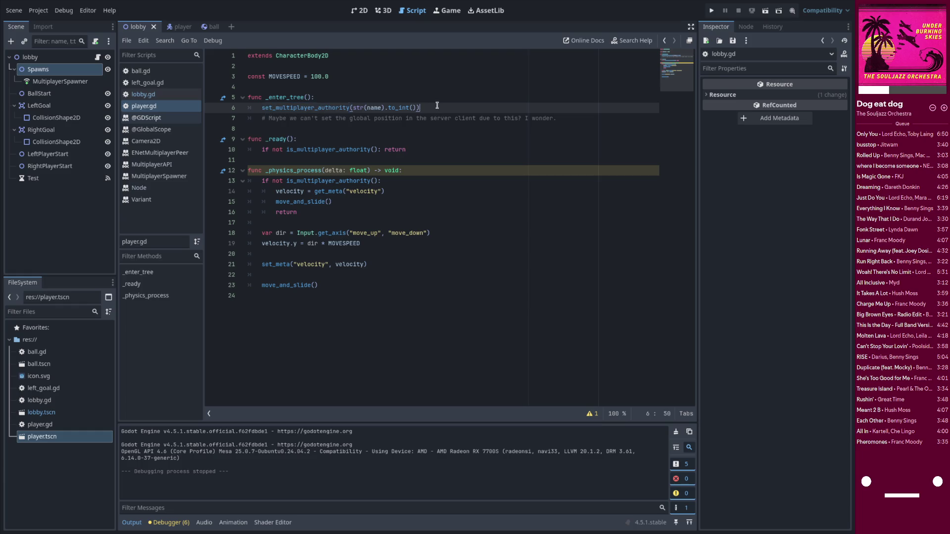
{"action": "key", "text": "Return"}
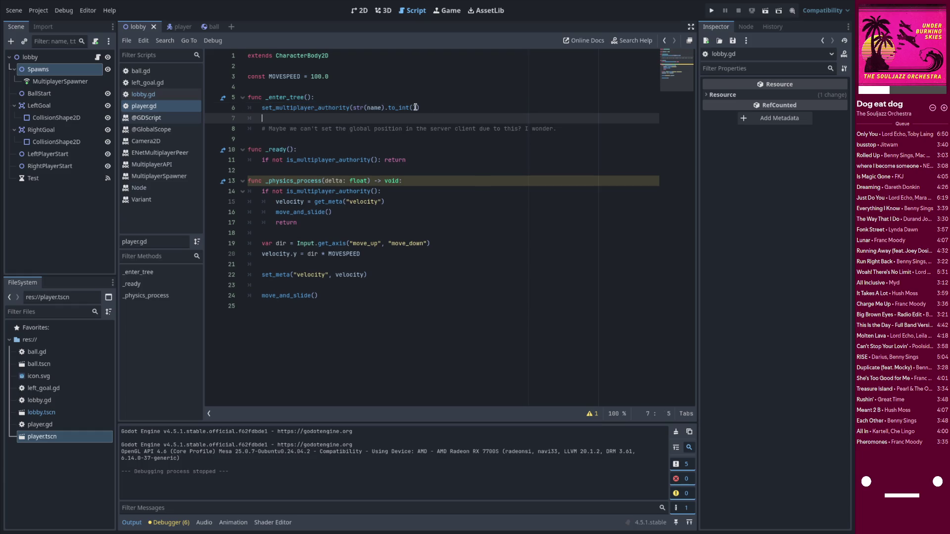
{"action": "type", "text": "multiplayer"}
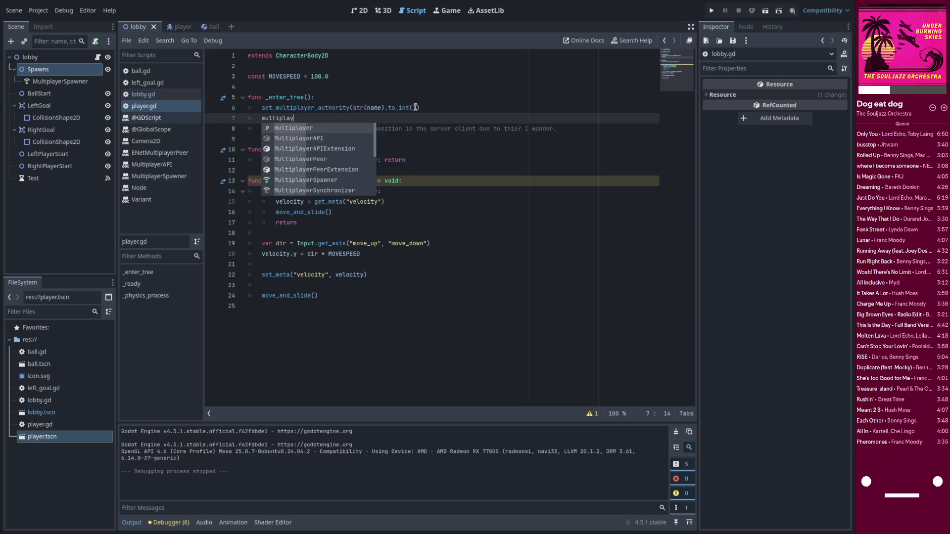
{"action": "type", "text": "A"}
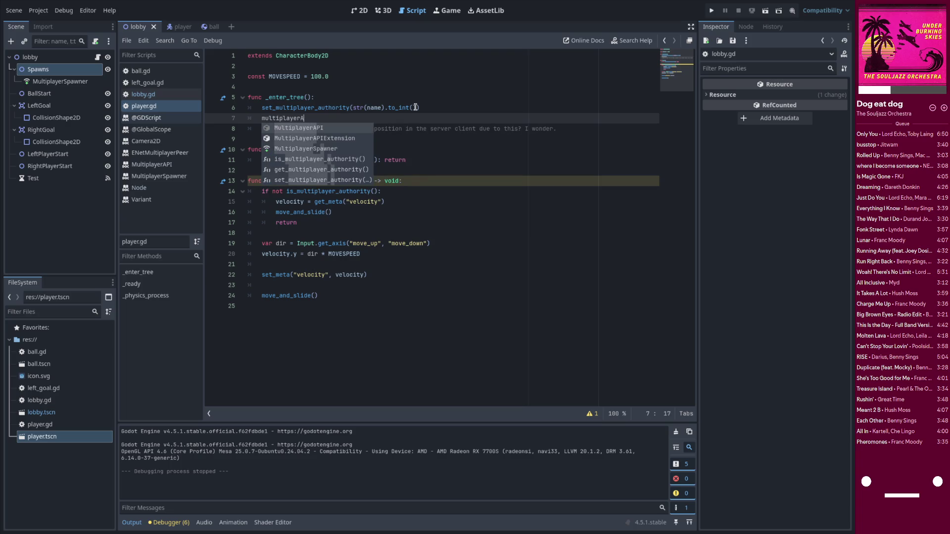
{"action": "key", "text": "ctrl+BackSpace"}
{"action": "type", "text": "authori"}
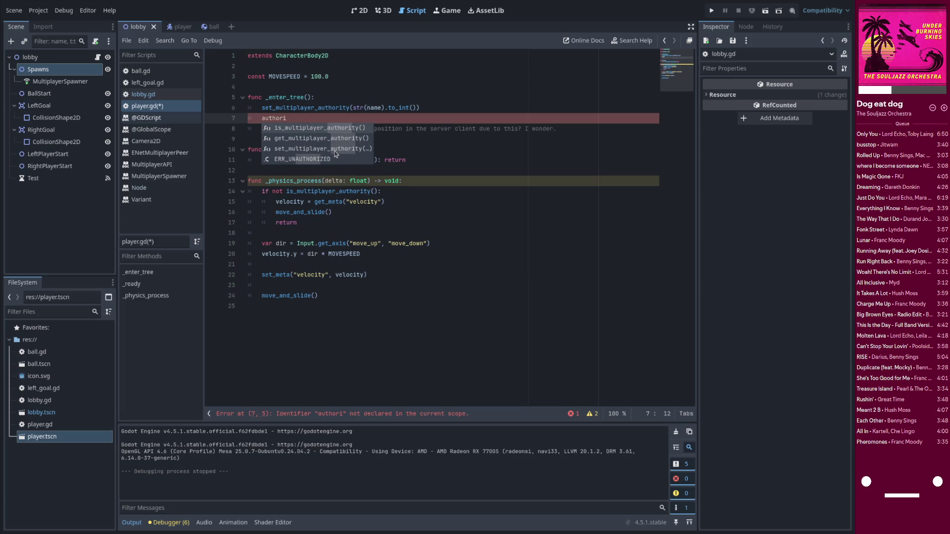
{"action": "key", "text": "ctrl+BackSpace"}
{"action": "type", "text": "config"}
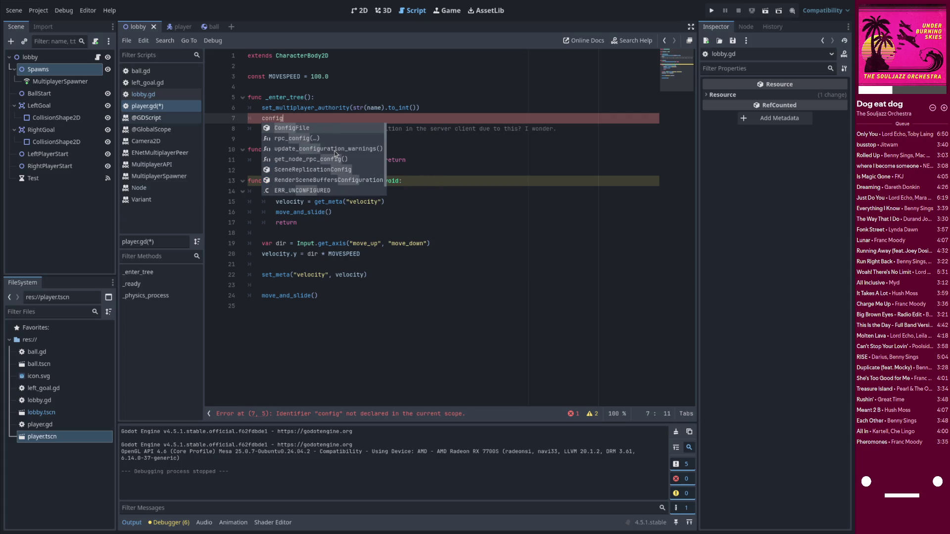
Remove the trial config text and empty line from _enter_tree and save player.gd.
{"action": "key", "text": "ctrl+BackSpace"}
{"action": "key", "text": "BackSpace"}
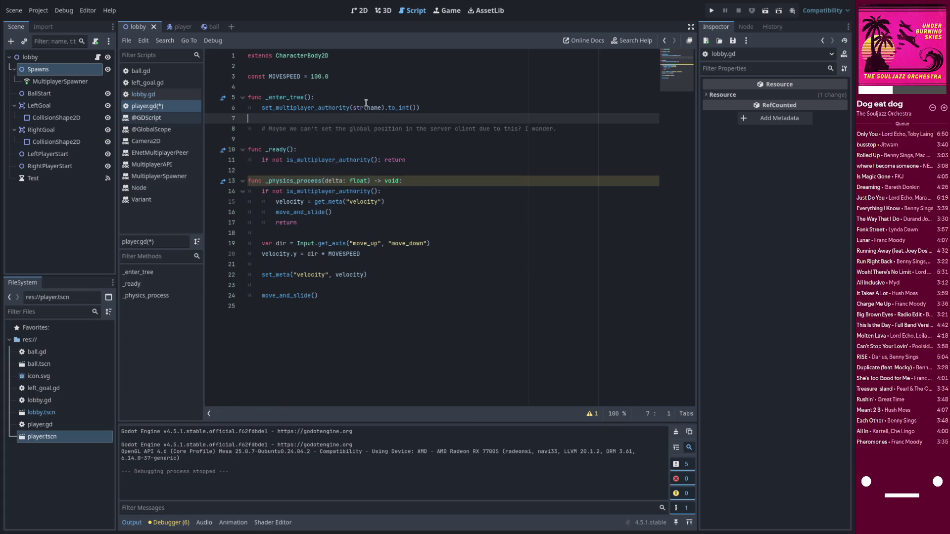
{"action": "key", "text": "BackSpace"}
{"action": "key", "text": "ctrl+s"}
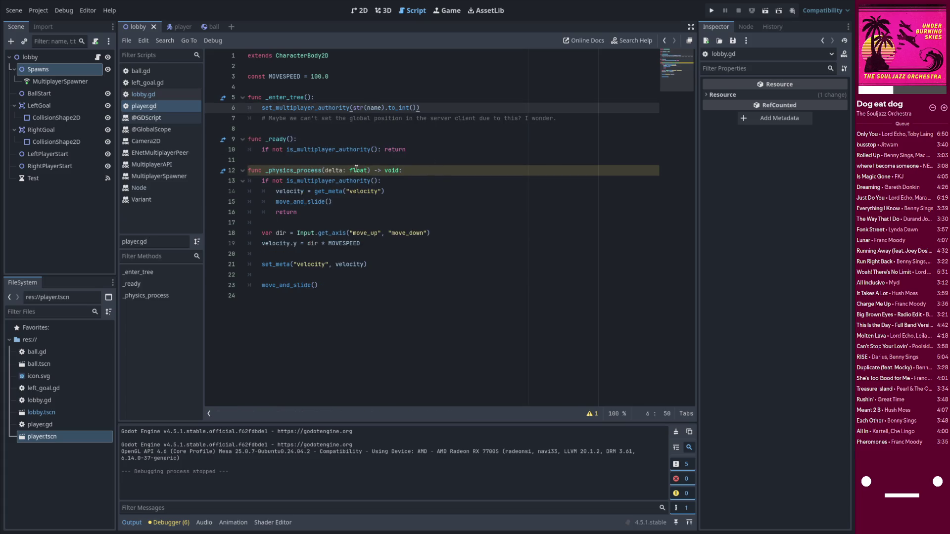
{"action": "key", "text": "super"}
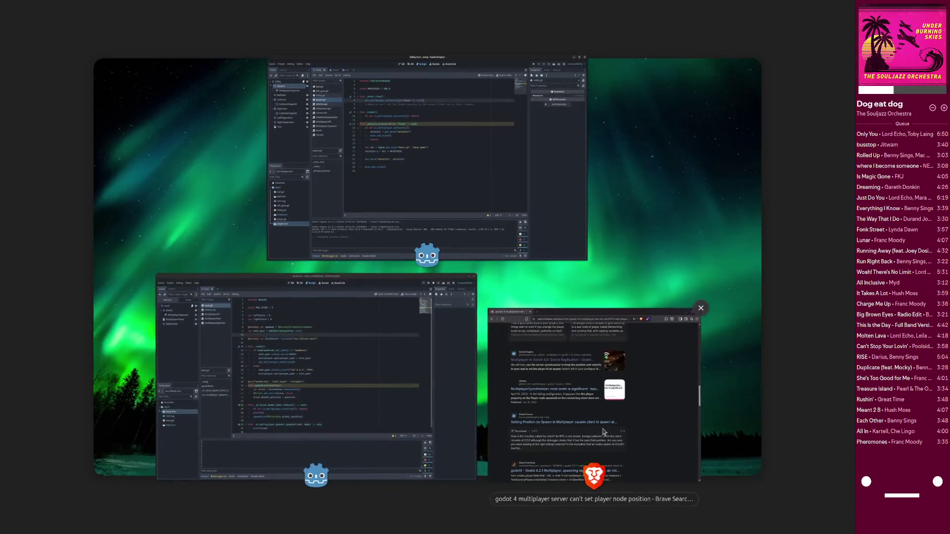
Search Brave for 'godot 4 give server authority over all nodes'.
{"action": "left_click", "coordinate": [603, 431]}
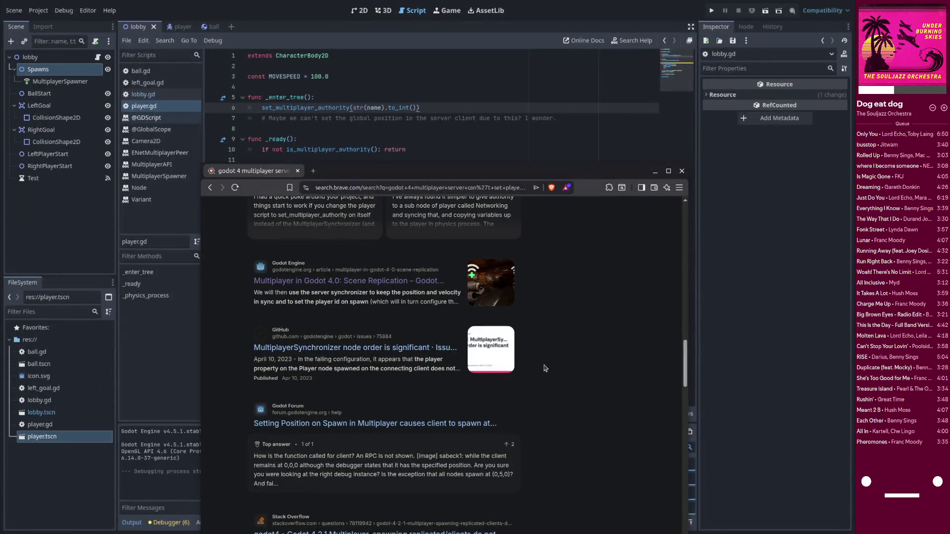
{"action": "scroll", "coordinate": [351, 269], "scroll_direction": "up", "scroll_amount": 10}
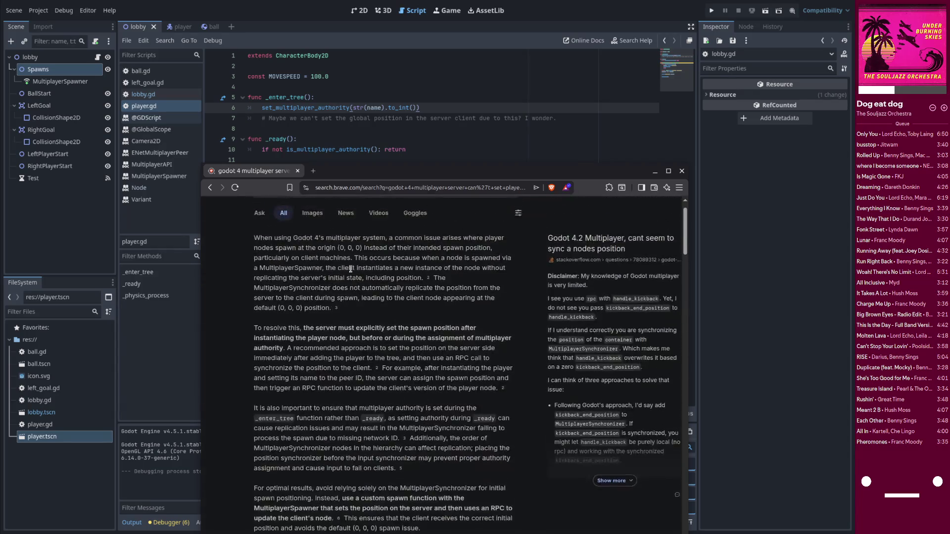
{"action": "scroll", "coordinate": [350, 268], "scroll_direction": "up", "scroll_amount": 1}
{"action": "left_click_drag", "start_coordinate": [433, 217], "coordinate": [282, 222]}
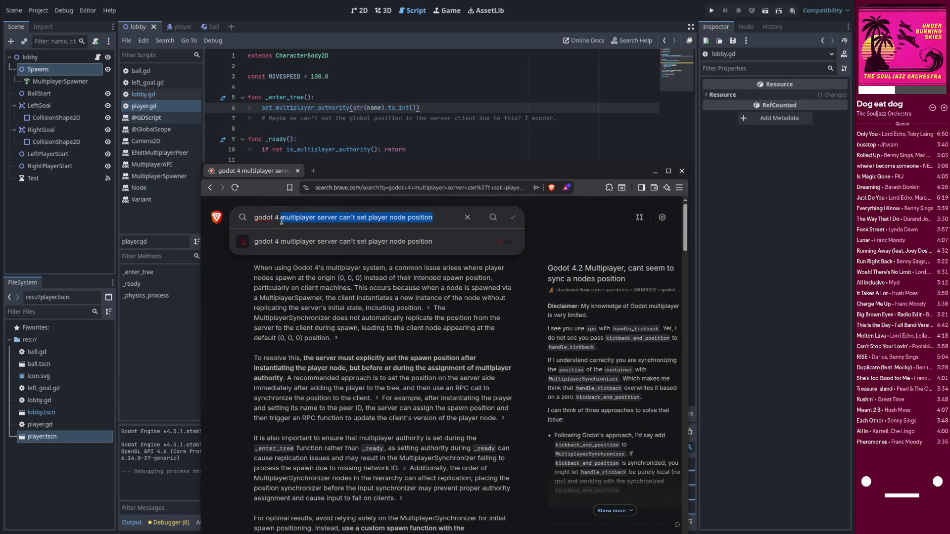
{"action": "type", "text": "give "}
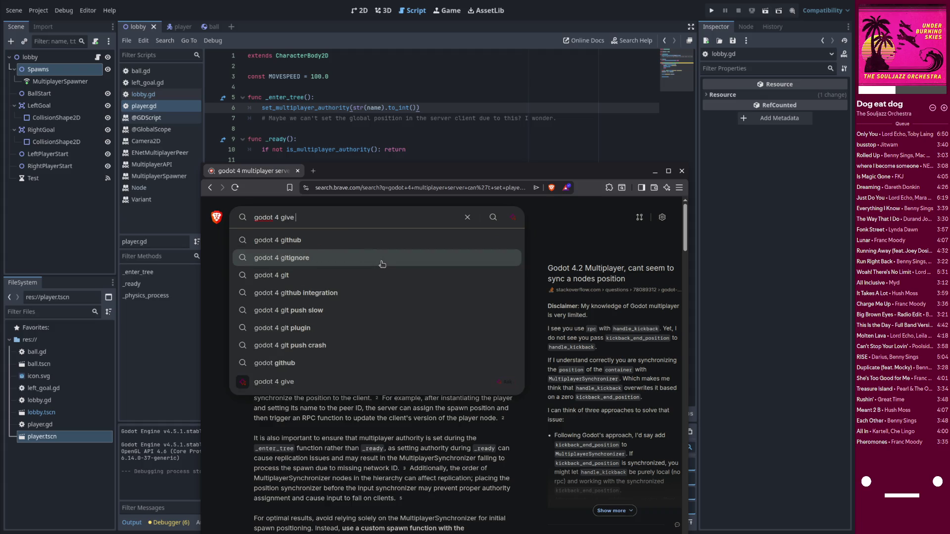
{"action": "type", "text": "erver a"}
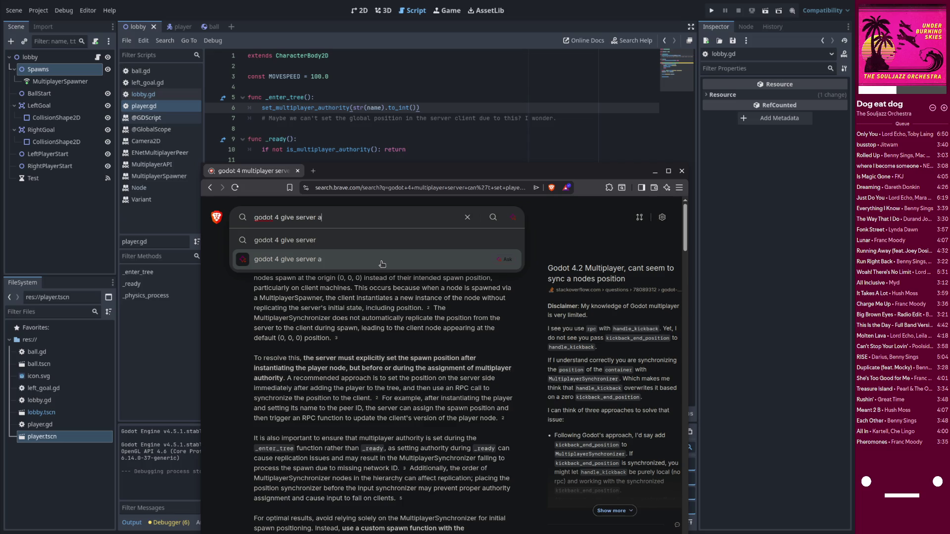
{"action": "type", "text": "uthority over all nodes"}
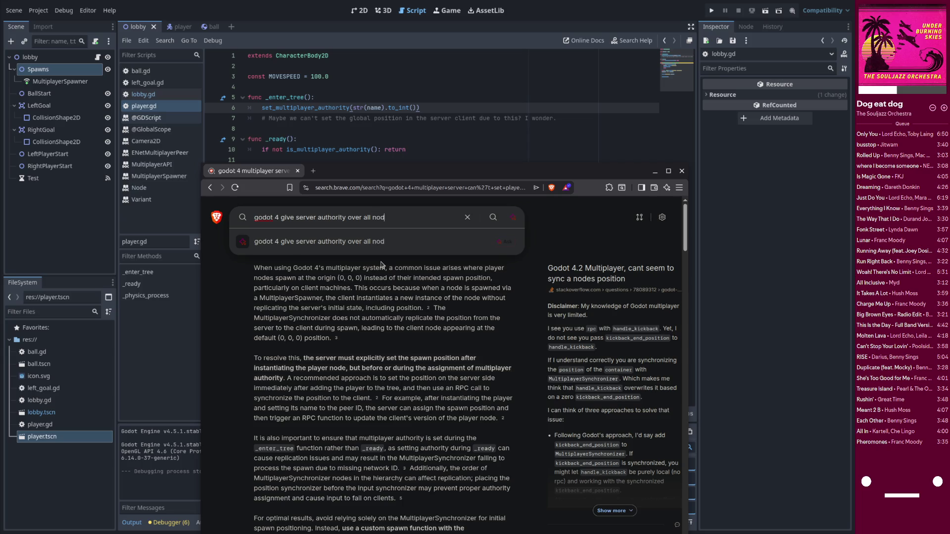
{"action": "key", "text": "Return"}
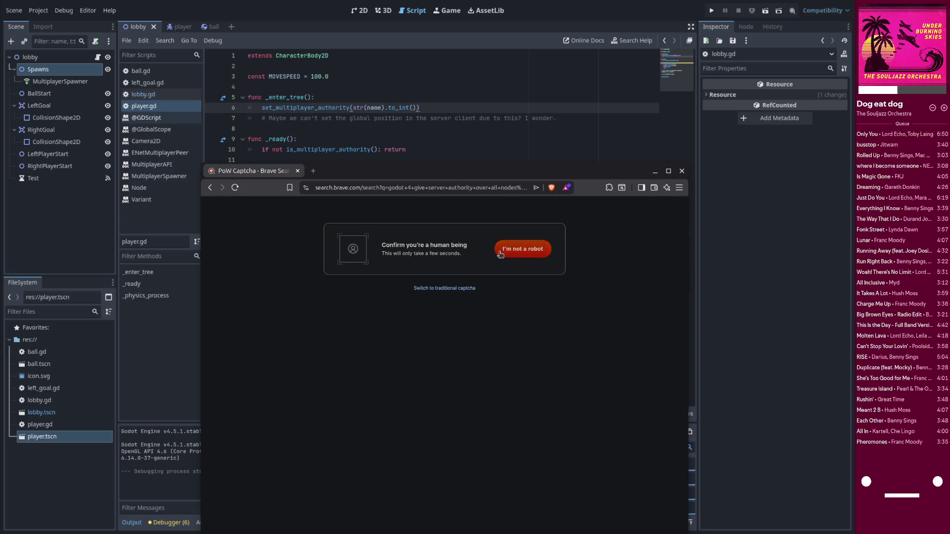
Pass the human verification check and open the Reddit thread on giving players authority.
{"action": "left_click", "coordinate": [523, 254]}
{"action": "left_click_drag", "start_coordinate": [522, 180], "coordinate": [504, 97]}
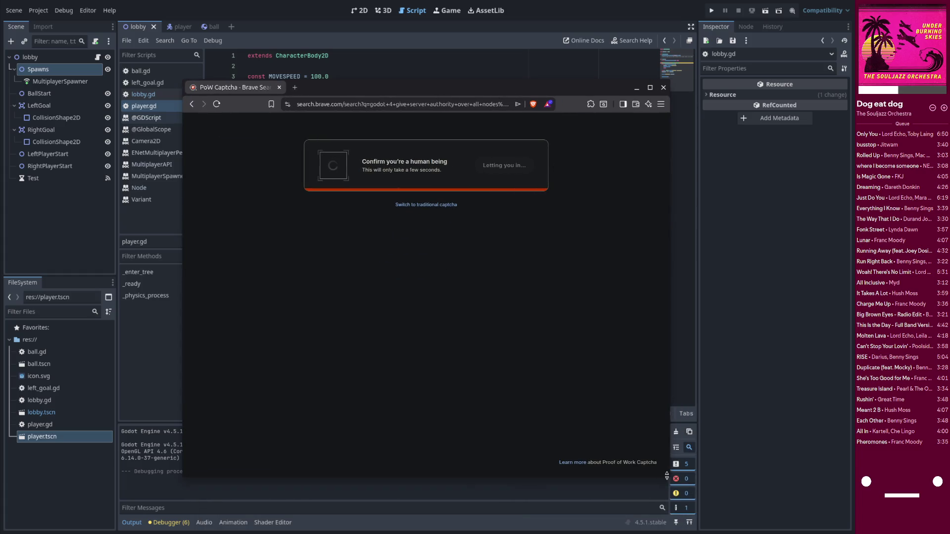
{"action": "mouse_move", "coordinate": [668, 473]}
{"action": "left_mouse_down"}
{"action": "mouse_move", "coordinate": [794, 465]}
{"action": "mouse_move", "coordinate": [767, 471]}
{"action": "left_mouse_up"}
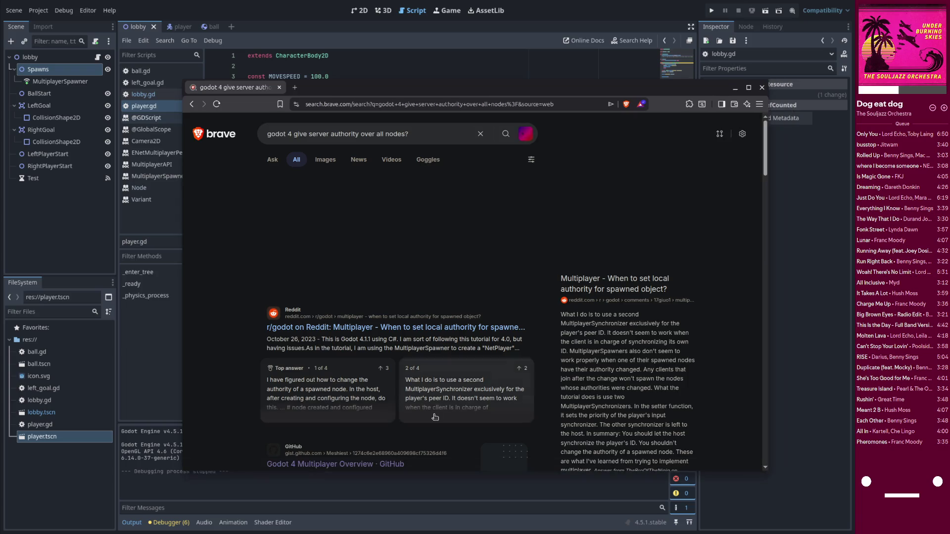
{"action": "scroll", "coordinate": [429, 353], "scroll_direction": "down", "scroll_amount": 3}
{"action": "scroll", "coordinate": [393, 246], "scroll_direction": "down", "scroll_amount": 5}
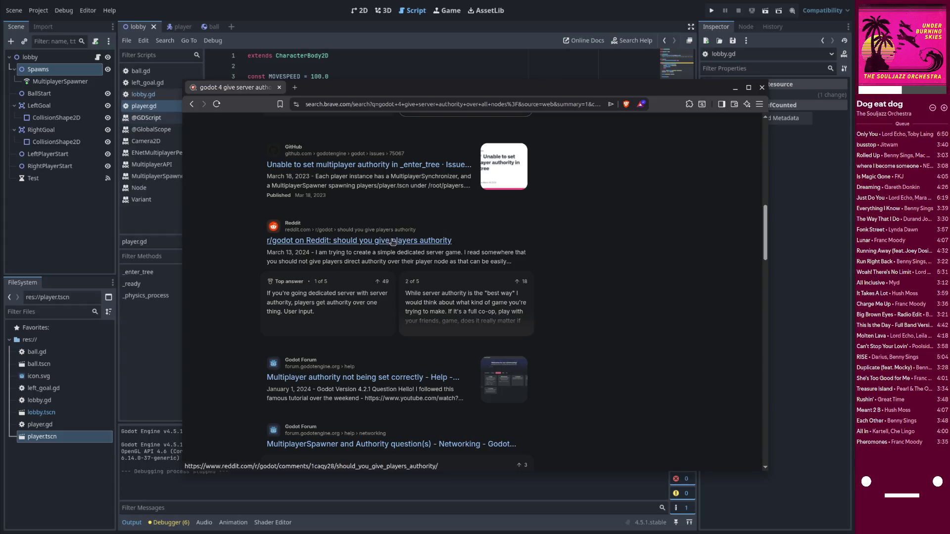
{"action": "left_click", "coordinate": [392, 242]}
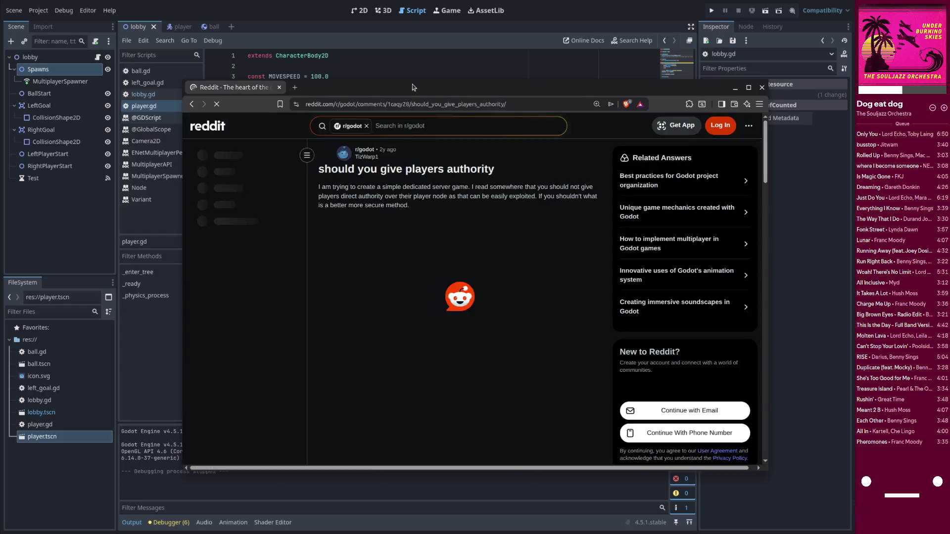
Read and highlight the top Reddit comment on giving players authority, then close the browser.
{"action": "left_click_drag", "start_coordinate": [411, 84], "coordinate": [333, 49]}
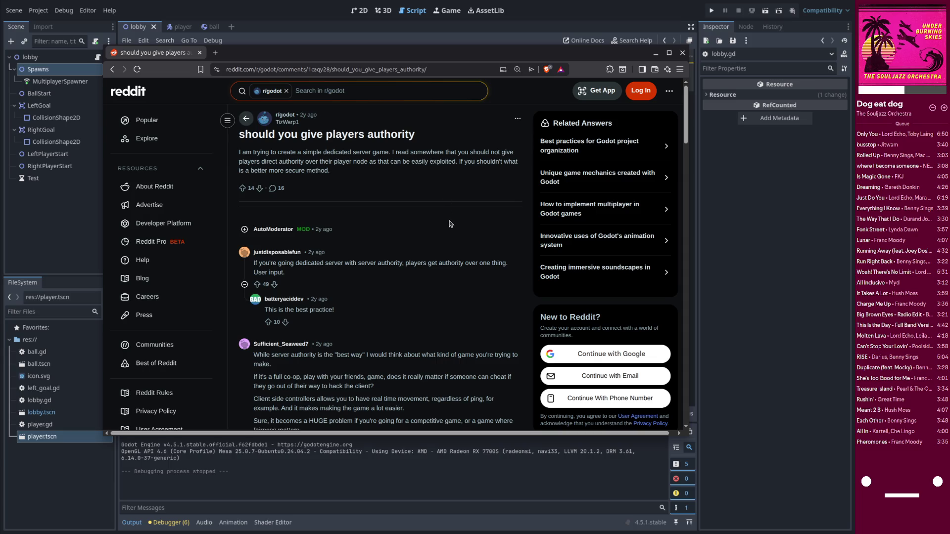
{"action": "mouse_move", "coordinate": [440, 263]}
{"action": "left_mouse_down"}
{"action": "mouse_move", "coordinate": [506, 273]}
{"action": "mouse_move", "coordinate": [493, 282]}
{"action": "left_mouse_up"}
{"action": "left_click", "coordinate": [462, 280]}
{"action": "left_click_drag", "start_coordinate": [405, 274], "coordinate": [248, 251]}
{"action": "left_click", "coordinate": [681, 54]}
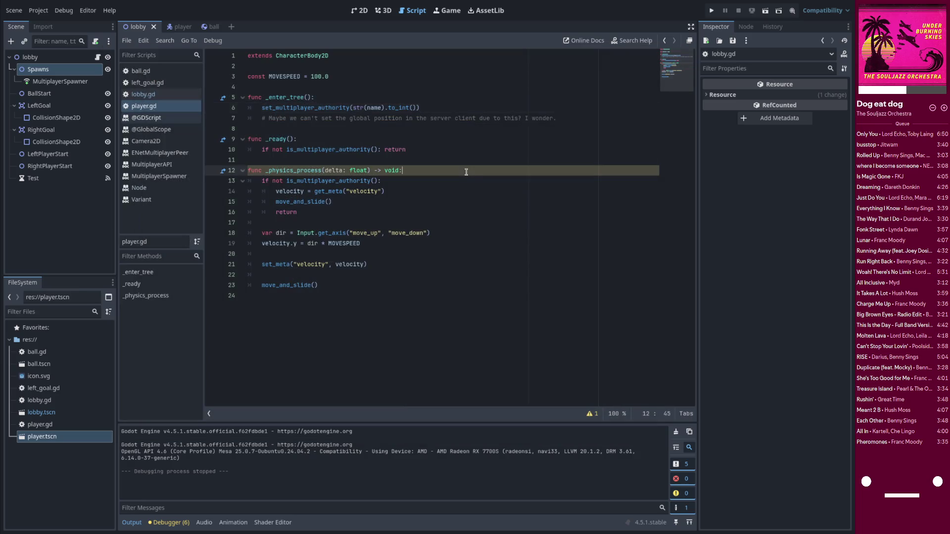
Delete the _enter_tree function with its comment, then the _ready function, from player.gd.
{"action": "left_click", "coordinate": [447, 188]}
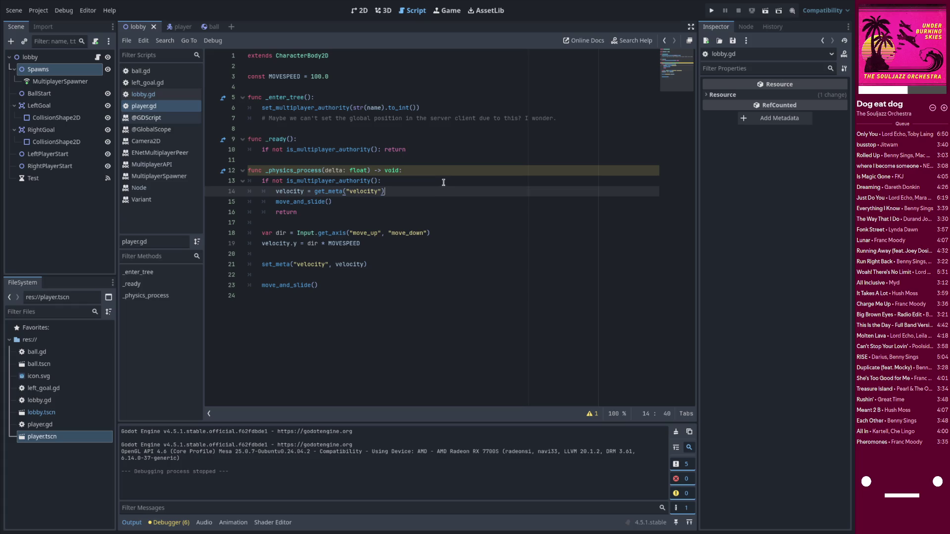
{"action": "left_click", "coordinate": [449, 111]}
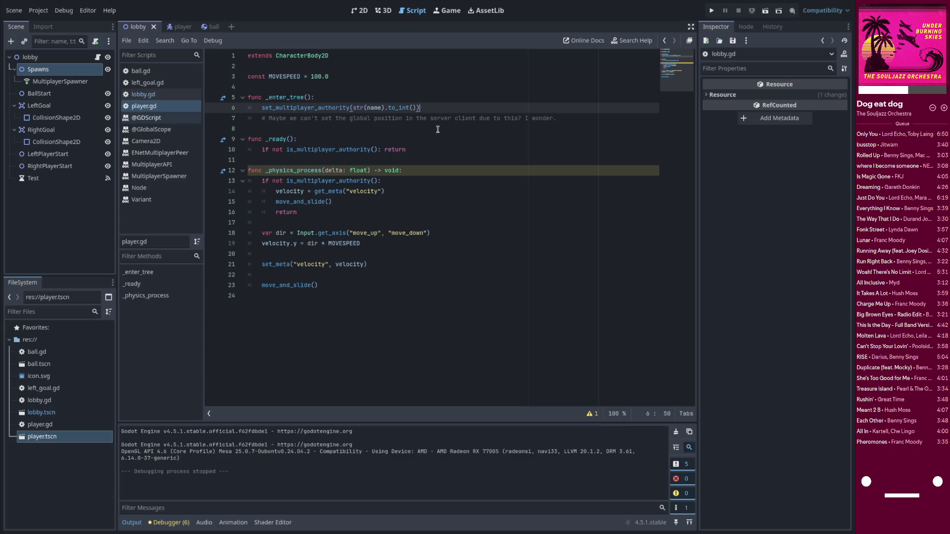
{"action": "left_click", "coordinate": [364, 97]}
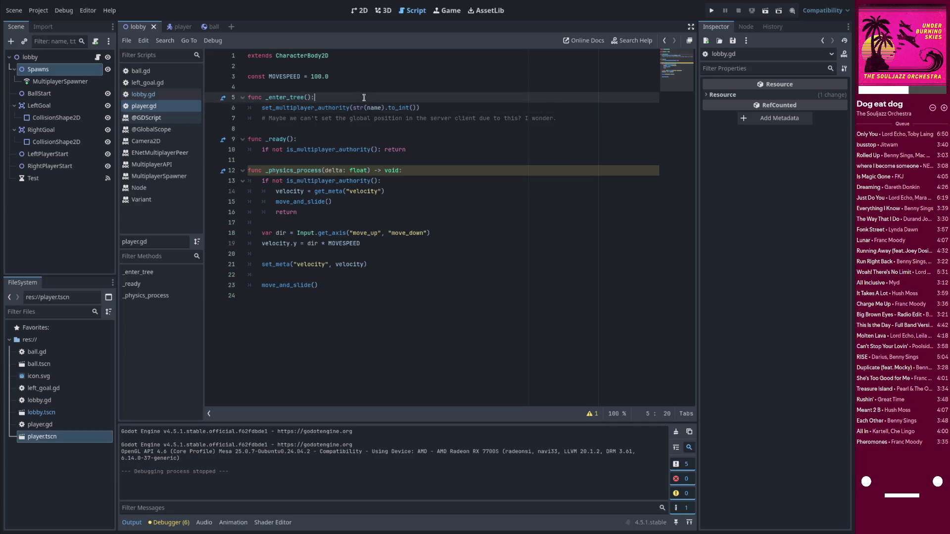
{"action": "key", "text": "ctrl+shift+k"}
{"action": "key", "text": "ctrl+shift+k"}
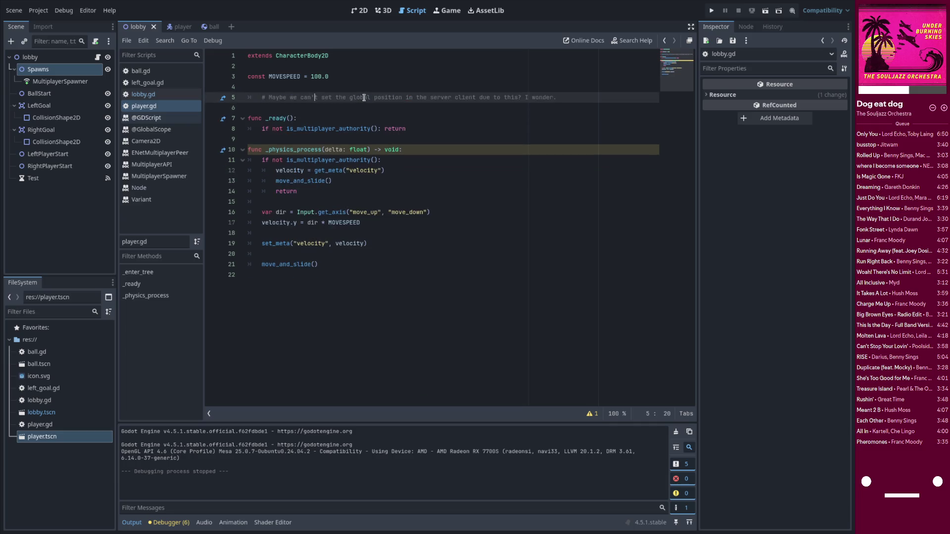
{"action": "key", "text": "ctrl+shift+k"}
{"action": "key", "text": "ctrl+shift+k"}
{"action": "left_click", "coordinate": [414, 108]}
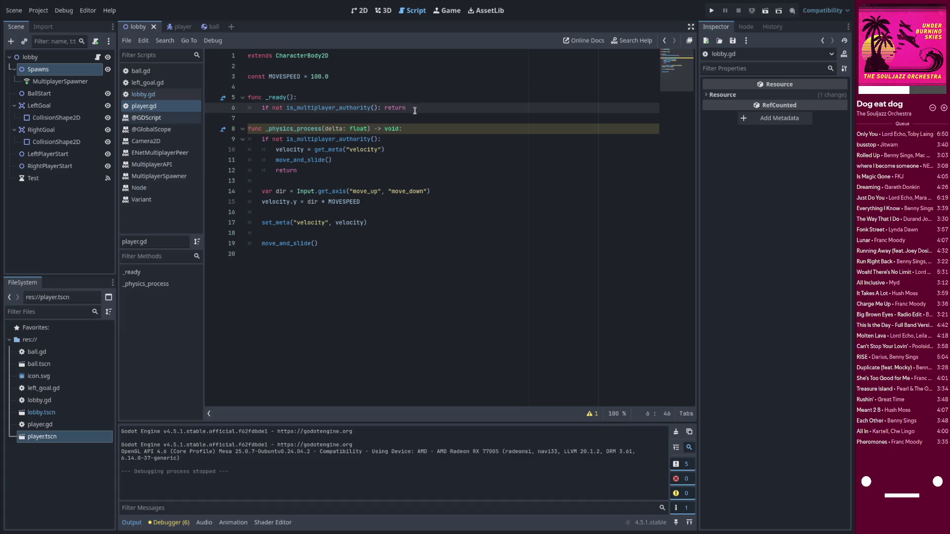
{"action": "left_click", "coordinate": [374, 95]}
{"action": "key", "text": "ctrl+shift+k"}
{"action": "key", "text": "ctrl+shift+k"}
{"action": "key", "text": "ctrl+shift+k"}
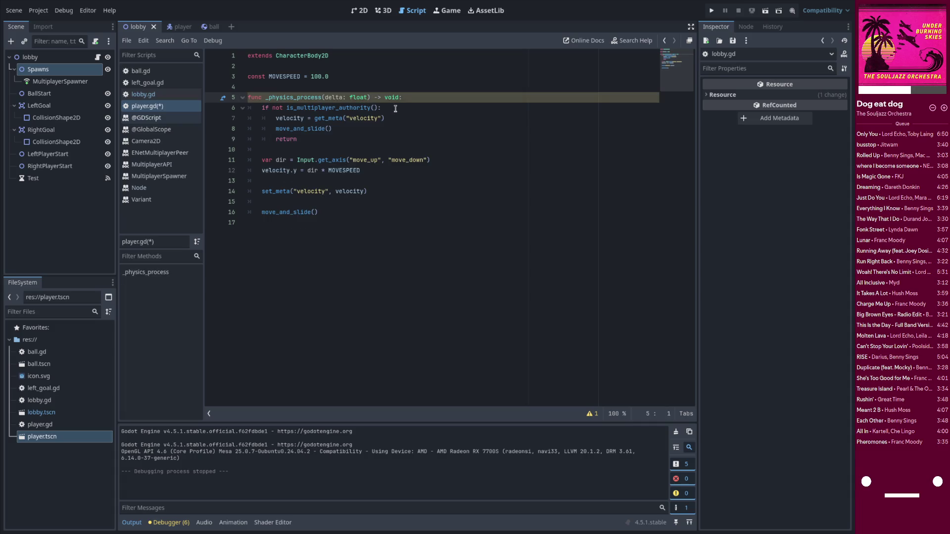
{"action": "left_click", "coordinate": [396, 109]}
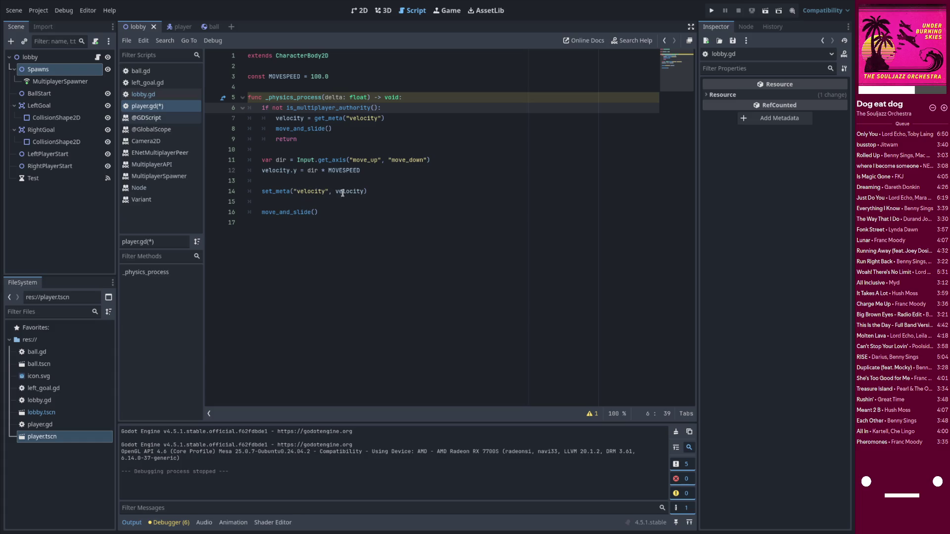
Save player.gd, review its Input.get_axis line, and show both Godot windows side by side.
{"action": "key", "text": "ctrl+s"}
{"action": "left_click_drag", "start_coordinate": [297, 160], "coordinate": [445, 157]}
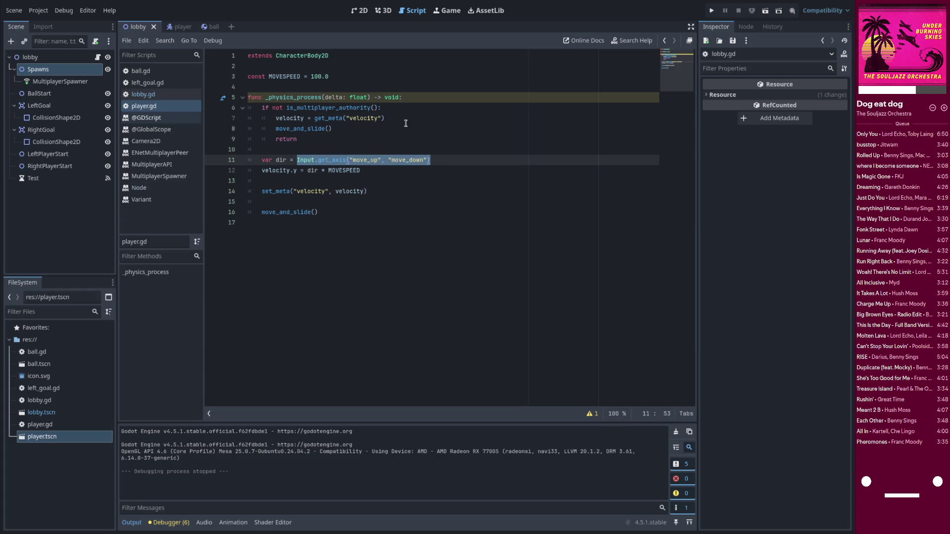
{"action": "left_click", "coordinate": [386, 159]}
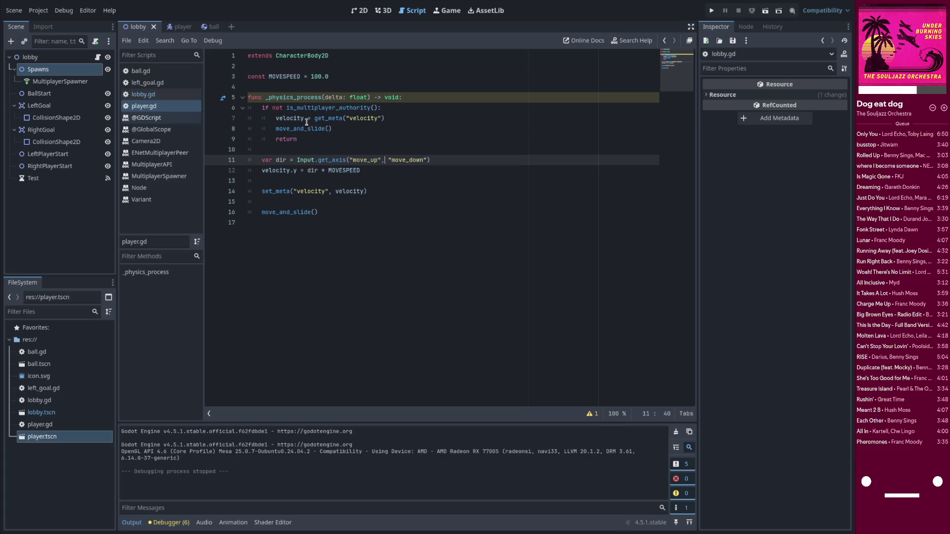
{"action": "left_click", "coordinate": [283, 108]}
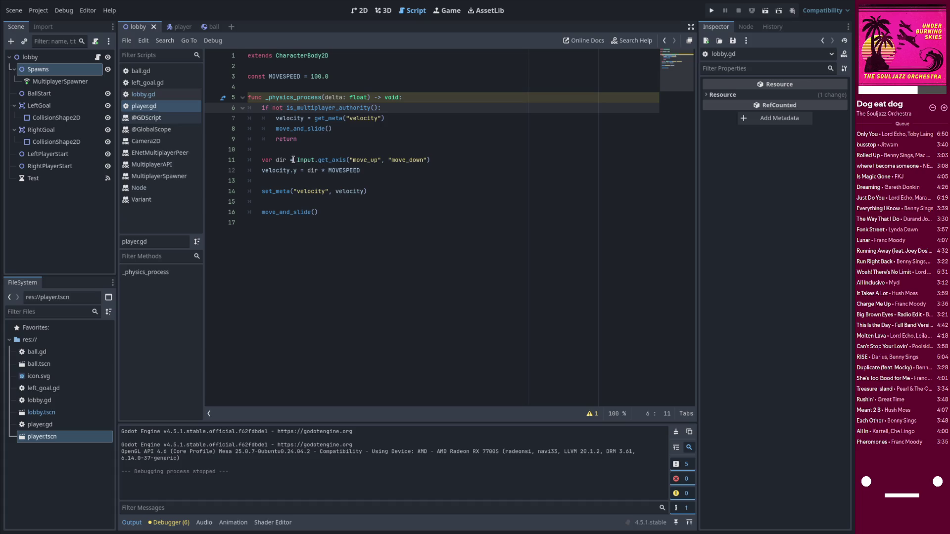
{"action": "mouse_move", "coordinate": [301, 160]}
{"action": "key", "text": "super"}
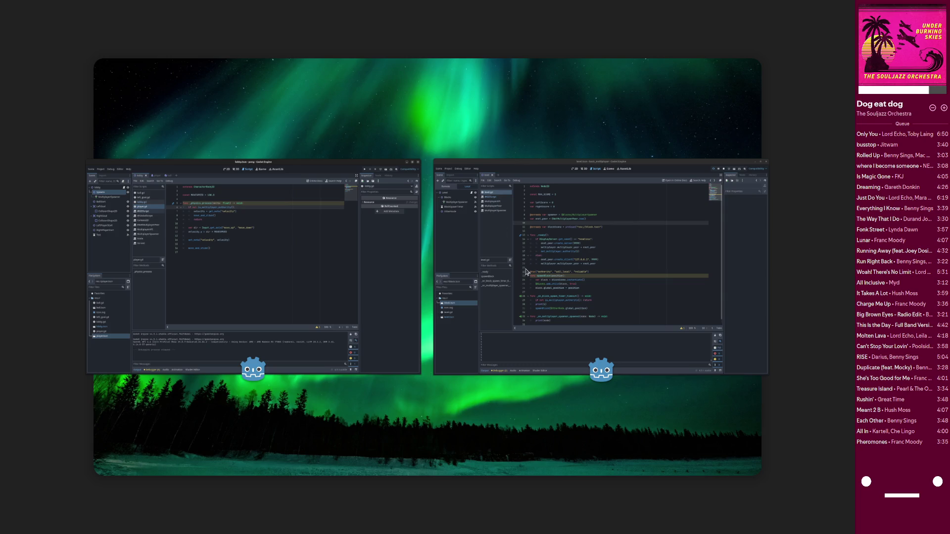
Bring up the level.gd project window, then return to the Reddit authority thread.
{"action": "left_click", "coordinate": [541, 307]}
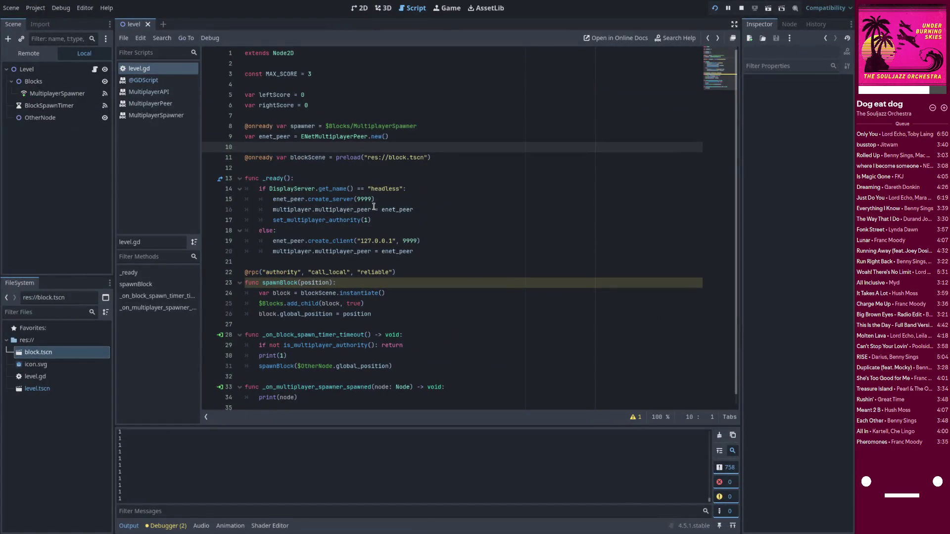
{"action": "key", "text": "super+w"}
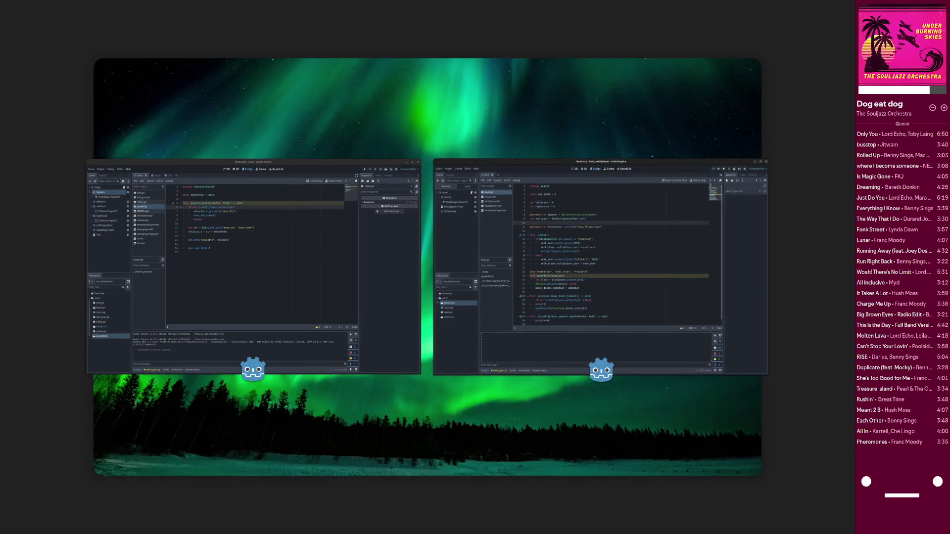
{"action": "key", "text": "super+w"}
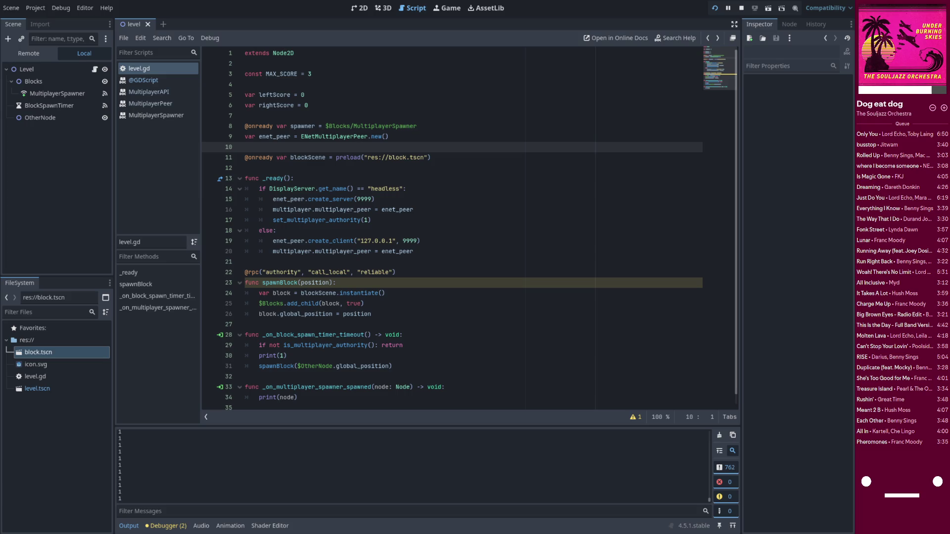
{"action": "key", "text": "alt+Tab"}
{"action": "scroll", "coordinate": [448, 244], "scroll_direction": "down", "scroll_amount": 5}
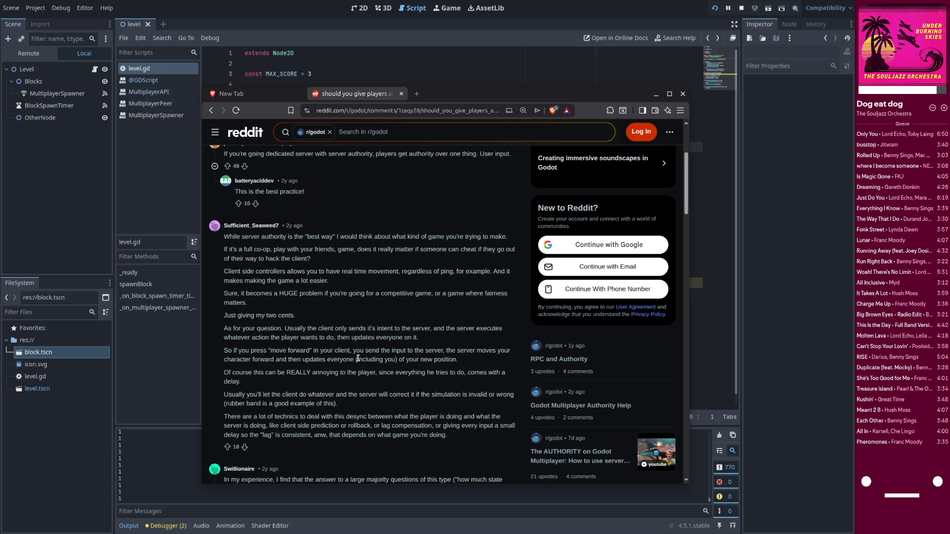
Scroll through the Reddit replies about player authority, then close the thread's tab.
{"action": "scroll", "coordinate": [330, 409], "scroll_direction": "down", "scroll_amount": 1}
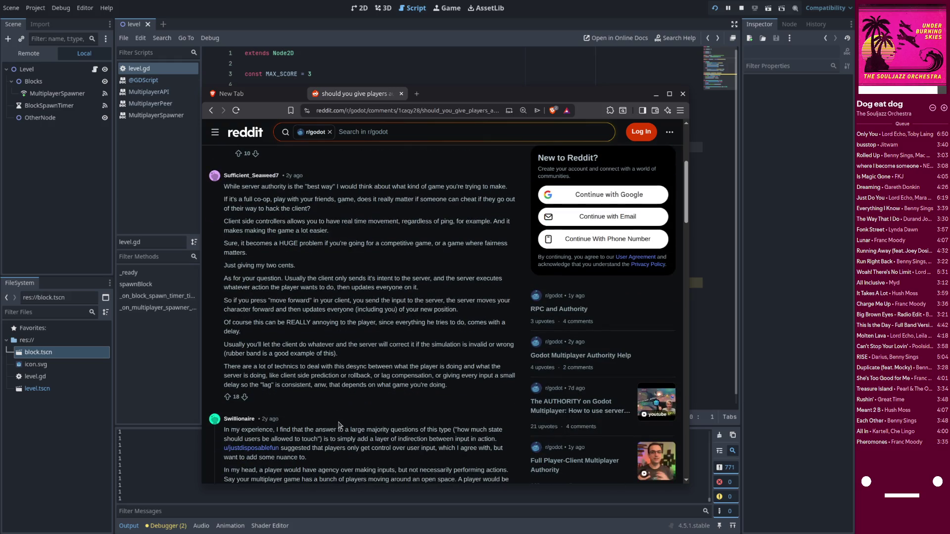
{"action": "scroll", "coordinate": [339, 424], "scroll_direction": "down", "scroll_amount": 2}
{"action": "right_click", "coordinate": [338, 423]}
{"action": "left_click", "coordinate": [275, 406]}
{"action": "scroll", "coordinate": [278, 405], "scroll_direction": "down", "scroll_amount": 2}
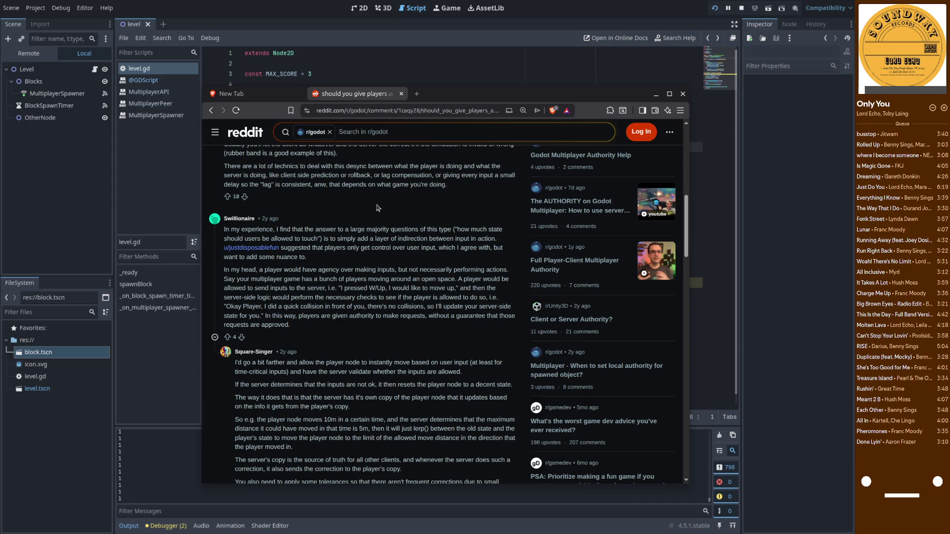
{"action": "left_click", "coordinate": [401, 94]}
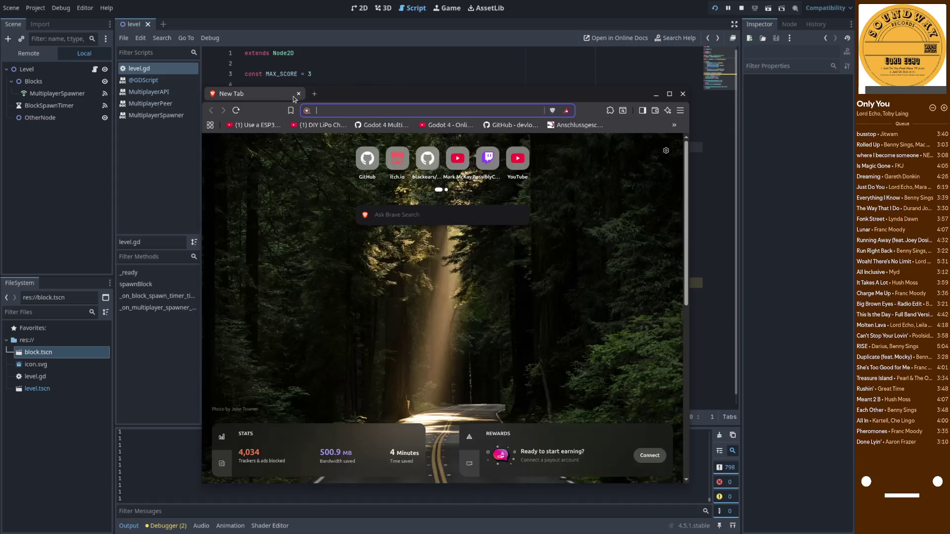
Close the last browser tab, then undo and redo level.gd's call_local and add_child edits.
{"action": "left_click", "coordinate": [293, 94]}
{"action": "left_click", "coordinate": [368, 188]}
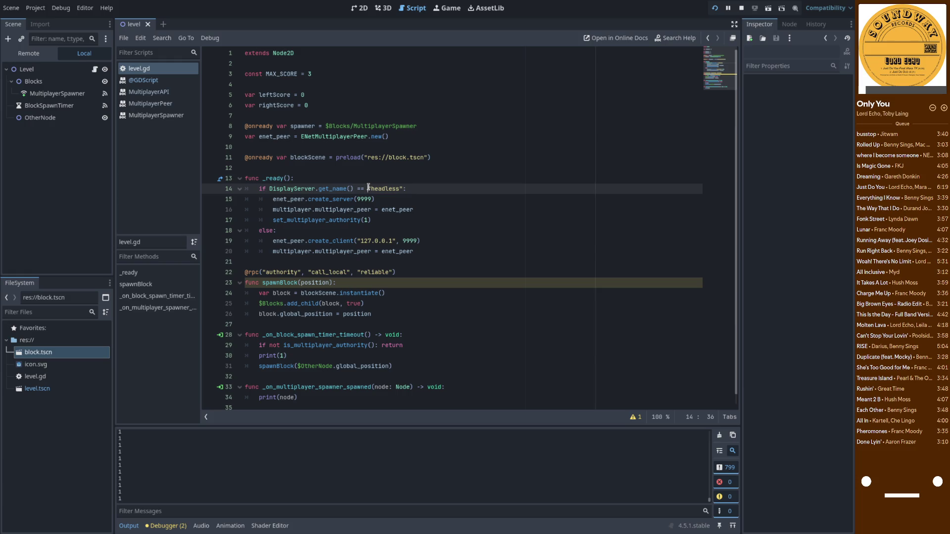
{"action": "key", "text": "ctrl+z"}
{"action": "key", "text": "ctrl+z"}
{"action": "key", "text": "ctrl+z"}
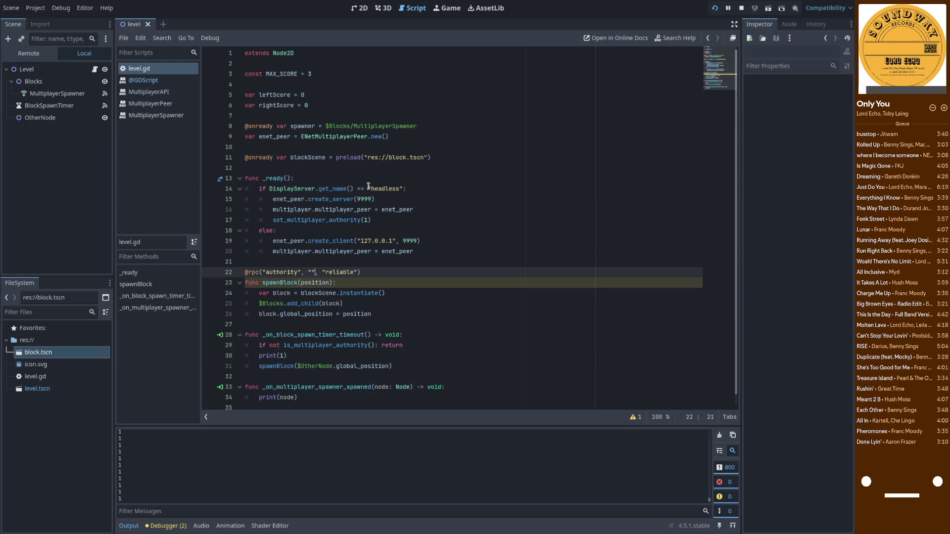
{"action": "key", "text": "ctrl+shift+z"}
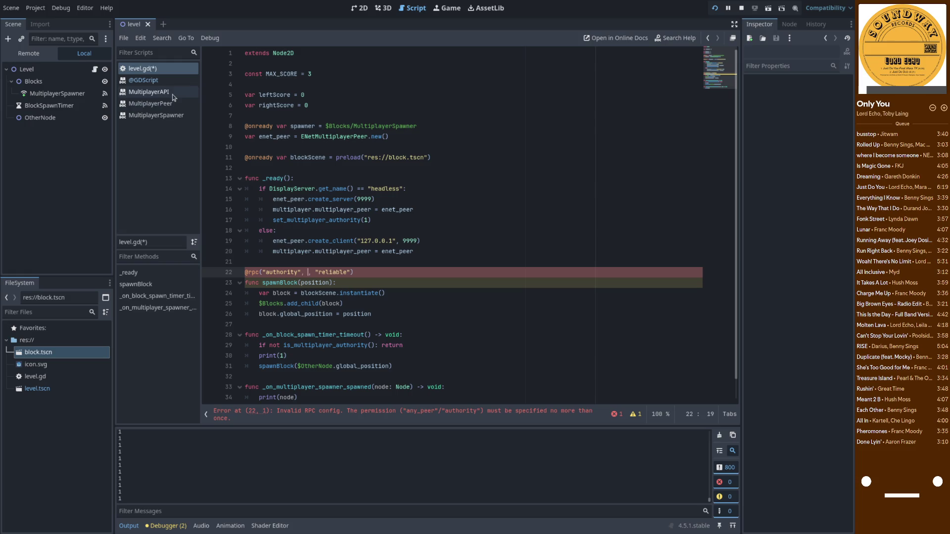
{"action": "key", "text": "ctrl+shift+z"}
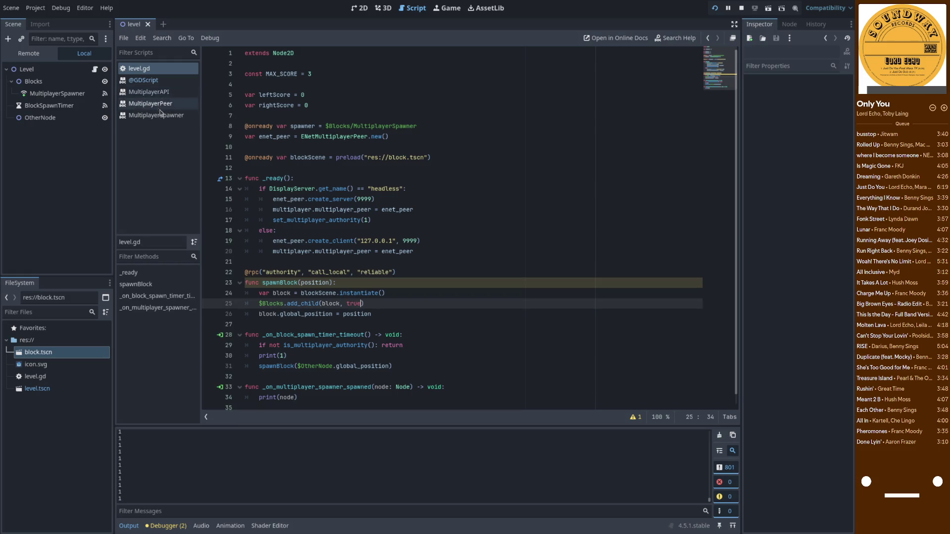
Quit the level project's editor, choosing to stop the running project.
{"action": "left_click", "coordinate": [411, 273]}
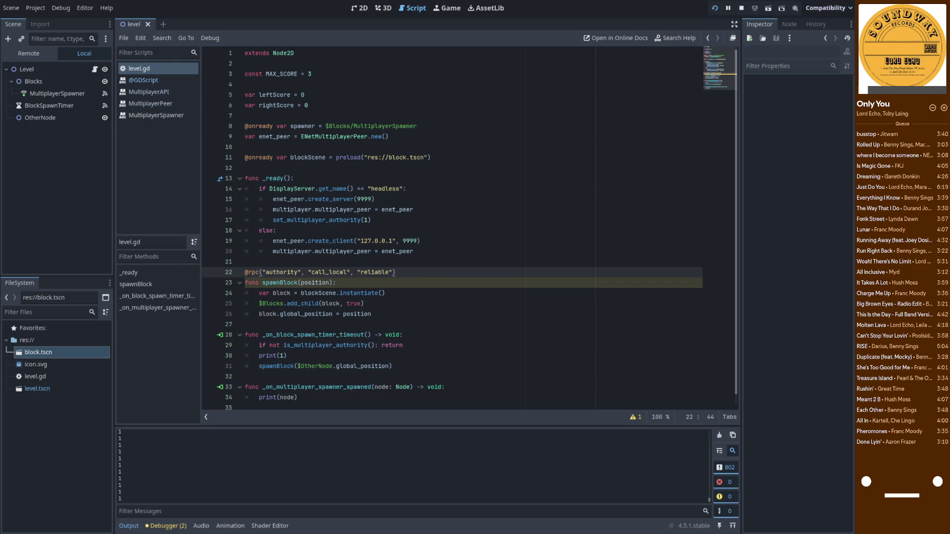
{"action": "key", "text": "ctrl+q"}
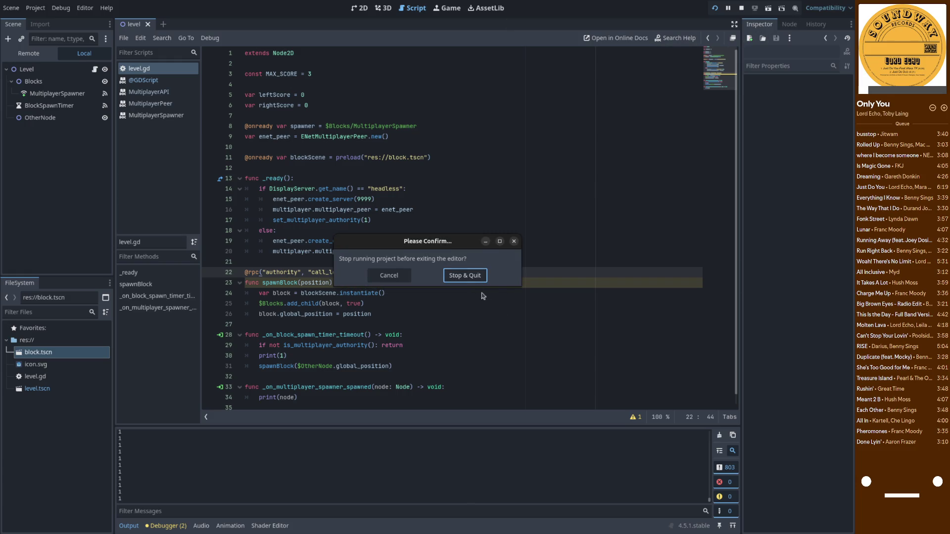
{"action": "left_click", "coordinate": [470, 280]}
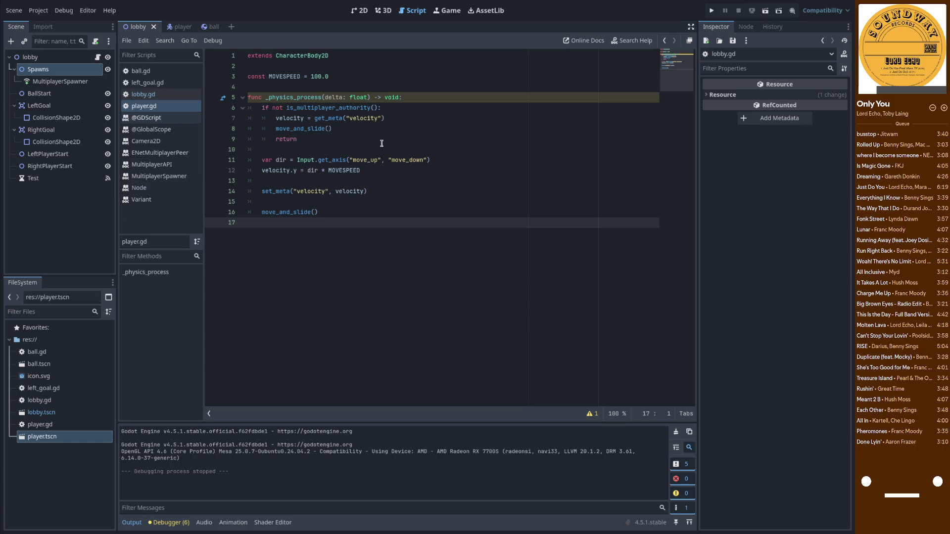
Back in the lobby project's player.gd, put the caret after line 9's return.
{"action": "left_click", "coordinate": [361, 143]}
Undo the deletion to restore player.gd's _enter_tree and _ready functions.
{"action": "left_click", "coordinate": [404, 110]}
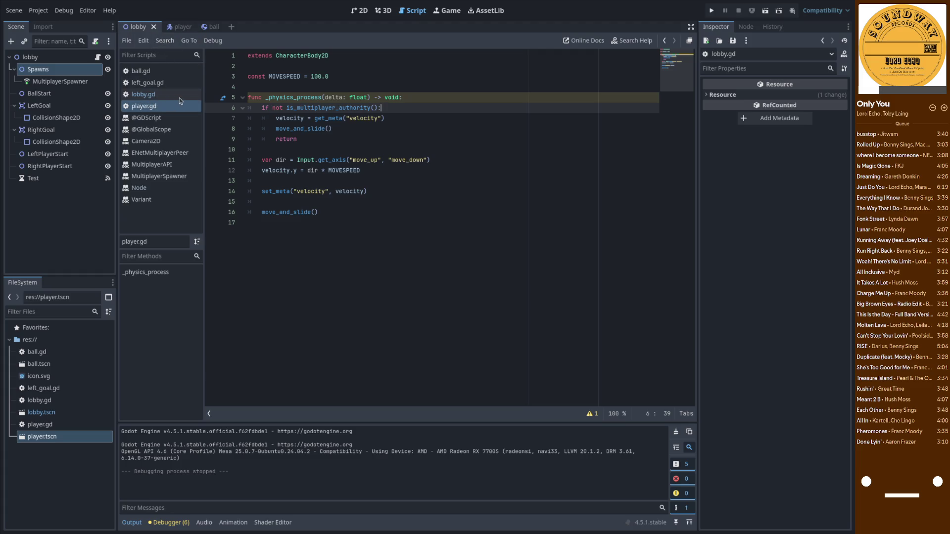
{"action": "left_click", "coordinate": [402, 138]}
{"action": "key", "text": "ctrl+z"}
{"action": "key", "text": "ctrl+z"}
{"action": "key", "text": "ctrl+z"}
{"action": "key", "text": "ctrl+z"}
{"action": "mouse_move", "coordinate": [248, 97]}
{"action": "left_mouse_down"}
{"action": "mouse_move", "coordinate": [524, 116]}
{"action": "mouse_move", "coordinate": [574, 117]}
{"action": "mouse_move", "coordinate": [575, 105]}
{"action": "left_mouse_up"}
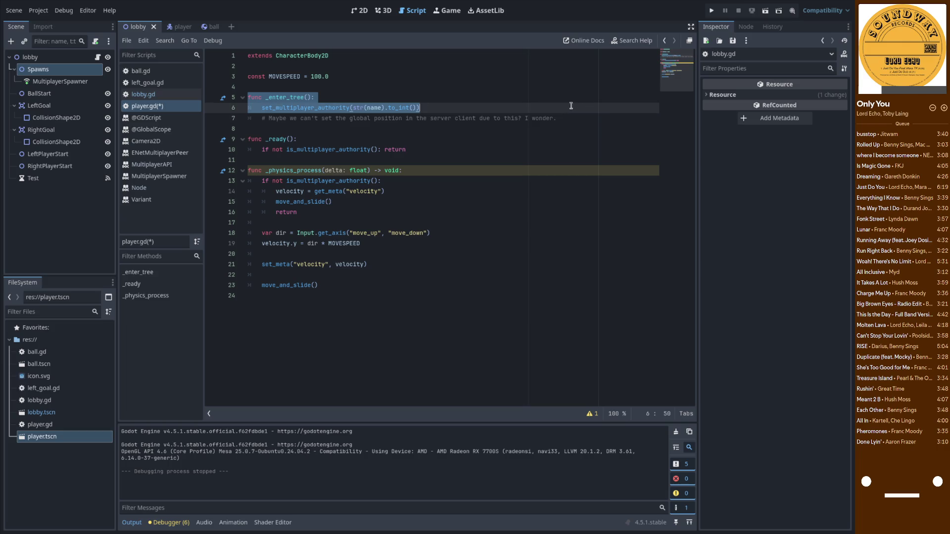
{"action": "left_click", "coordinate": [261, 108]}
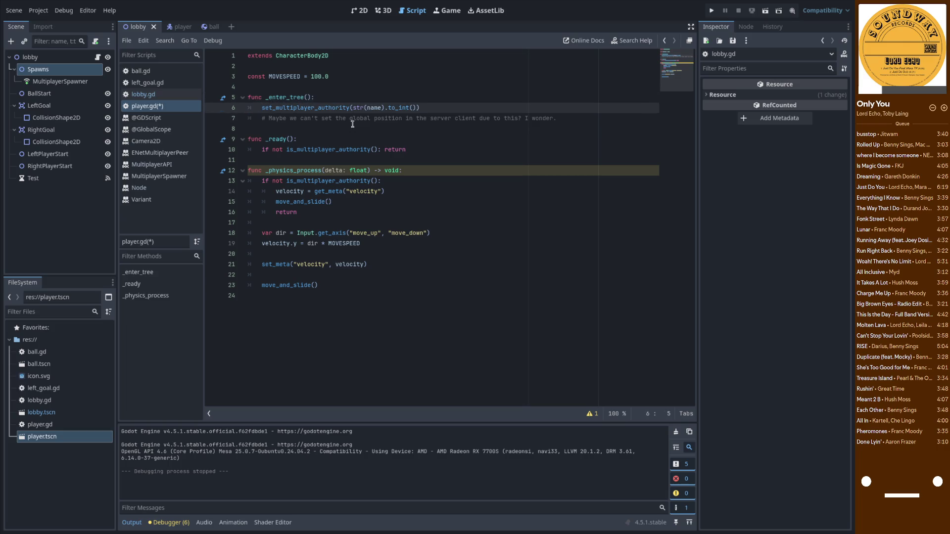
Prefix the set_multiplayer_authority call in _enter_tree with velocityController.
{"action": "type", "text": "input"}
{"action": "key", "text": "ctrl+z"}
{"action": "type", "text": "mov"}
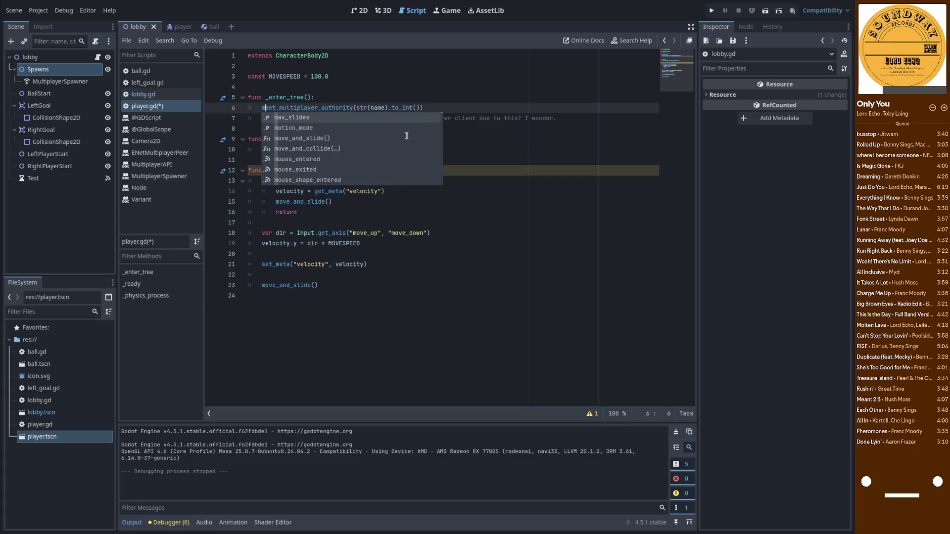
{"action": "key", "text": "BackSpace"}
{"action": "key", "text": "BackSpace"}
{"action": "key", "text": "BackSpace"}
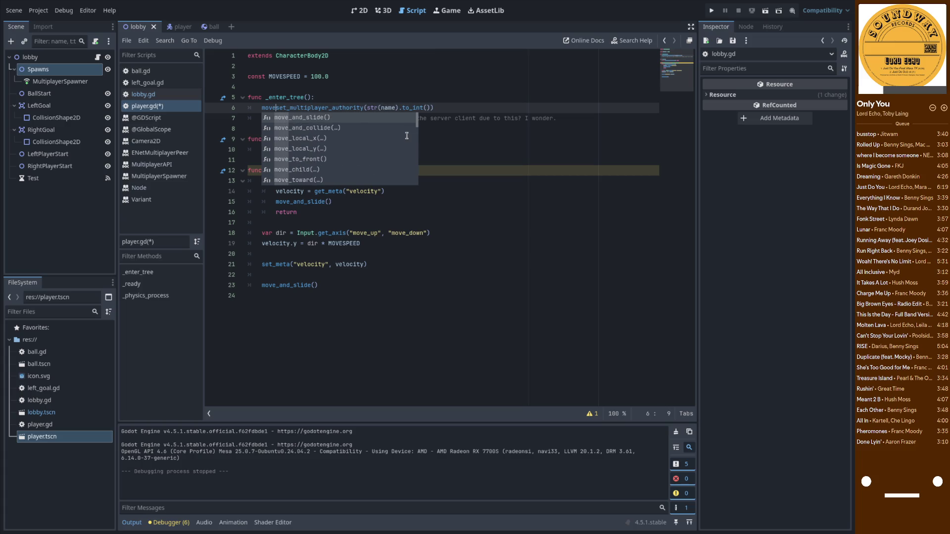
{"action": "type", "text": "velocity"}
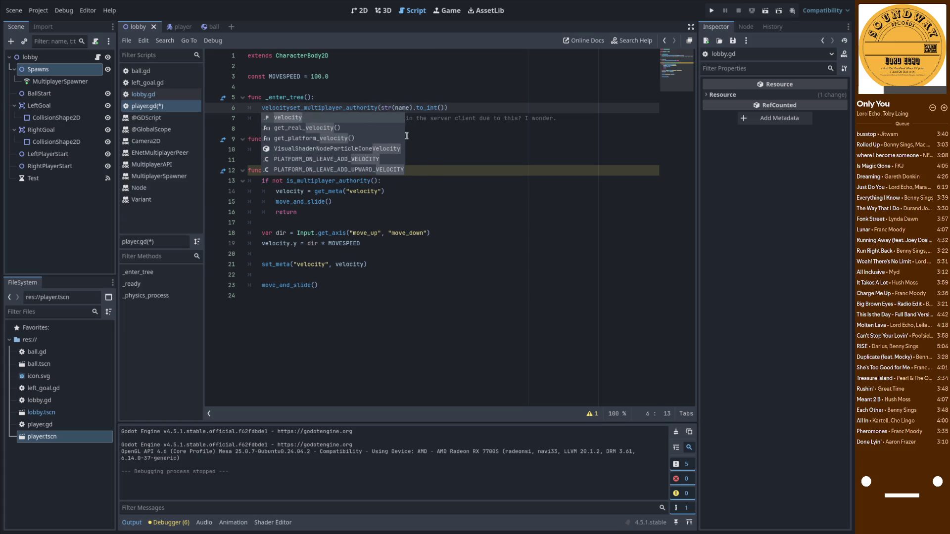
{"action": "type", "text": "Controller ="}
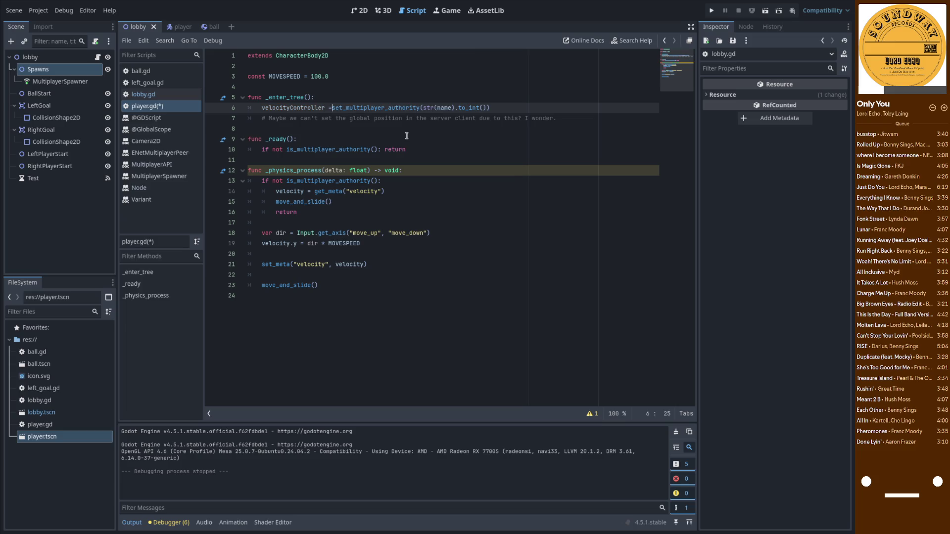
{"action": "key", "text": "BackSpace"}
{"action": "key", "text": "BackSpace"}
{"action": "type", "text": "."}
{"action": "key", "text": "Escape"}
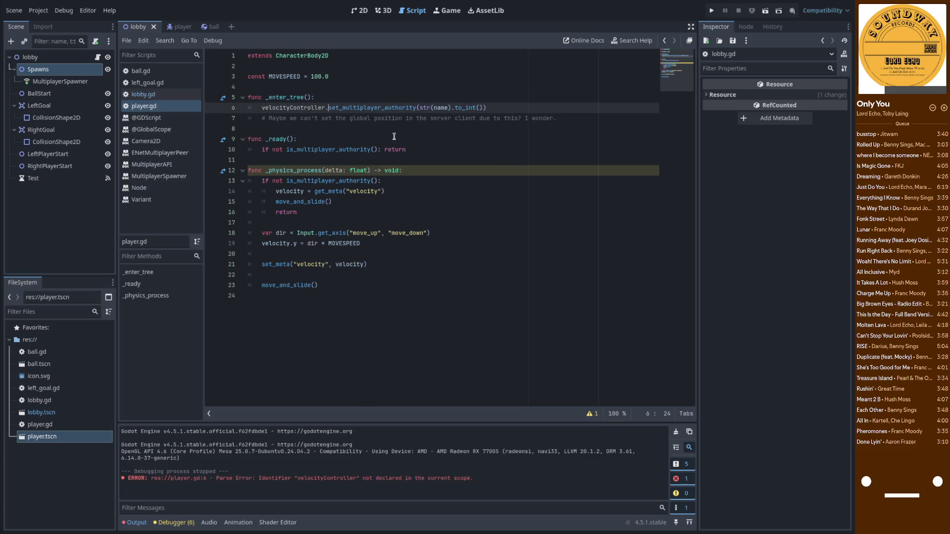
Declare var velocityController on a new line below the constant.
{"action": "left_click", "coordinate": [295, 86]}
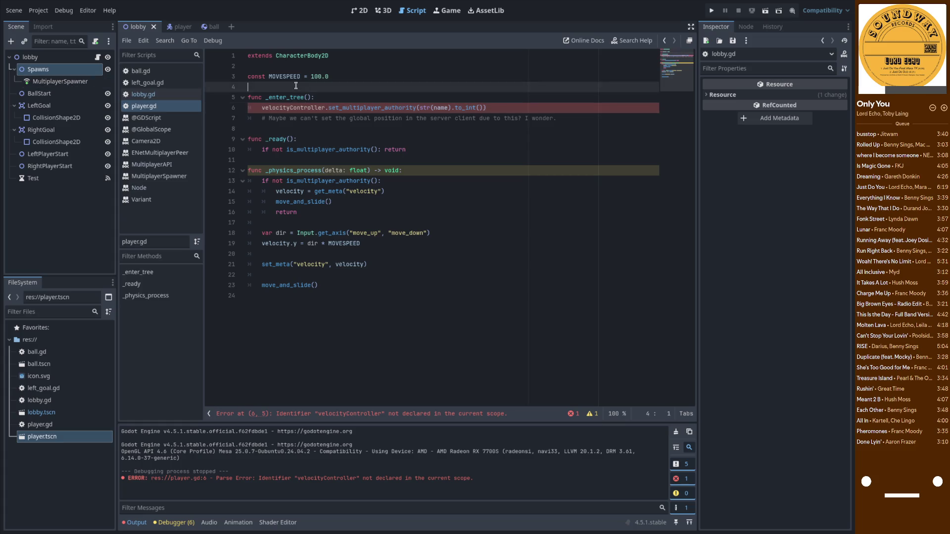
{"action": "key", "text": "Return"}
{"action": "key", "text": "Return"}
{"action": "key", "text": "Up"}
{"action": "type", "text": "var velocityController"}
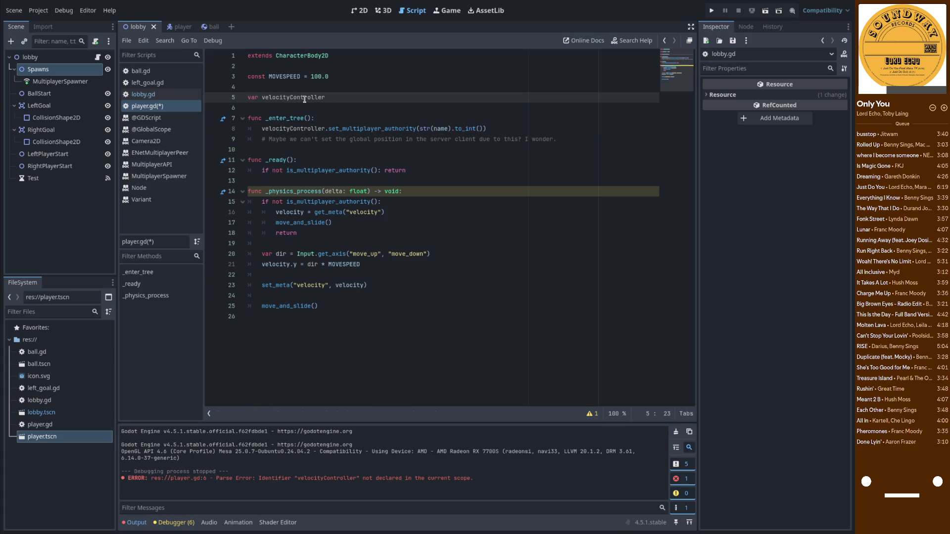
{"action": "left_click", "coordinate": [179, 29]}
Add a plain Node child to Player and move it to the first child position.
{"action": "key", "text": "ctrl+a"}
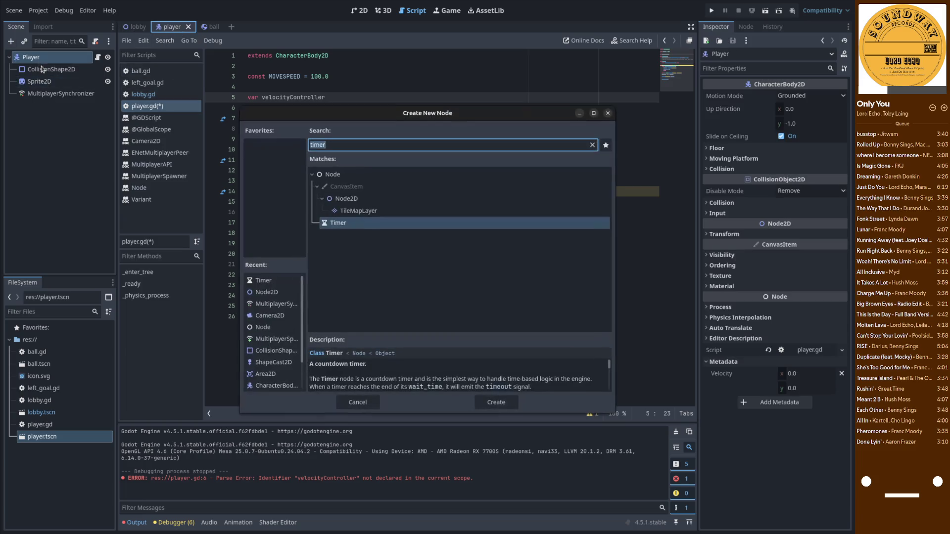
{"action": "type", "text": "node"}
{"action": "key", "text": "Return"}
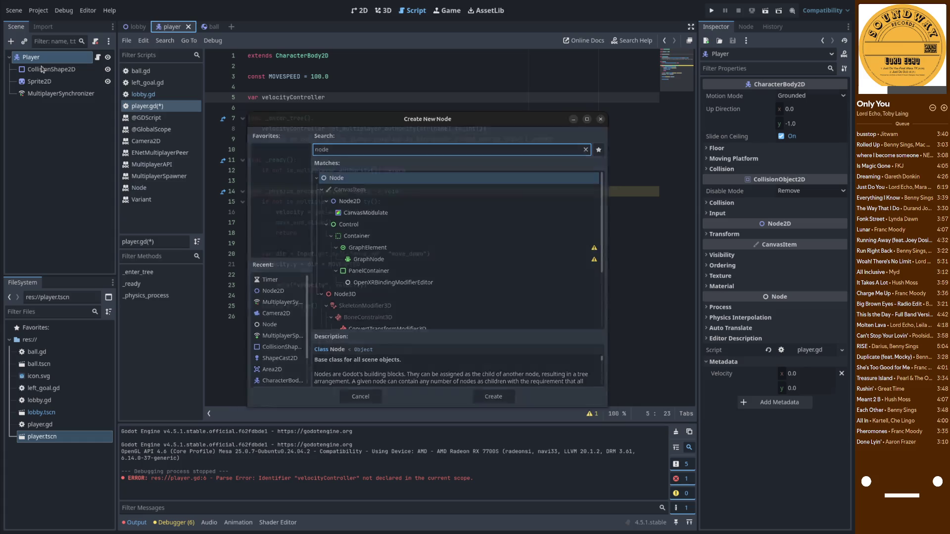
{"action": "mouse_move", "coordinate": [47, 107]}
{"action": "left_mouse_down"}
{"action": "mouse_move", "coordinate": [51, 65]}
{"action": "mouse_move", "coordinate": [43, 70]}
{"action": "left_mouse_up"}
{"action": "left_click", "coordinate": [44, 69]}
{"action": "key", "text": "Escape"}
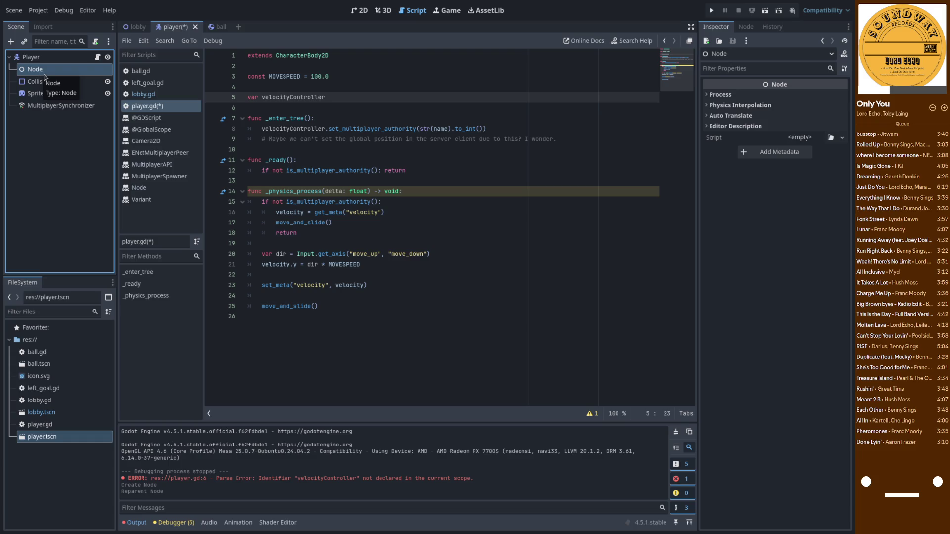
Rename the new Node to VelocityController, then to ClientController.
{"action": "left_click", "coordinate": [43, 73]}
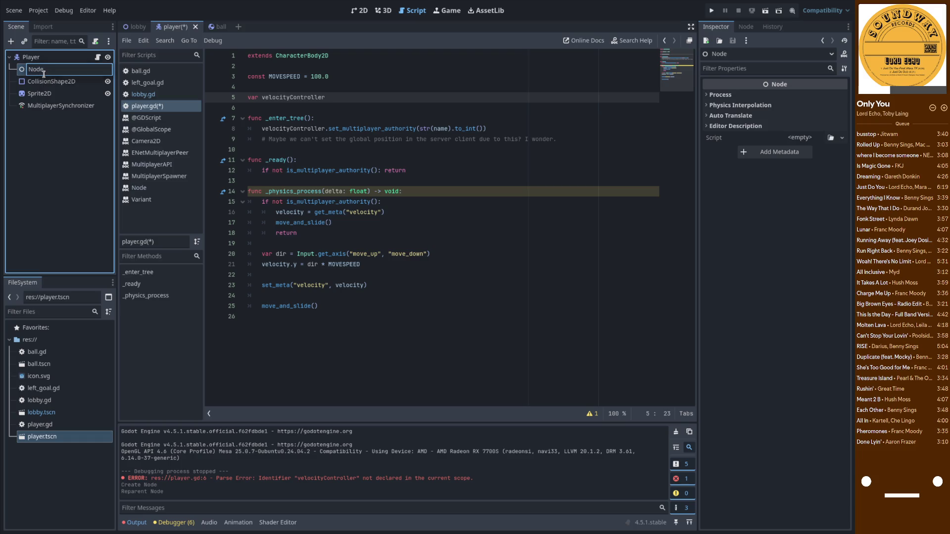
{"action": "type", "text": "B"}
{"action": "key", "text": "BackSpace"}
{"action": "type", "text": "VelocityController"}
{"action": "key", "text": "Return"}
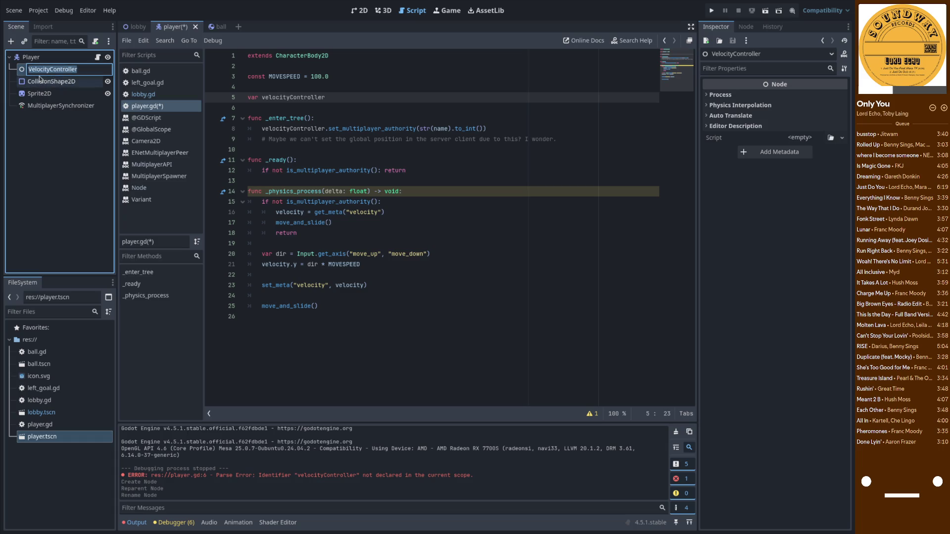
{"action": "double_click", "coordinate": [51, 72]}
{"action": "type", "text": "2"}
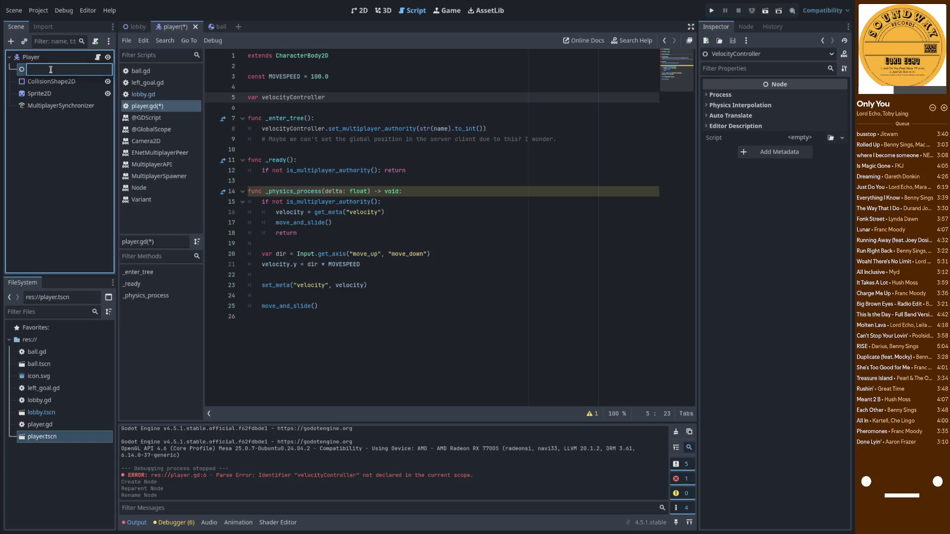
{"action": "type", "text": "ClientCont"}
{"action": "type", "text": "roller"}
{"action": "key", "text": "Return"}
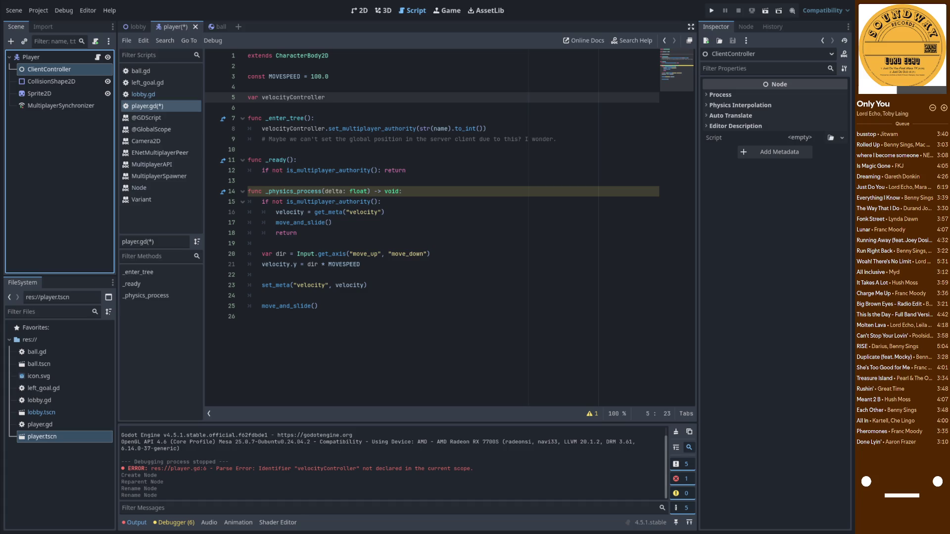
{"action": "left_click", "coordinate": [62, 80]}
Change line 5 to var clientController = $ClientController and save.
{"action": "left_click", "coordinate": [63, 70]}
{"action": "left_click", "coordinate": [58, 73]}
{"action": "left_click", "coordinate": [296, 100]}
{"action": "double_click", "coordinate": [289, 97]}
{"action": "type", "text": "clientControll"}
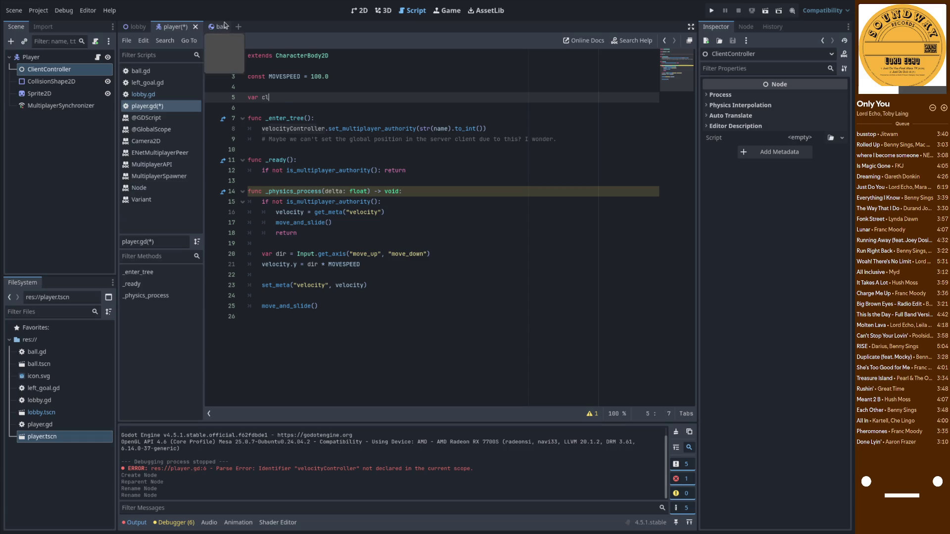
{"action": "type", "text": "er ="}
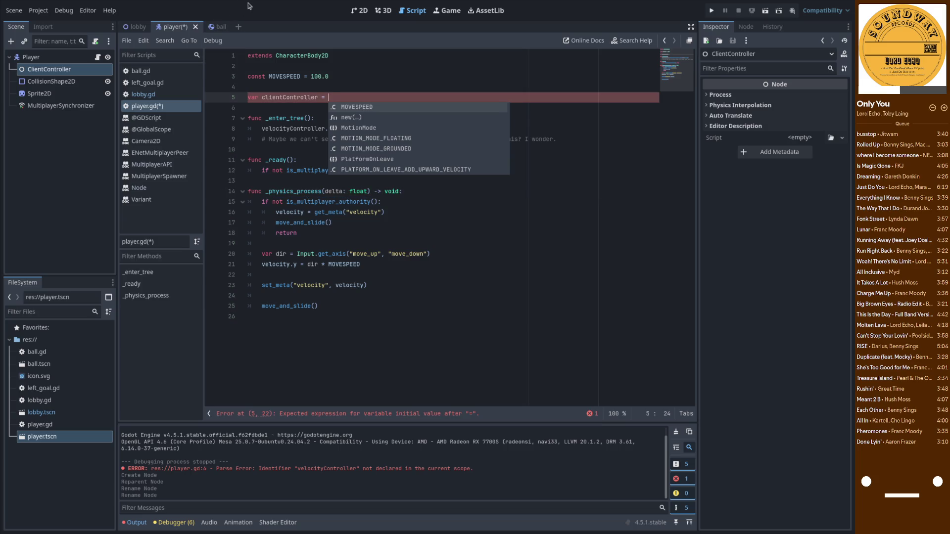
{"action": "type", "text": "$ClientController"}
{"action": "key", "text": "ctrl+s"}
Replace velocityController on line 8 with clientController and save.
{"action": "double_click", "coordinate": [284, 98]}
{"action": "key", "text": "ctrl+c"}
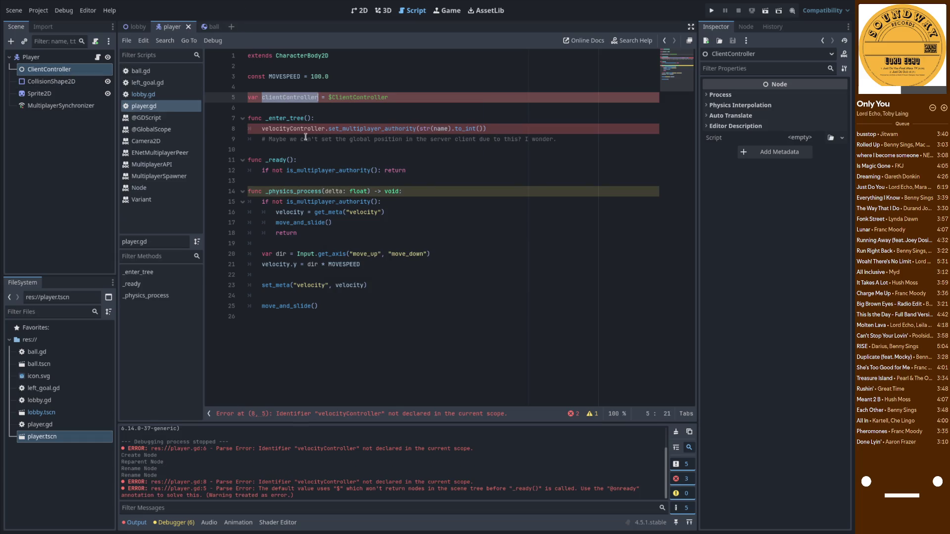
{"action": "left_click", "coordinate": [299, 129]}
{"action": "double_click", "coordinate": [299, 129]}
{"action": "key", "text": "ctrl+v"}
{"action": "key", "text": "ctrl+s"}
Drop the ClientController node reference from the scene tree onto line 5.
{"action": "left_click", "coordinate": [317, 107]}
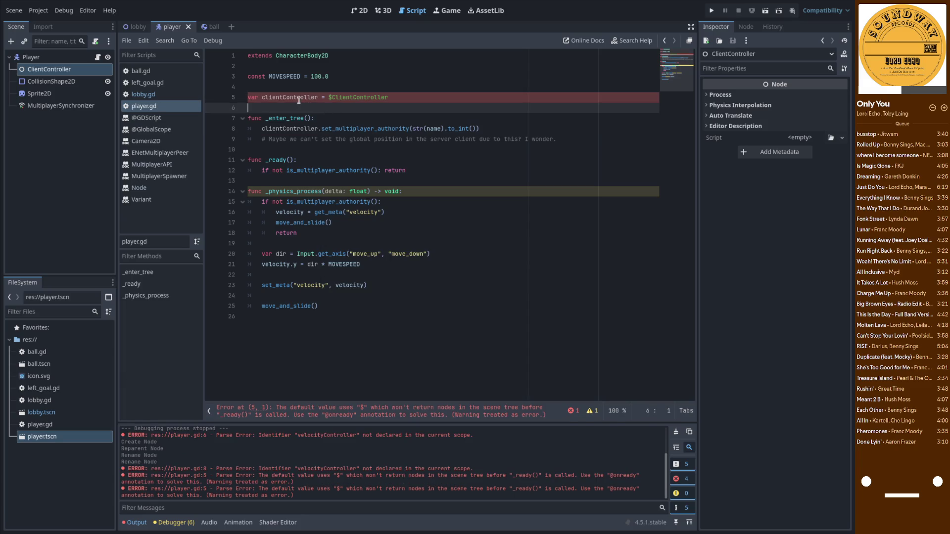
{"action": "double_click", "coordinate": [297, 97]}
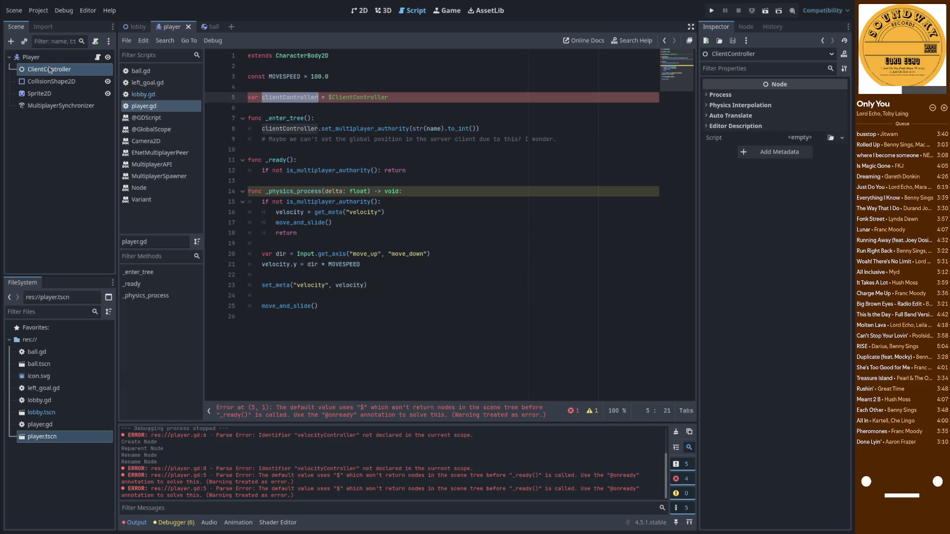
{"action": "key", "text": "F3"}
{"action": "mouse_move", "coordinate": [61, 69]}
{"action": "left_mouse_down"}
{"action": "mouse_move", "coordinate": [158, 117]}
{"action": "mouse_move", "coordinate": [373, 101]}
{"action": "left_mouse_up"}
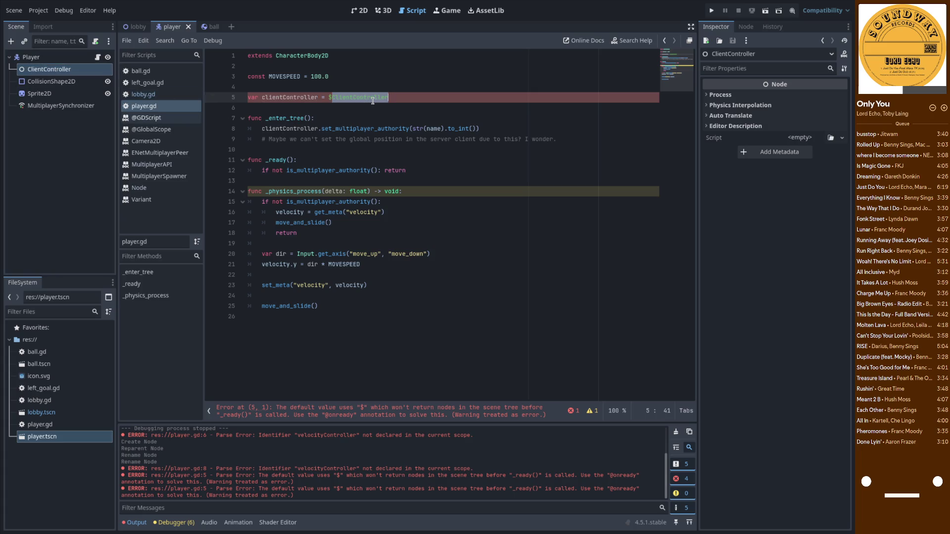
{"action": "double_click", "coordinate": [306, 97]}
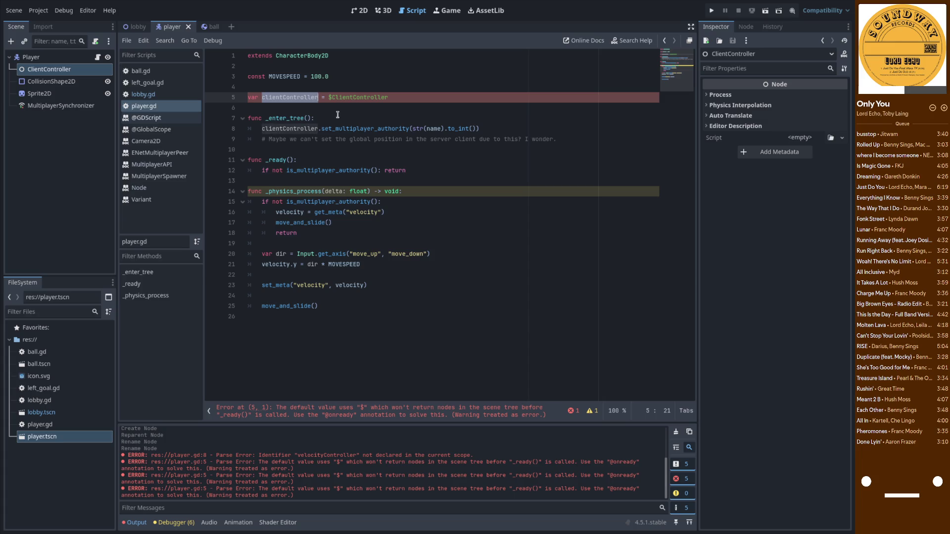
{"action": "left_click", "coordinate": [382, 99]}
{"action": "left_click", "coordinate": [249, 98]}
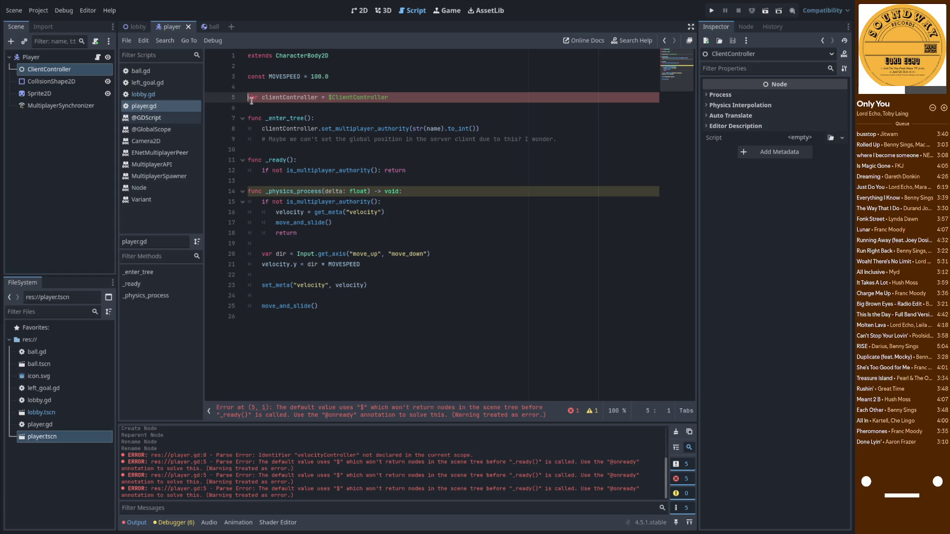
{"action": "type", "text": "@onread"}
{"action": "type", "text": "y"}
{"action": "left_click", "coordinate": [331, 97]}
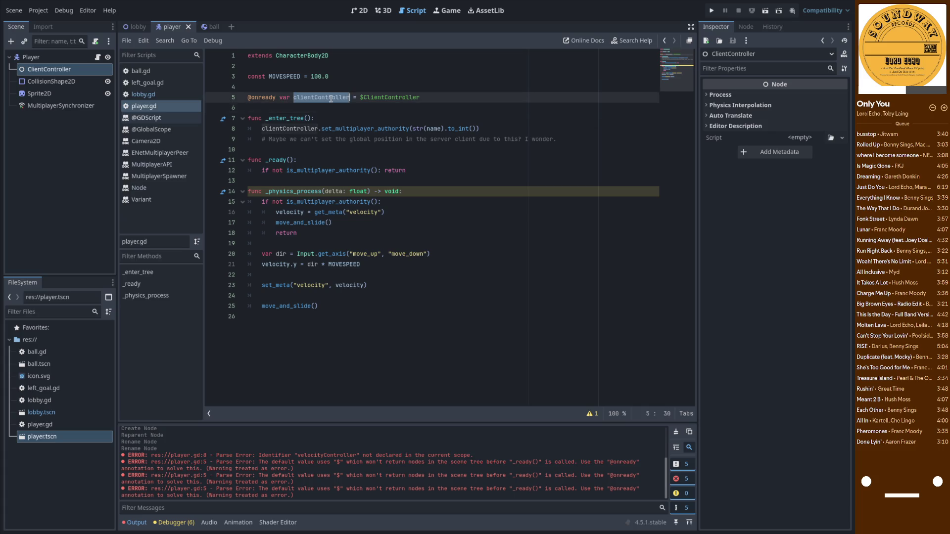
Move the clientController set_multiplayer_authority call from _enter_tree into _ready.
{"action": "double_click", "coordinate": [291, 127]}
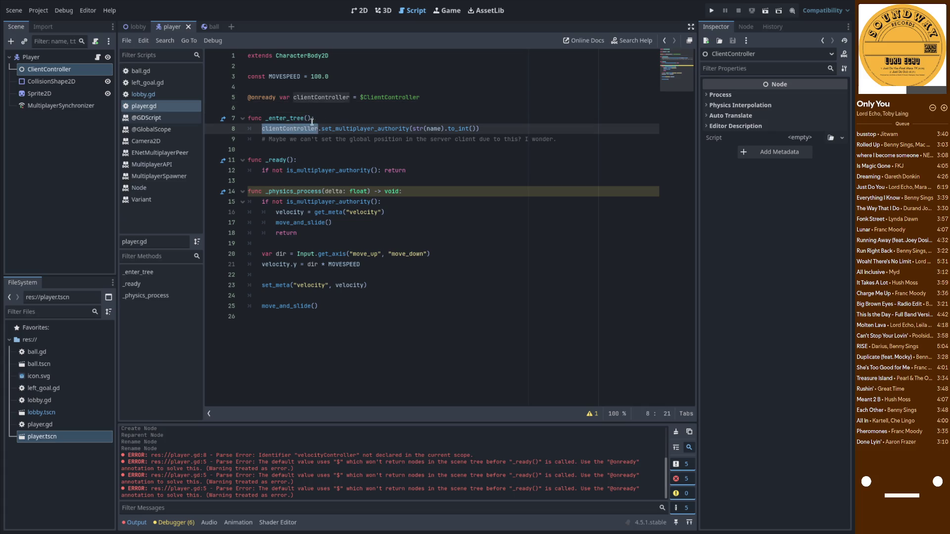
{"action": "left_click_drag", "start_coordinate": [487, 129], "coordinate": [263, 129]}
{"action": "key", "text": "ctrl+c"}
{"action": "key", "text": "BackSpace"}
{"action": "left_click", "coordinate": [415, 176]}
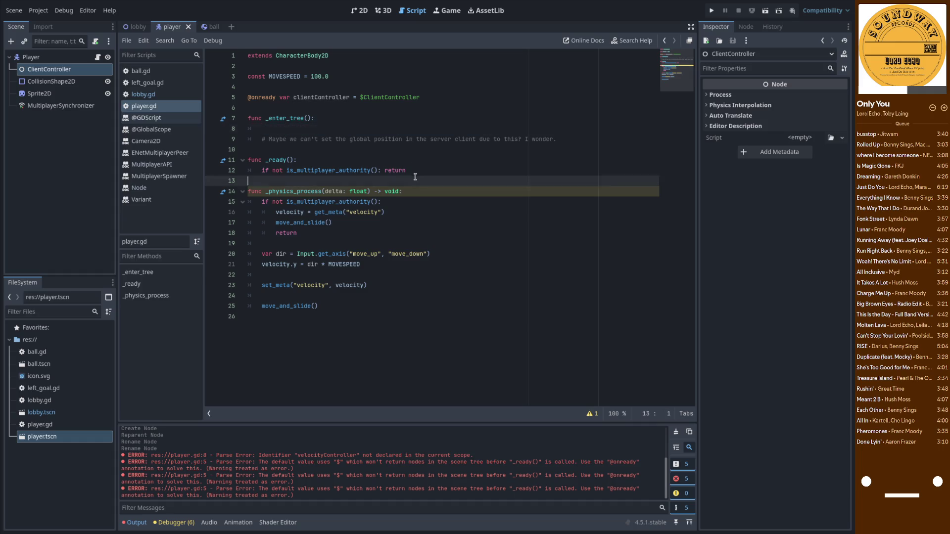
{"action": "key", "text": "Return"}
{"action": "key", "text": "Up"}
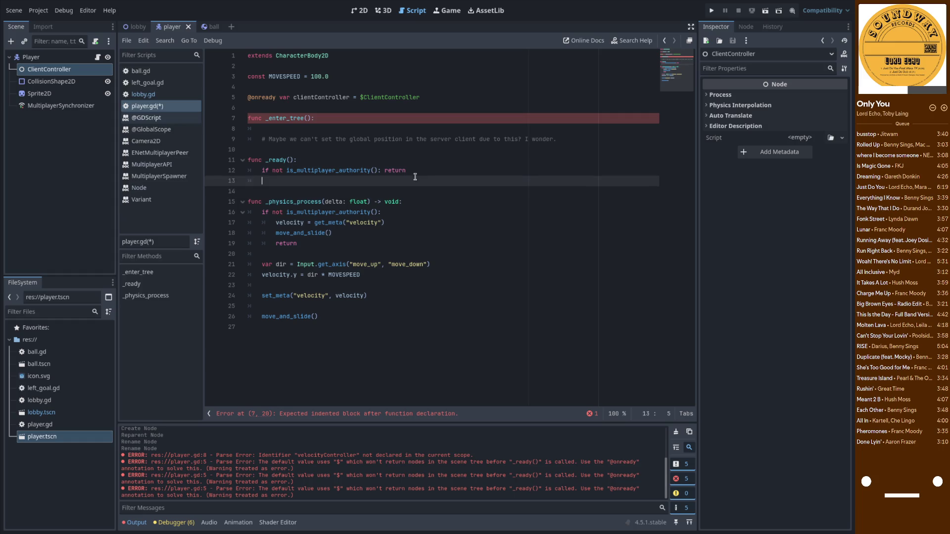
{"action": "key", "text": "ctrl+v"}
Delete the emptied _enter_tree function and save player.gd.
{"action": "left_click", "coordinate": [348, 129]}
{"action": "key", "text": "ctrl+x"}
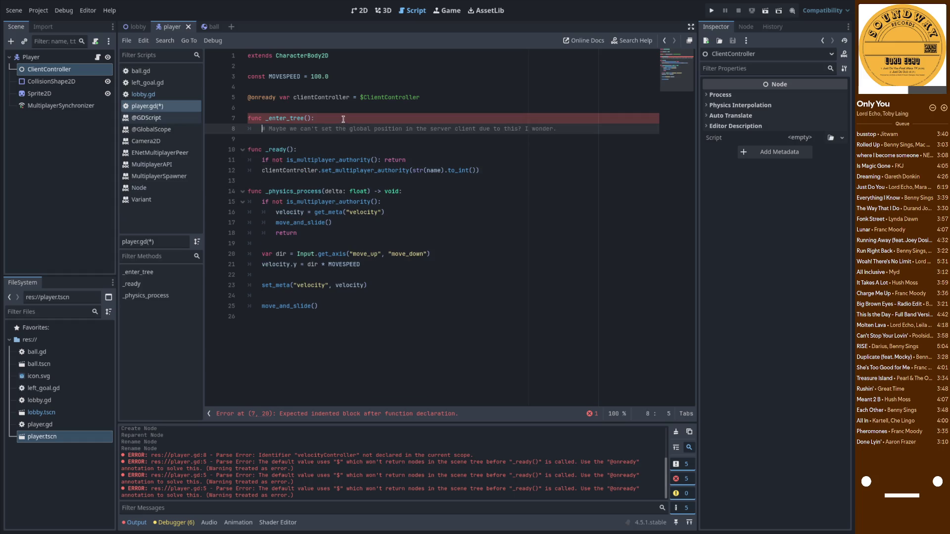
{"action": "left_click", "coordinate": [343, 120]}
{"action": "key", "text": "ctrl+x"}
{"action": "key", "text": "ctrl+x"}
{"action": "key", "text": "ctrl+x"}
{"action": "key", "text": "ctrl+s"}
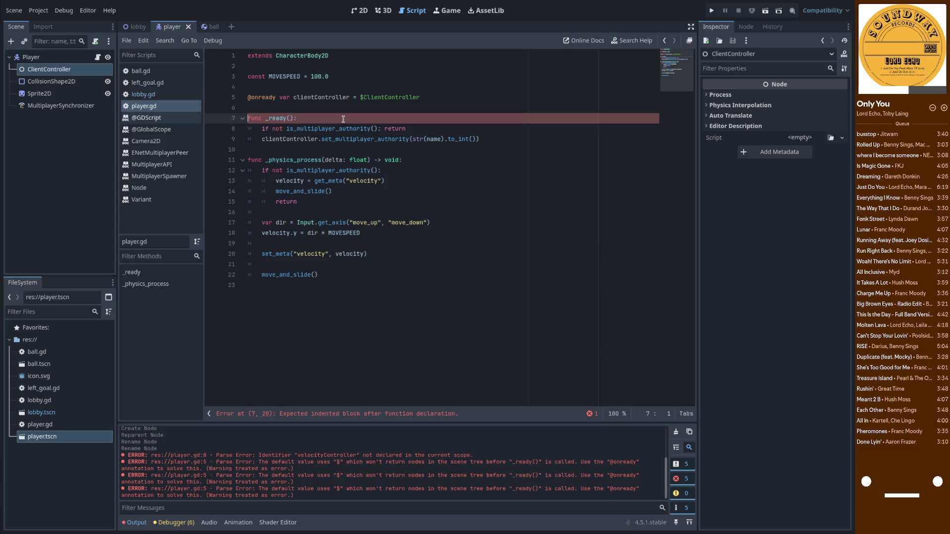
Remove the multiplayer authority check line from _ready.
{"action": "left_click", "coordinate": [285, 150]}
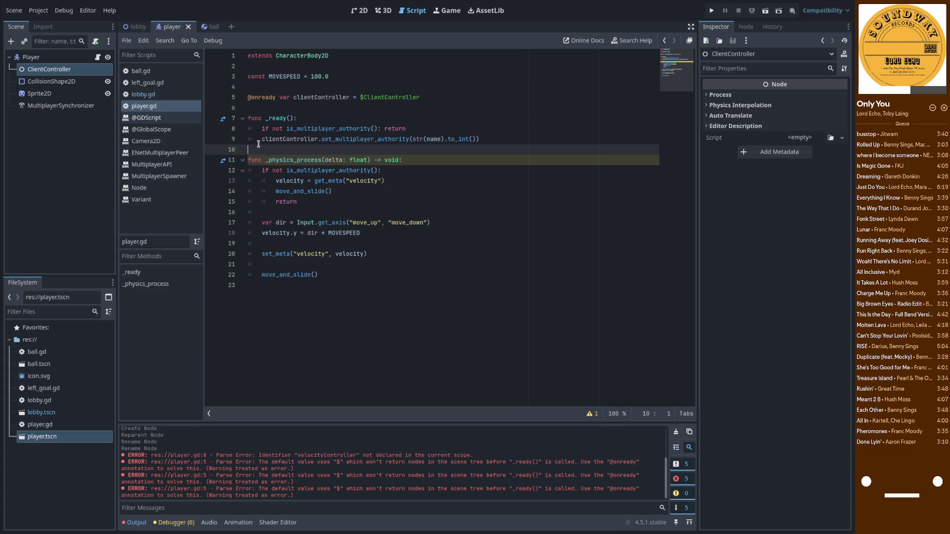
{"action": "mouse_move", "coordinate": [258, 144]}
{"action": "left_click", "coordinate": [415, 130]}
{"action": "key", "text": "ctrl+shift+k"}
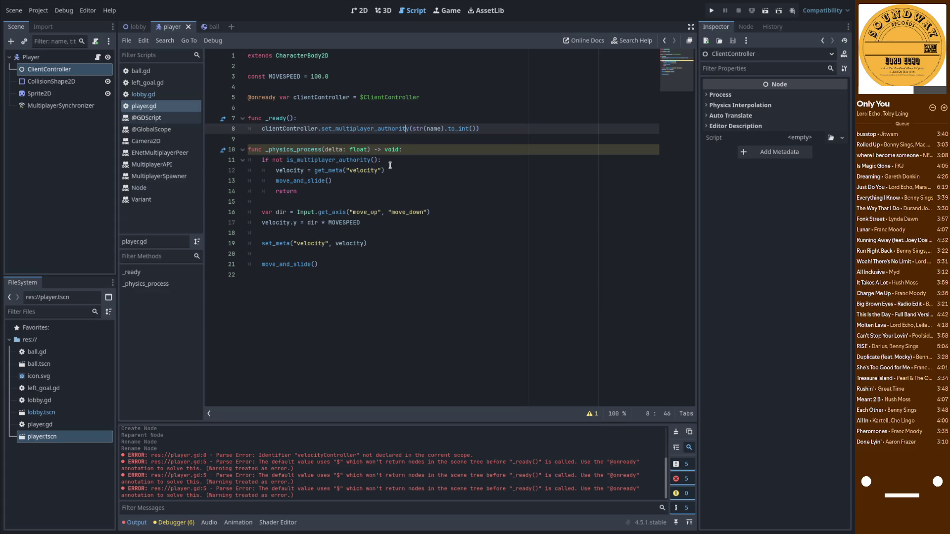
Review the authority check, get_meta velocity and move_and_slide lines in _physics_process.
{"action": "left_click", "coordinate": [383, 161]}
{"action": "left_click", "coordinate": [393, 173]}
{"action": "left_click", "coordinate": [384, 180]}
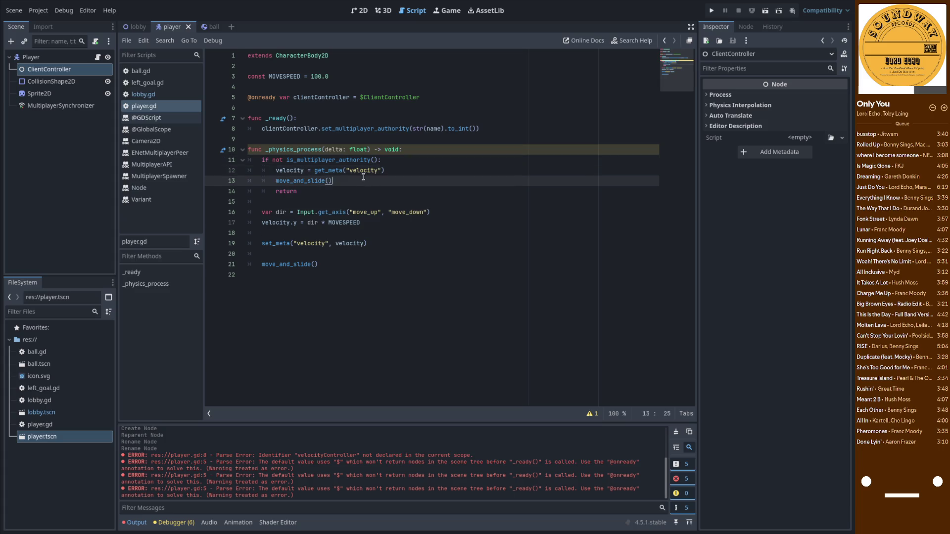
{"action": "left_click", "coordinate": [346, 192]}
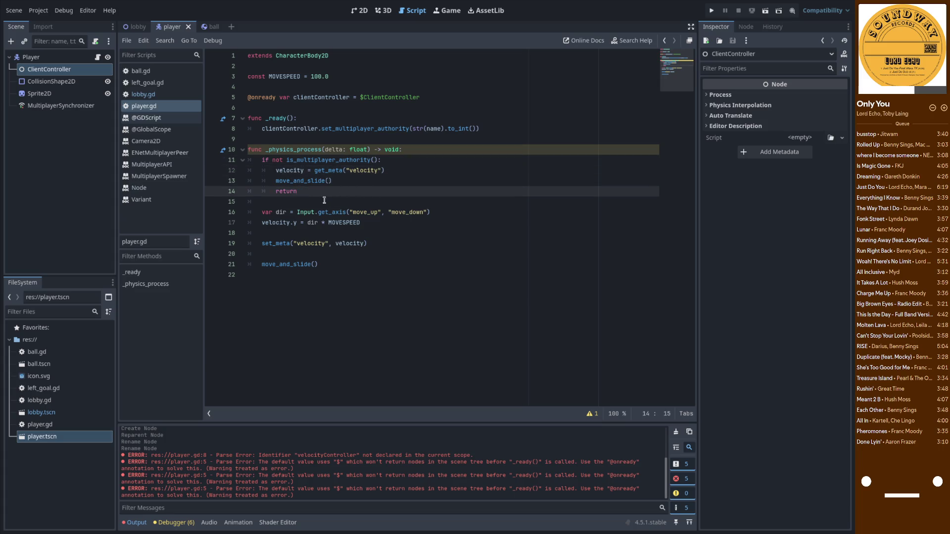
{"action": "left_click", "coordinate": [396, 171]}
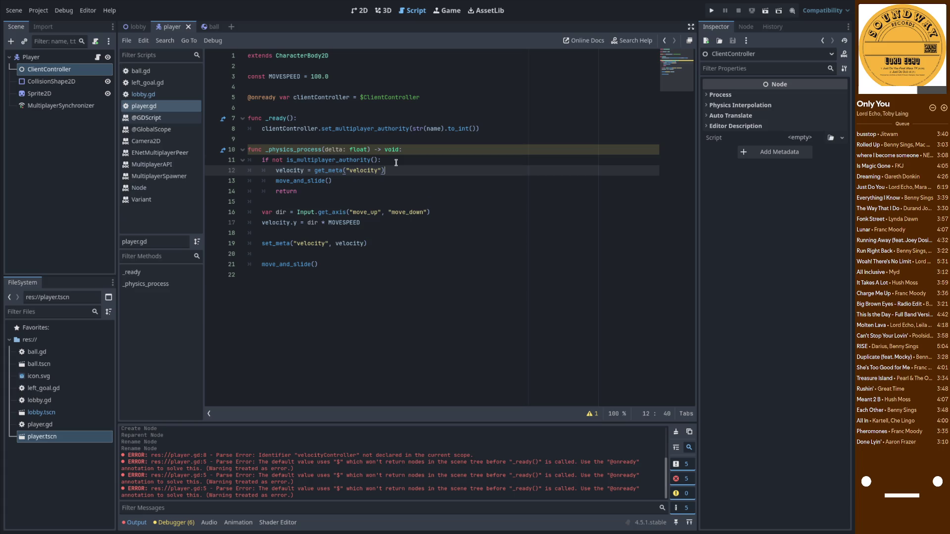
{"action": "left_click", "coordinate": [395, 162]}
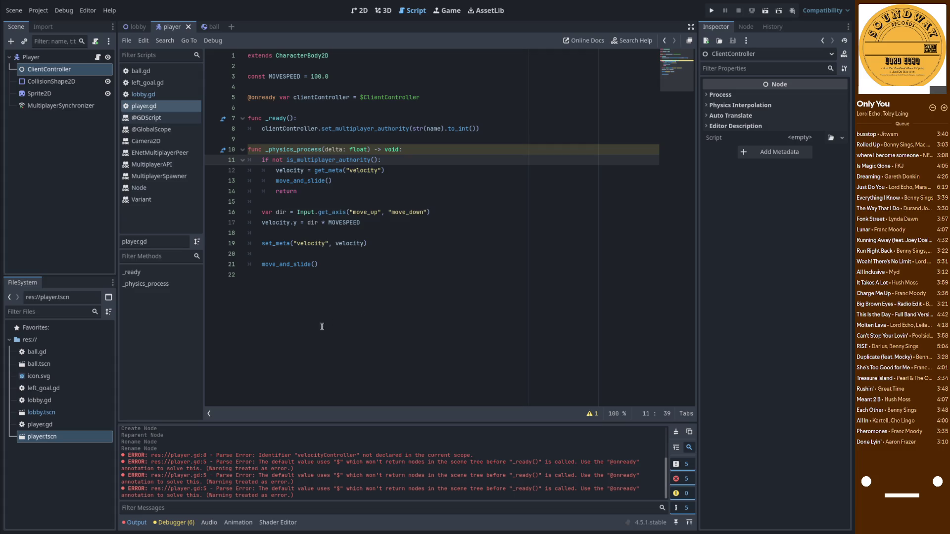
Attach a new res://client_controller.gd script with the default Node template to ClientController.
{"action": "key", "text": "Down"}
{"action": "key", "text": "Down"}
{"action": "key", "text": "Down"}
{"action": "left_click", "coordinate": [369, 194]}
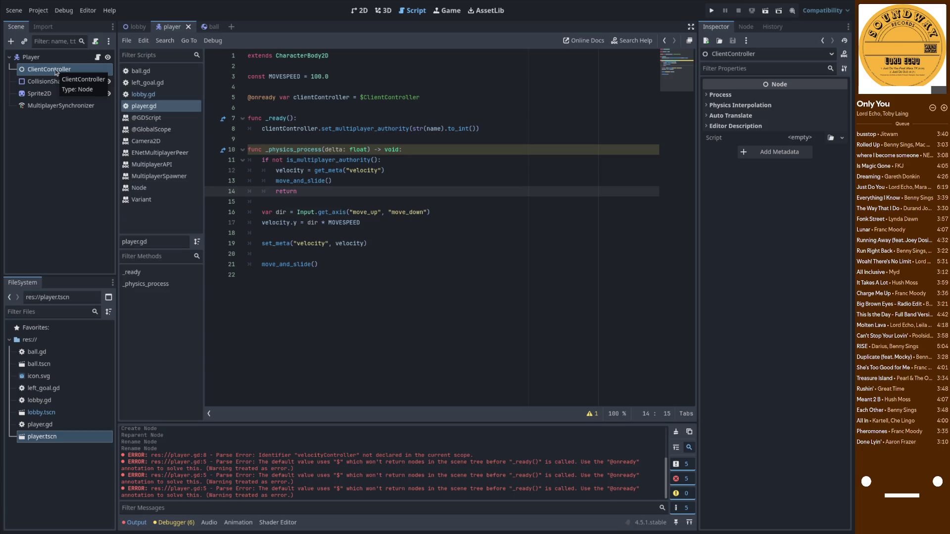
{"action": "left_click", "coordinate": [95, 42]}
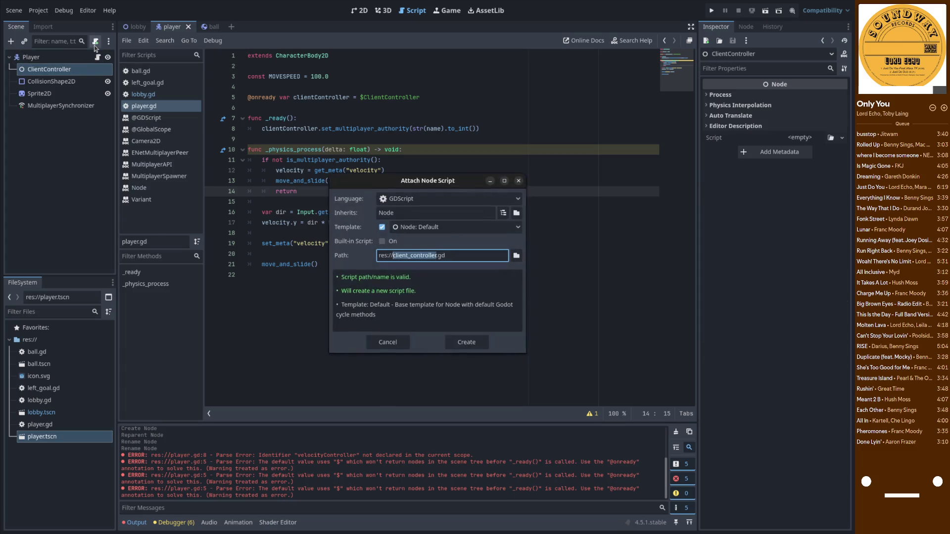
{"action": "left_click", "coordinate": [466, 342]}
{"action": "left_click", "coordinate": [55, 81]}
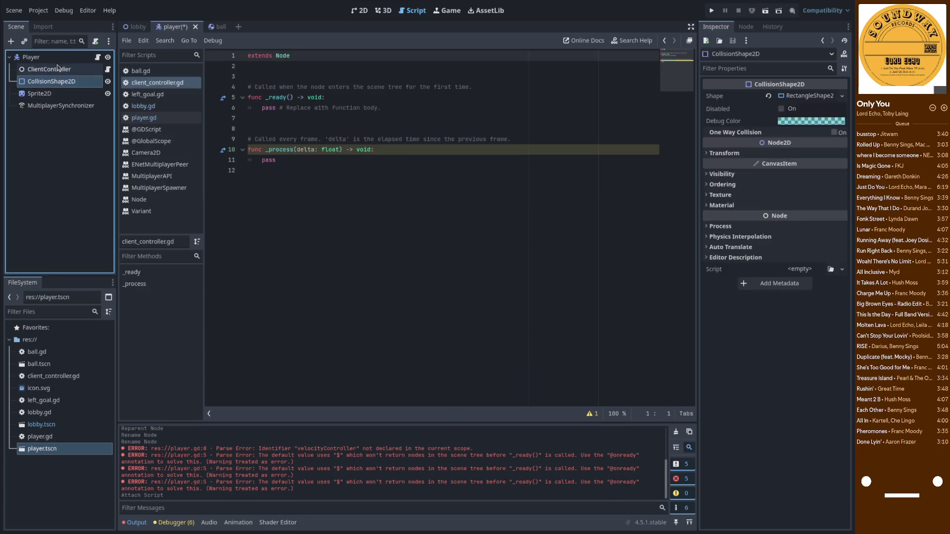
In player.gd, cut the set_multiplayer_authority line and delete the emptied _ready function.
{"action": "left_click", "coordinate": [44, 57]}
{"action": "left_click", "coordinate": [97, 57]}
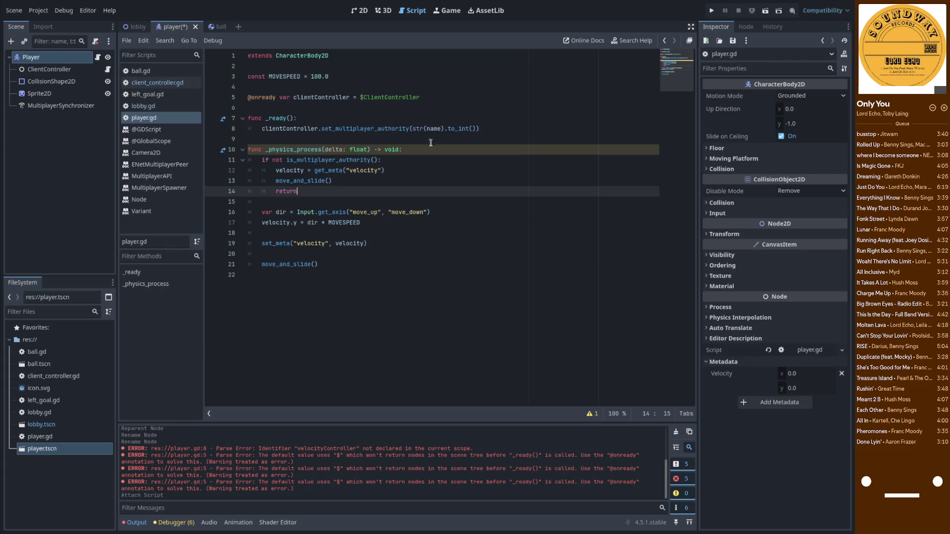
{"action": "left_click", "coordinate": [482, 128]}
{"action": "key", "text": "shift+Home"}
{"action": "key", "text": "ctrl+c"}
{"action": "key", "text": "BackSpace"}
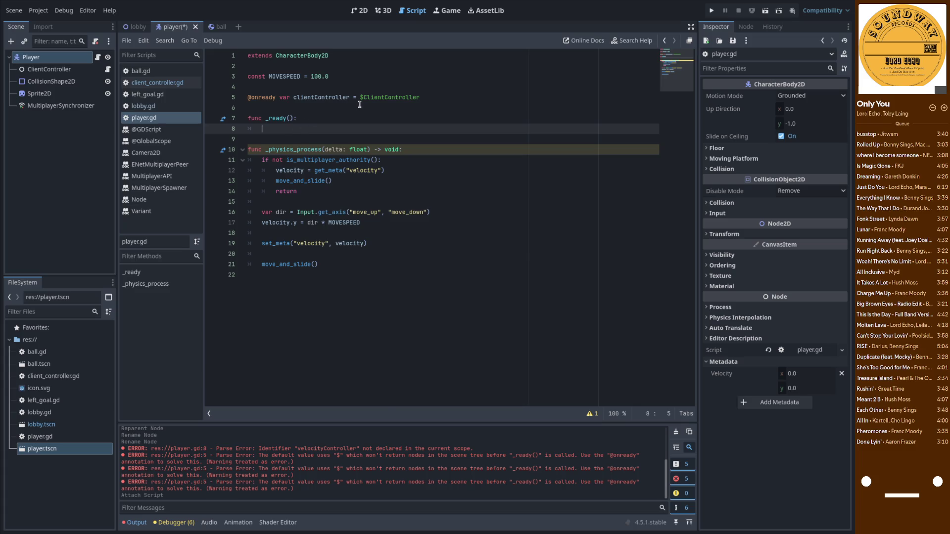
{"action": "left_click_drag", "start_coordinate": [422, 97], "coordinate": [188, 100]}
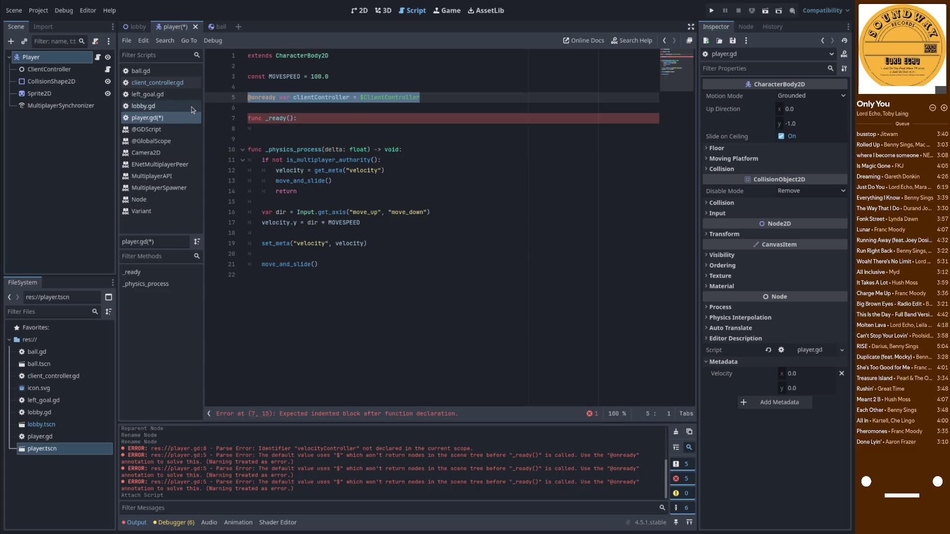
{"action": "left_click", "coordinate": [311, 105]}
{"action": "left_click_drag", "start_coordinate": [292, 132], "coordinate": [214, 122]}
{"action": "key", "text": "BackSpace"}
{"action": "key", "text": "BackSpace"}
{"action": "key", "text": "BackSpace"}
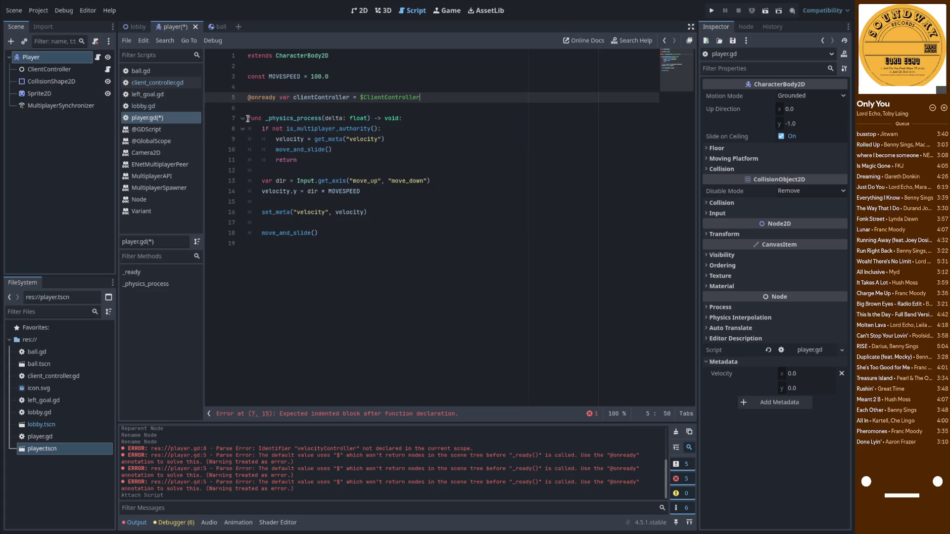
Paste the authority line into client_controller.gd's _ready, dropping 'clientController.' and the template comment.
{"action": "left_click", "coordinate": [49, 69]}
{"action": "left_click", "coordinate": [108, 69]}
{"action": "mouse_move", "coordinate": [345, 166]}
{"action": "left_mouse_down"}
{"action": "mouse_move", "coordinate": [237, 136]}
{"action": "mouse_move", "coordinate": [218, 107]}
{"action": "left_mouse_up"}
{"action": "key", "text": "ctrl+v"}
{"action": "key", "text": "Home"}
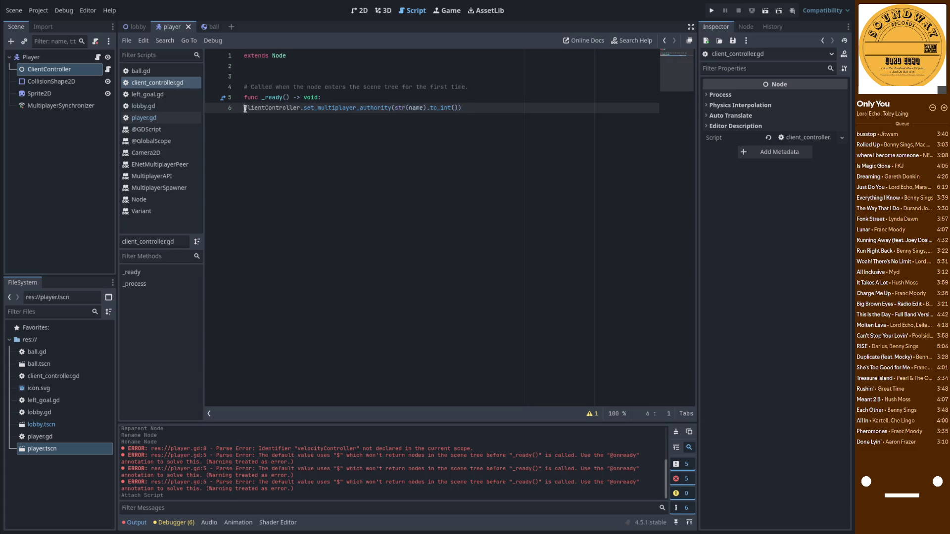
{"action": "key", "text": "Delete"}
{"action": "key", "text": "Delete"}
{"action": "key", "text": "Delete"}
{"action": "key", "text": "Delete"}
{"action": "key", "text": "ctrl+s"}
{"action": "key", "text": "ctrl+Right"}
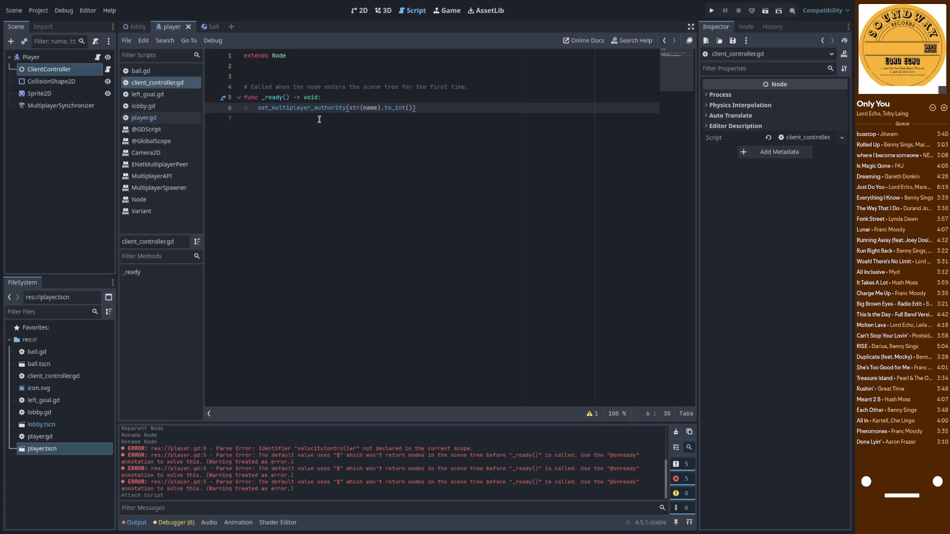
{"action": "left_click", "coordinate": [433, 88]}
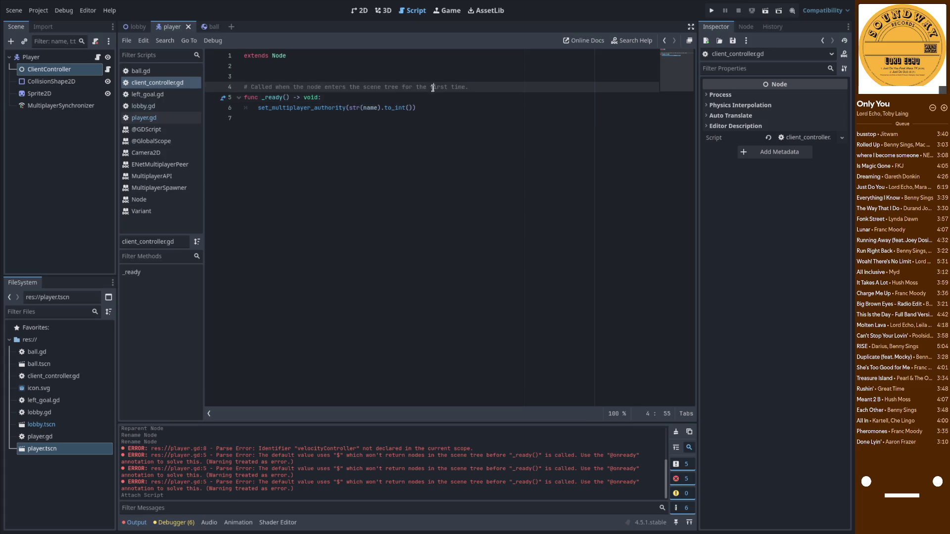
{"action": "key", "text": "ctrl+shift+k"}
{"action": "key", "text": "ctrl+shift+k"}
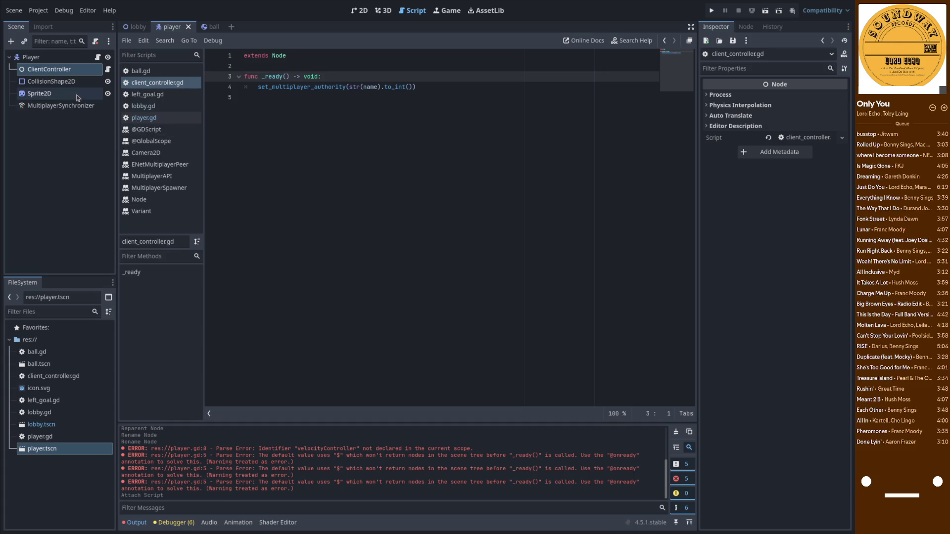
{"action": "left_click", "coordinate": [154, 106]}
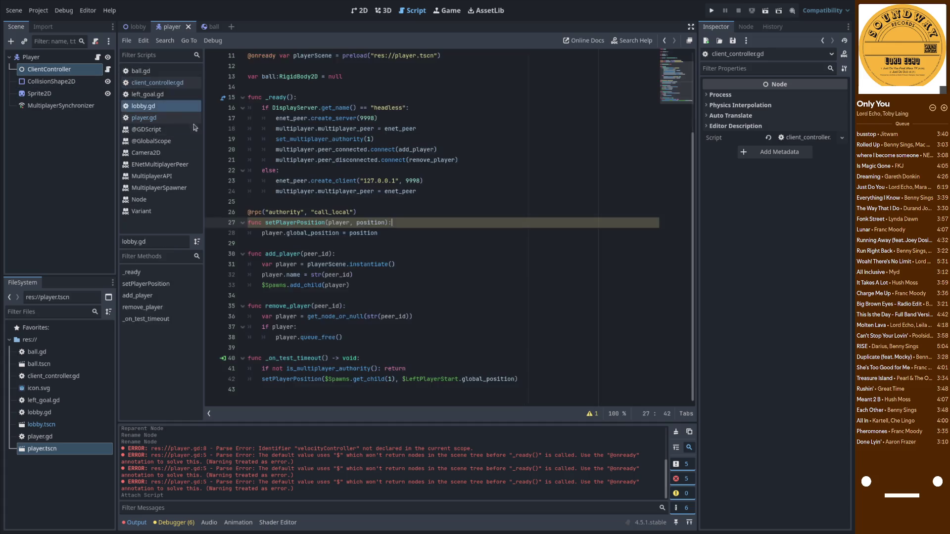
{"action": "left_click", "coordinate": [377, 212]}
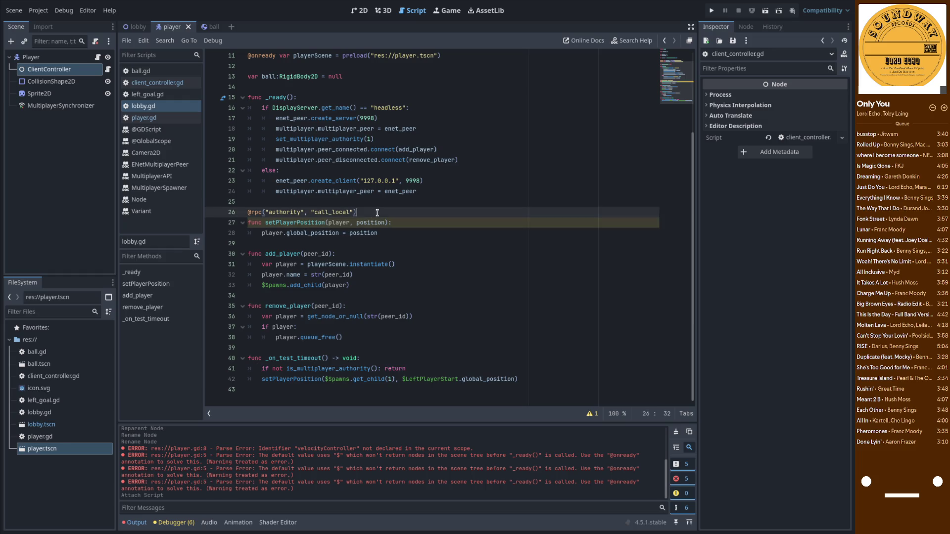
{"action": "key", "text": "ctrl+shift+k"}
{"action": "key", "text": "ctrl+shift+k"}
{"action": "key", "text": "ctrl+shift+k"}
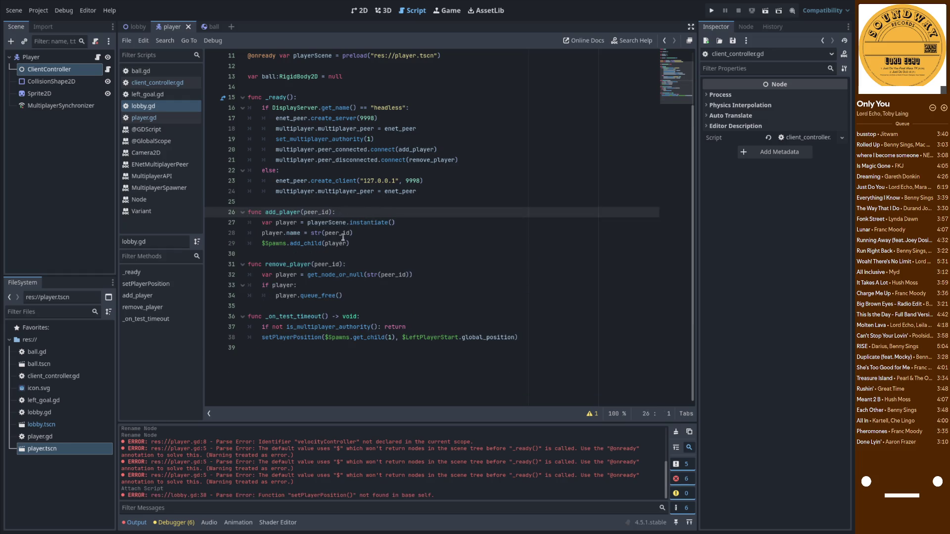
{"action": "left_click", "coordinate": [308, 338]}
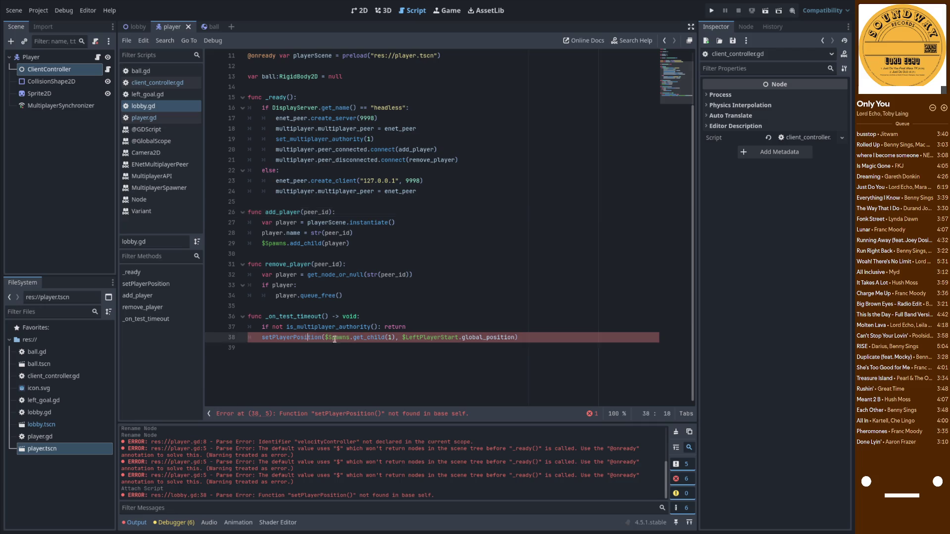
{"action": "left_click", "coordinate": [519, 337]}
{"action": "key", "text": "shift+Home"}
{"action": "key", "text": "BackSpace"}
{"action": "key", "text": "BackSpace"}
{"action": "key", "text": "BackSpace"}
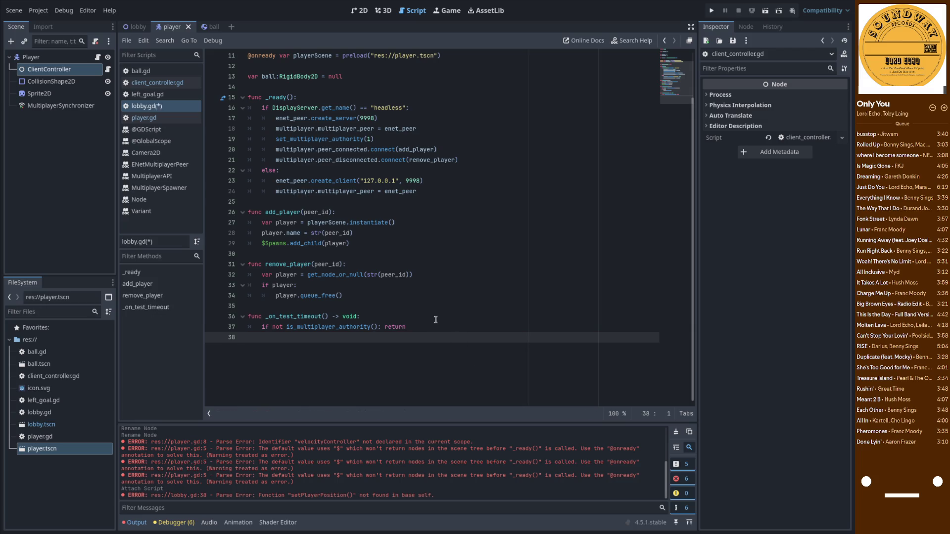
Remove the _on_test_timeout handler, save lobby.gd, and switch to the lobby scene.
{"action": "left_click", "coordinate": [435, 316]}
{"action": "key", "text": "ctrl+shift+k"}
{"action": "key", "text": "ctrl+shift+k"}
{"action": "key", "text": "ctrl+shift+k"}
{"action": "key", "text": "BackSpace"}
{"action": "key", "text": "ctrl+s"}
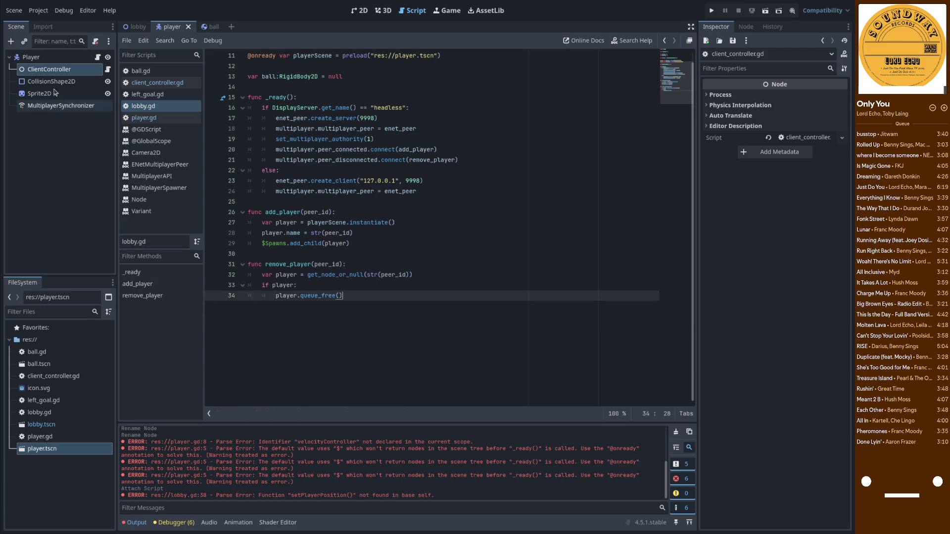
{"action": "left_click", "coordinate": [134, 26]}
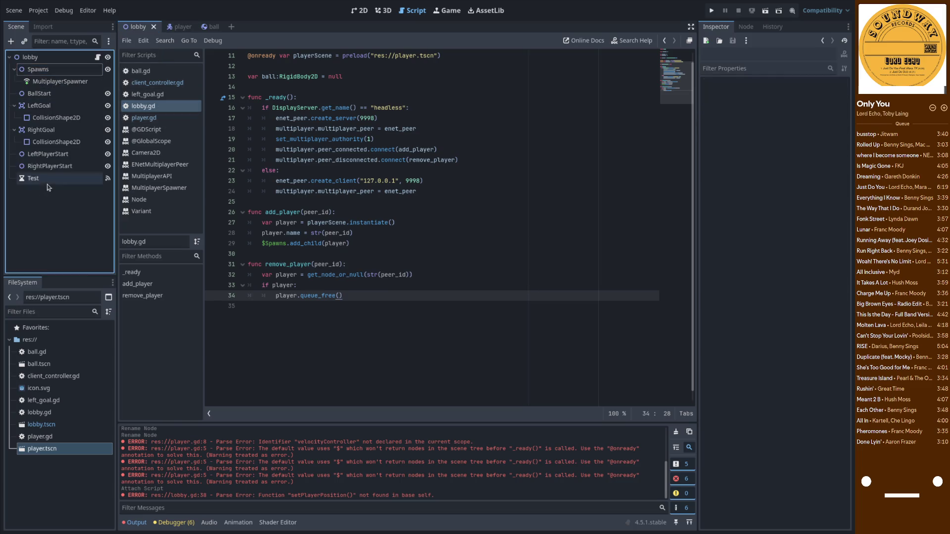
{"action": "right_click", "coordinate": [48, 182]}
{"action": "left_click", "coordinate": [90, 438]}
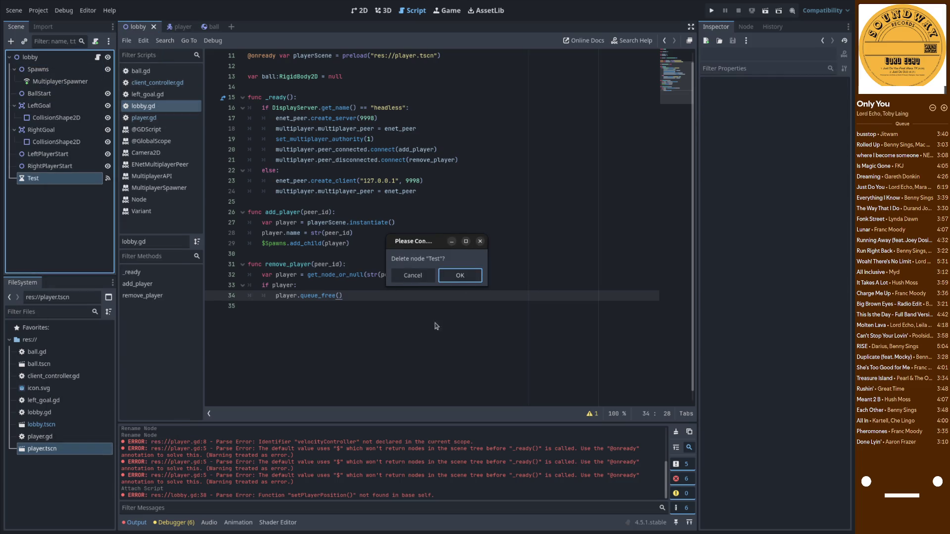
{"action": "left_click", "coordinate": [440, 274]}
{"action": "right_click", "coordinate": [41, 153]}
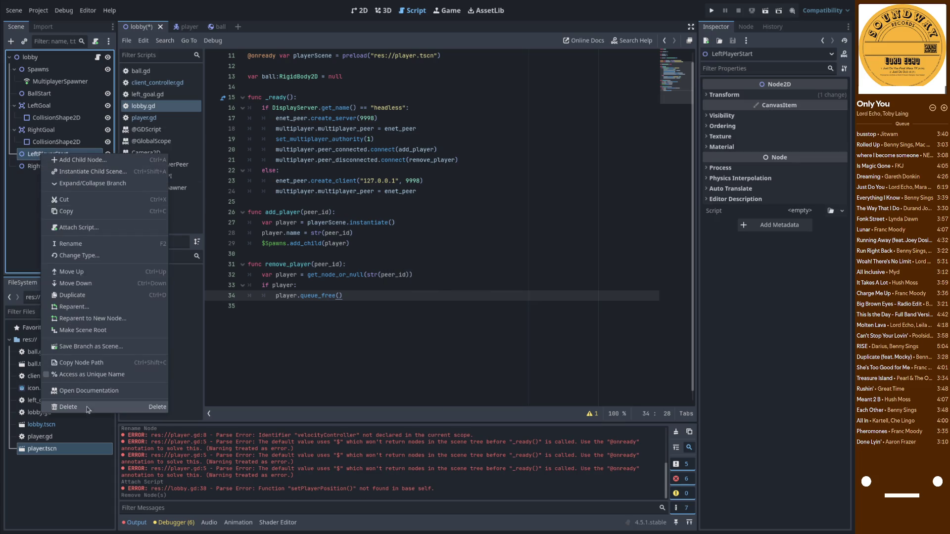
{"action": "left_click", "coordinate": [90, 408]}
{"action": "left_click", "coordinate": [451, 274]}
{"action": "right_click", "coordinate": [61, 157]}
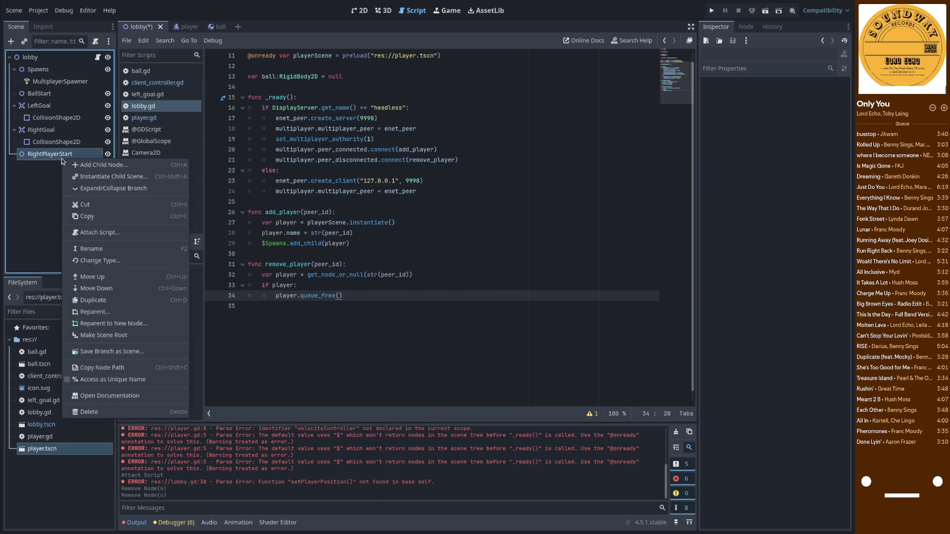
{"action": "left_click", "coordinate": [90, 411]}
{"action": "left_click", "coordinate": [451, 275]}
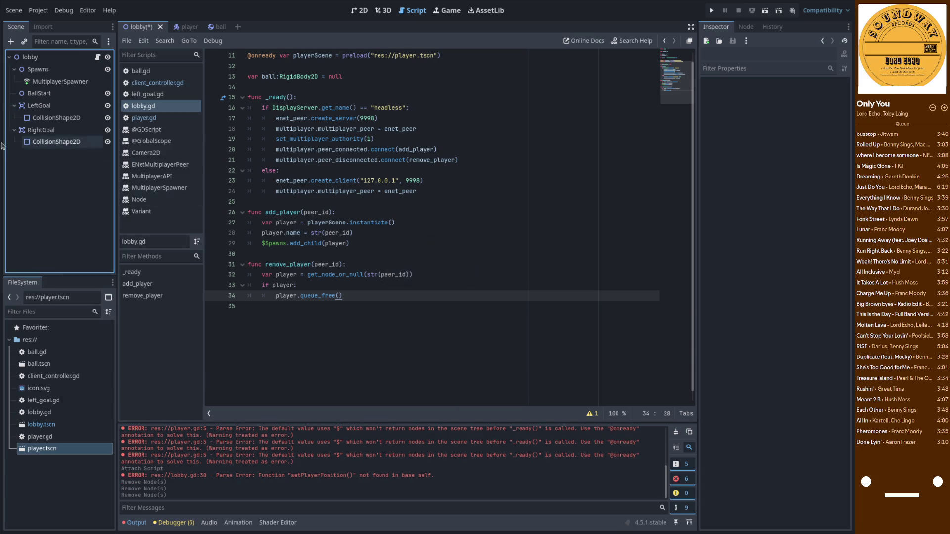
{"action": "left_click", "coordinate": [42, 130]}
{"action": "left_click", "coordinate": [50, 106]}
{"action": "left_click", "coordinate": [43, 130]}
{"action": "left_click", "coordinate": [51, 107]}
{"action": "right_click", "coordinate": [52, 107]}
{"action": "left_click", "coordinate": [90, 357]}
{"action": "left_click", "coordinate": [450, 274]}
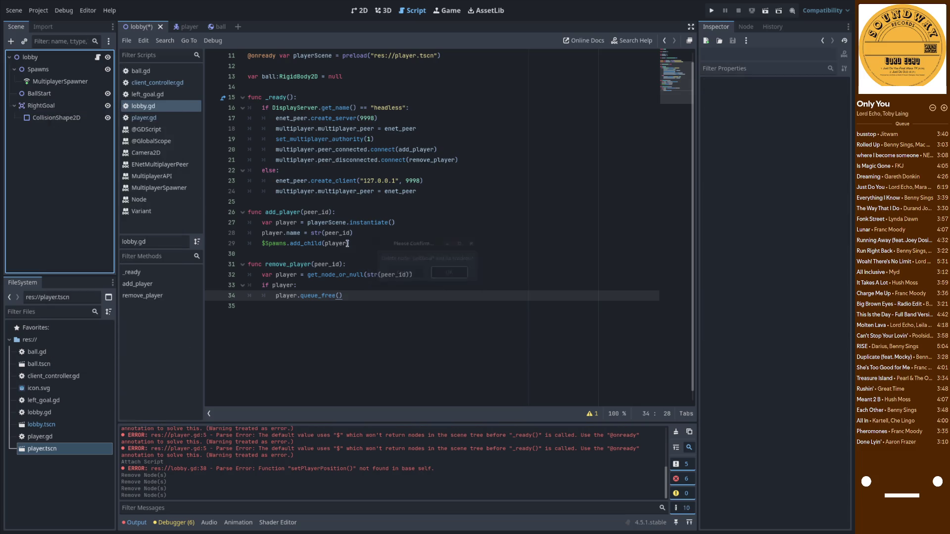
{"action": "right_click", "coordinate": [52, 107]}
{"action": "left_click", "coordinate": [90, 358]}
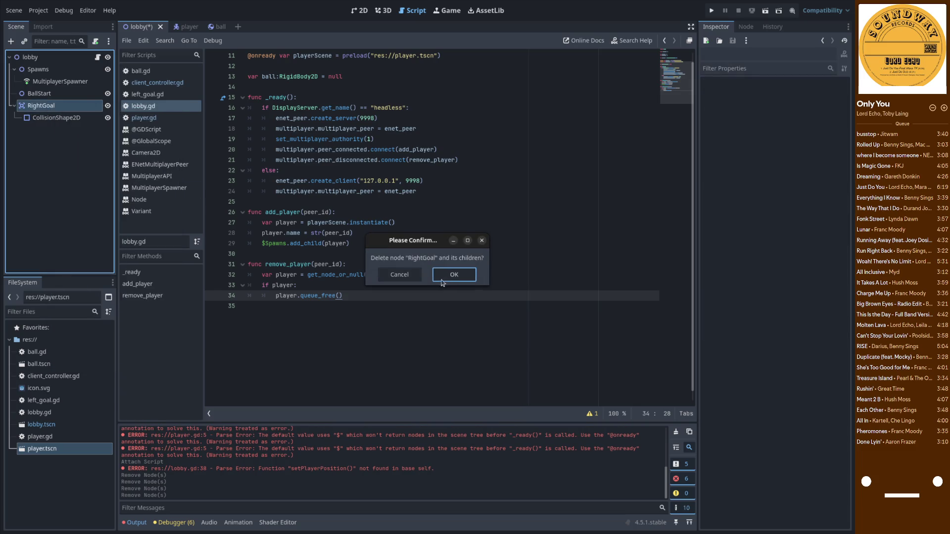
{"action": "left_click", "coordinate": [451, 274]}
{"action": "right_click", "coordinate": [51, 93]}
{"action": "left_click", "coordinate": [106, 344]}
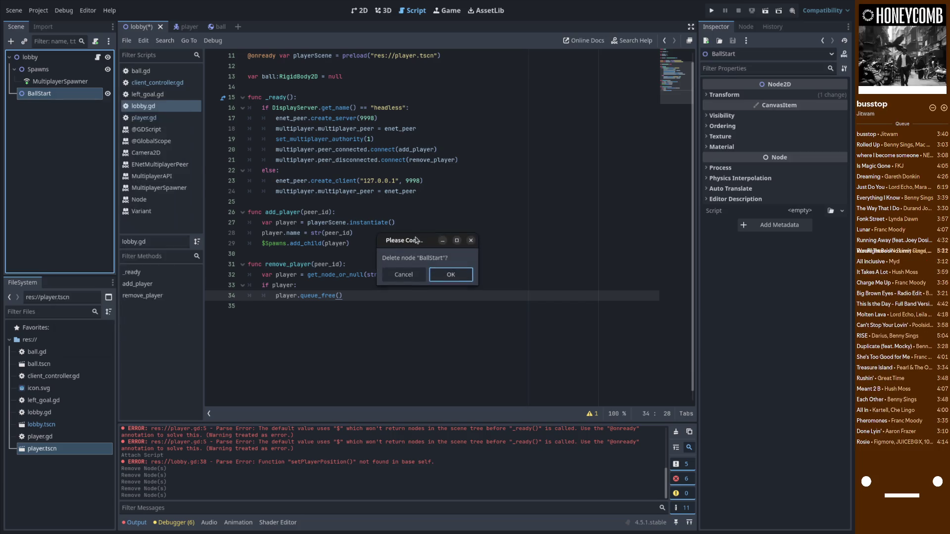
{"action": "left_click", "coordinate": [447, 272]}
{"action": "left_click", "coordinate": [55, 70]}
{"action": "key", "text": "ctrl+s"}
{"action": "left_click", "coordinate": [67, 59]}
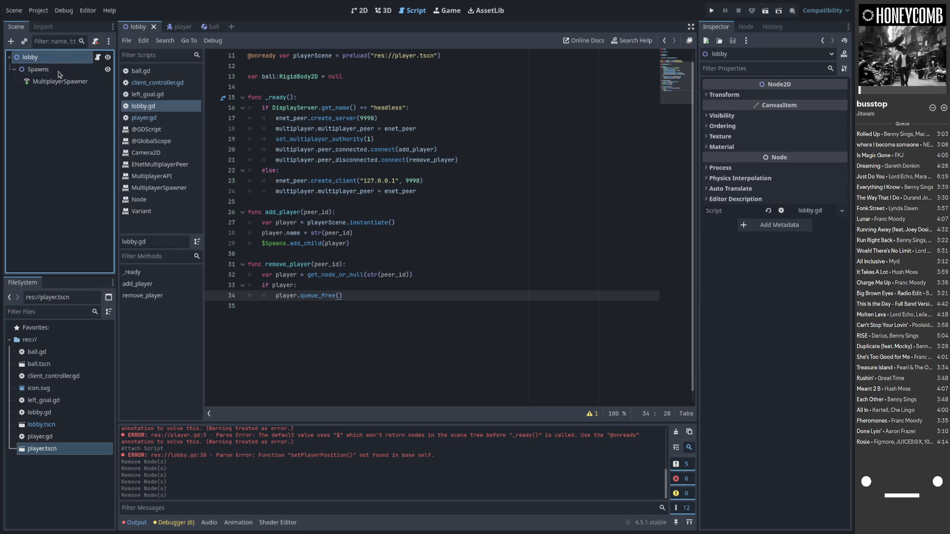
{"action": "left_click", "coordinate": [59, 70]}
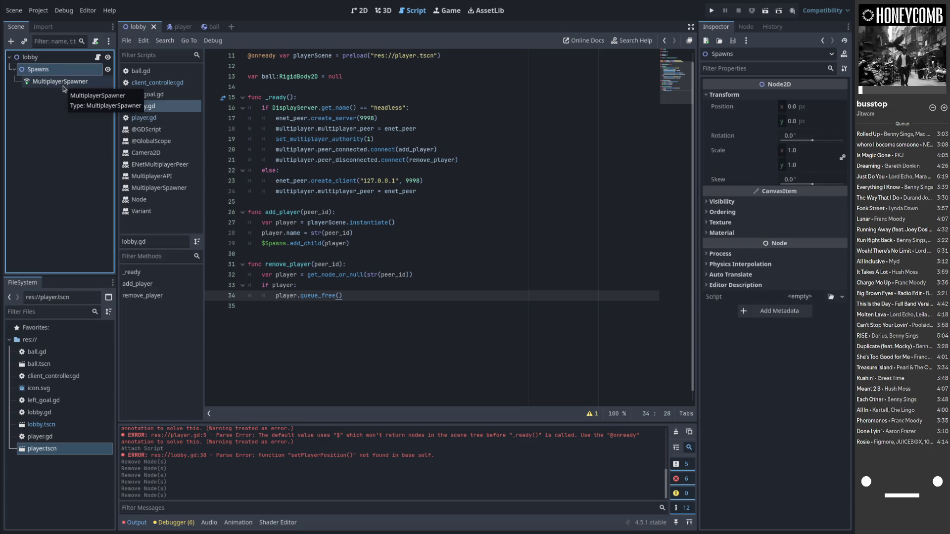
{"action": "left_click", "coordinate": [64, 84]}
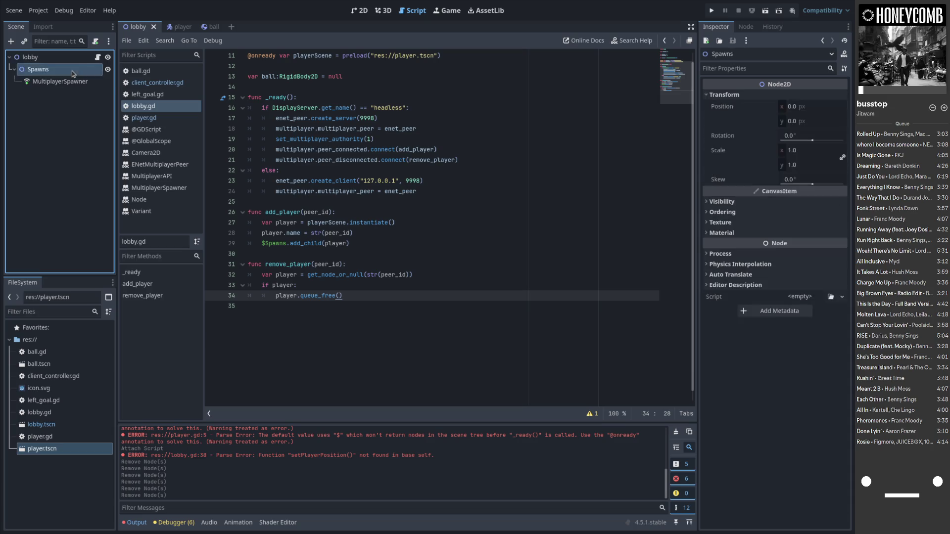
{"action": "left_click", "coordinate": [73, 83]}
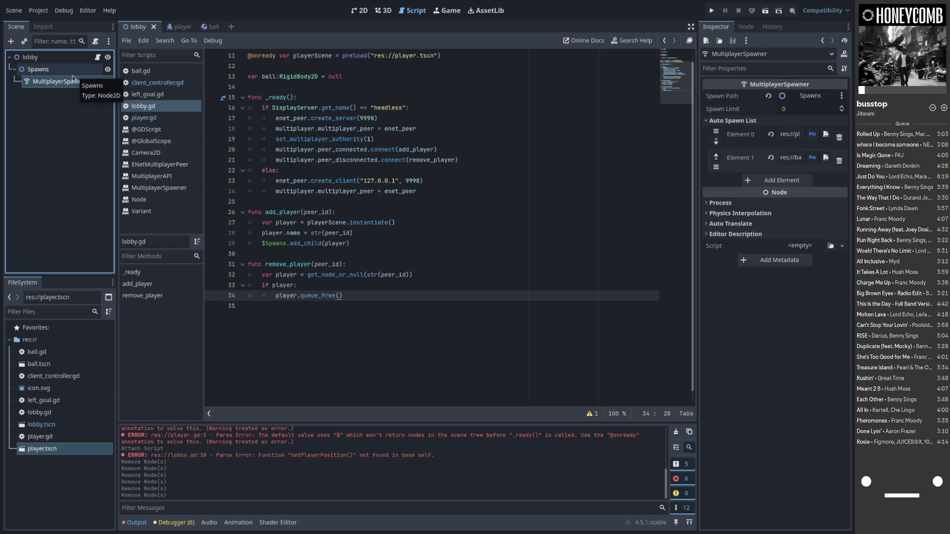
{"action": "left_click", "coordinate": [74, 74]}
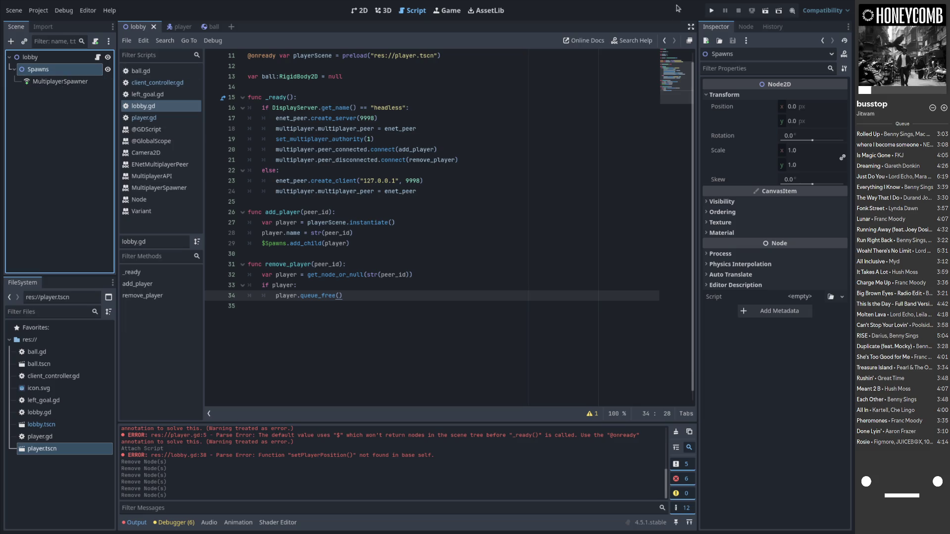
{"action": "left_click", "coordinate": [631, 39]}
Look up 'rpc' in the help and read the Callable rpc and rpc_id documentation.
{"action": "type", "text": "rpc"}
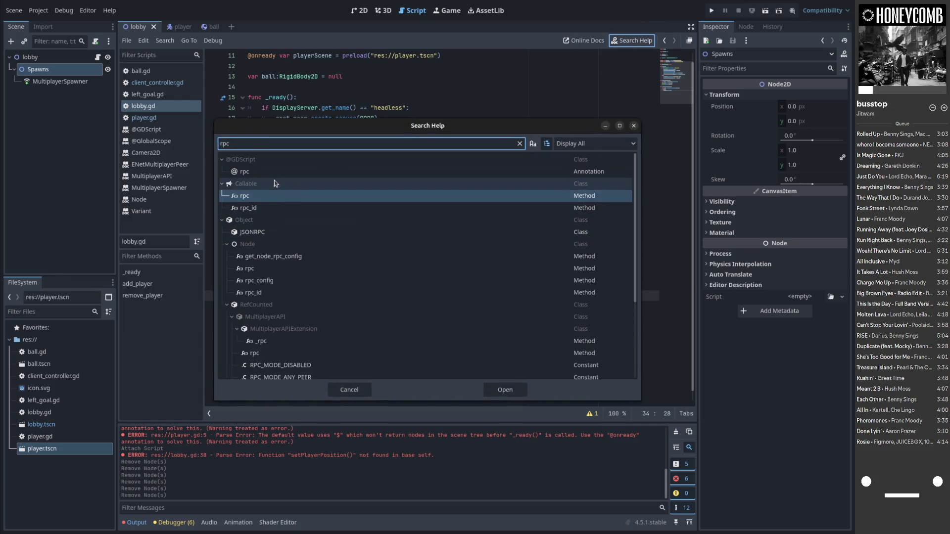
{"action": "double_click", "coordinate": [248, 196]}
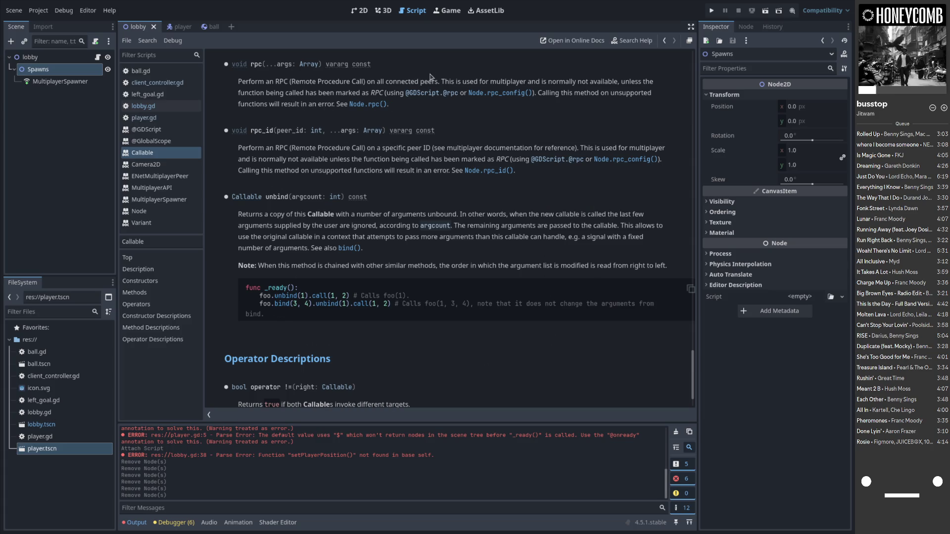
{"action": "left_click_drag", "start_coordinate": [250, 133], "coordinate": [302, 133]}
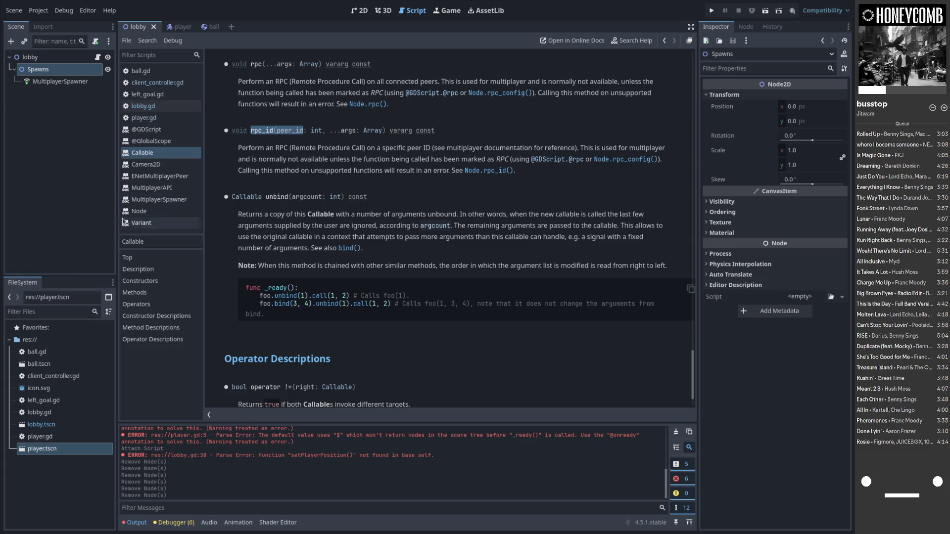
{"action": "left_click", "coordinate": [87, 194]}
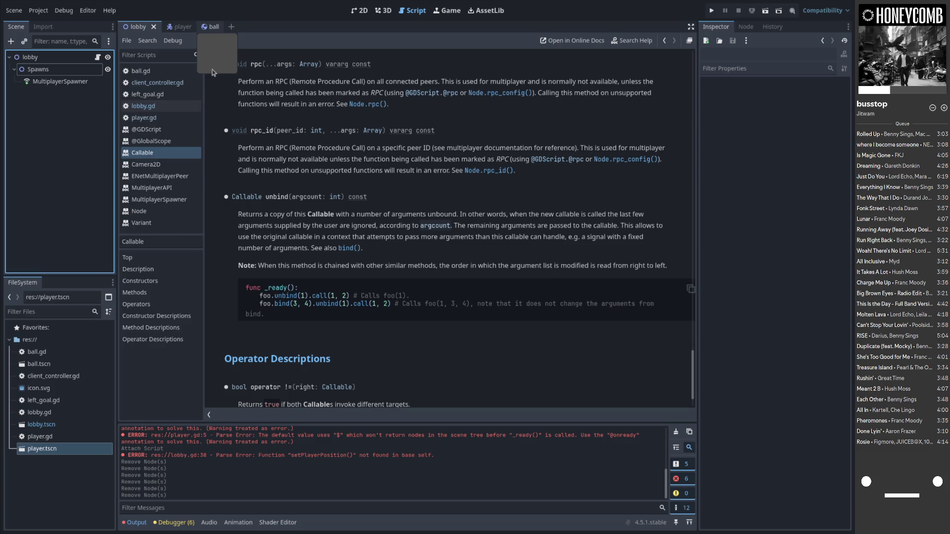
{"action": "left_click", "coordinate": [149, 107]}
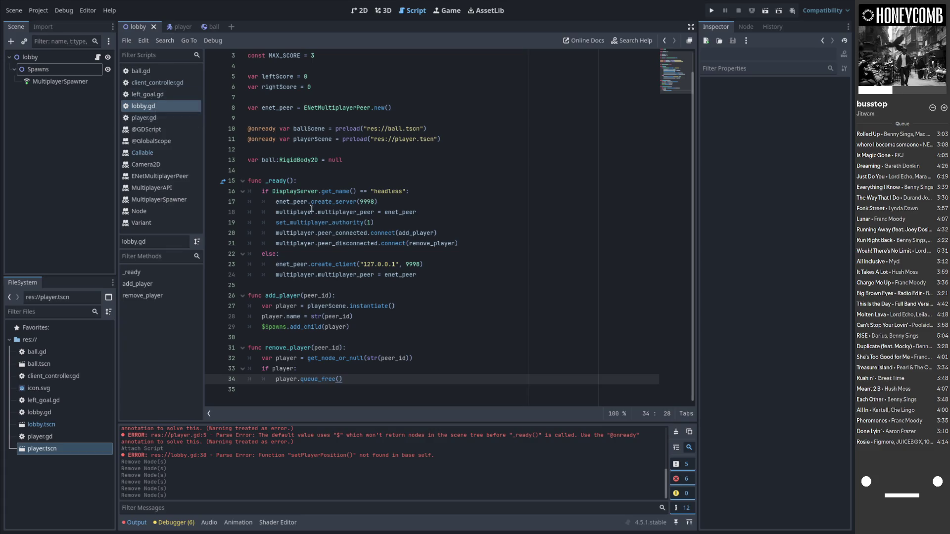
Delete add_player, remove_player, the peer connect/disconnect hookups and set_multiplayer_authority(1) from lobby.gd.
{"action": "scroll", "coordinate": [340, 279], "scroll_direction": "up", "scroll_amount": 1}
{"action": "scroll", "coordinate": [339, 282], "scroll_direction": "down", "scroll_amount": 1}
{"action": "left_click", "coordinate": [369, 296]}
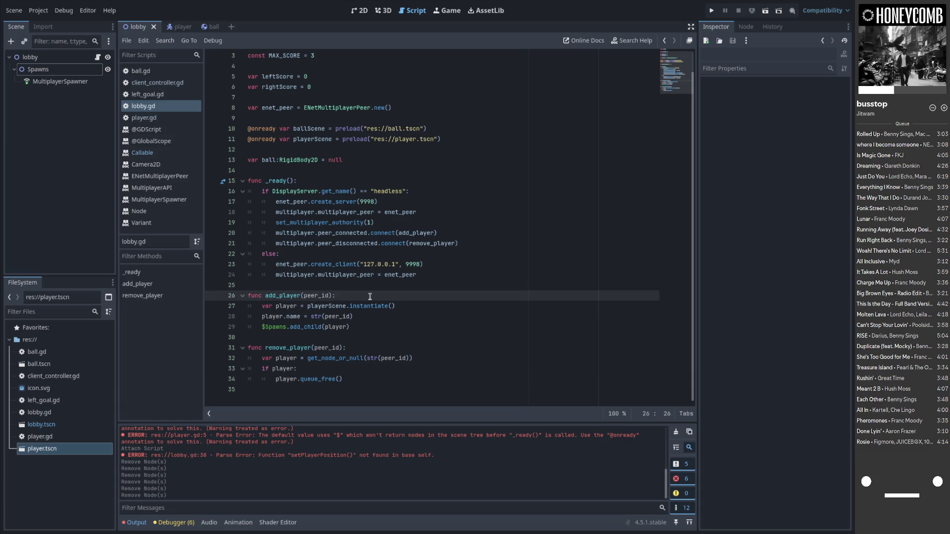
{"action": "key", "text": "ctrl+shift+k"}
{"action": "key", "text": "ctrl+shift+k"}
{"action": "key", "text": "ctrl+shift+k"}
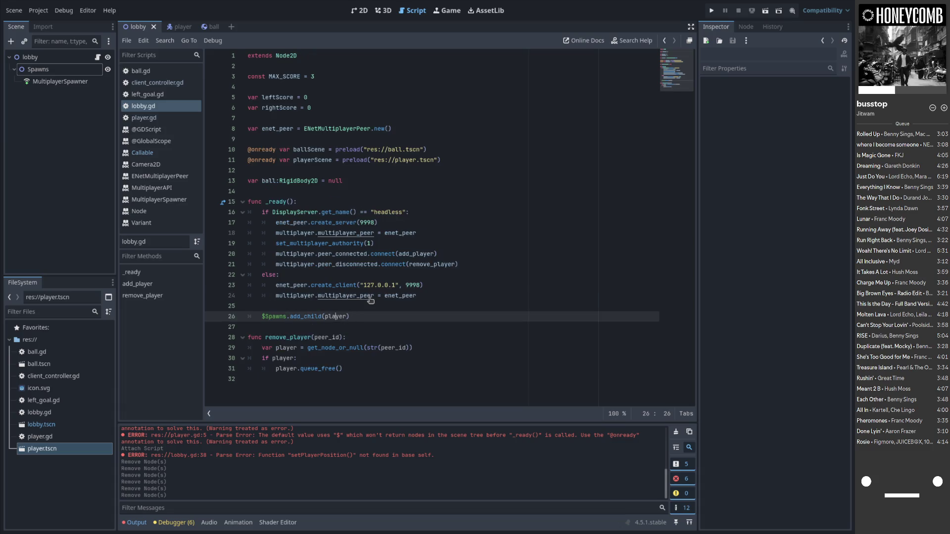
{"action": "key", "text": "ctrl+shift+k"}
{"action": "key", "text": "ctrl+shift+k"}
{"action": "key", "text": "ctrl+shift+k"}
{"action": "left_click", "coordinate": [449, 253]}
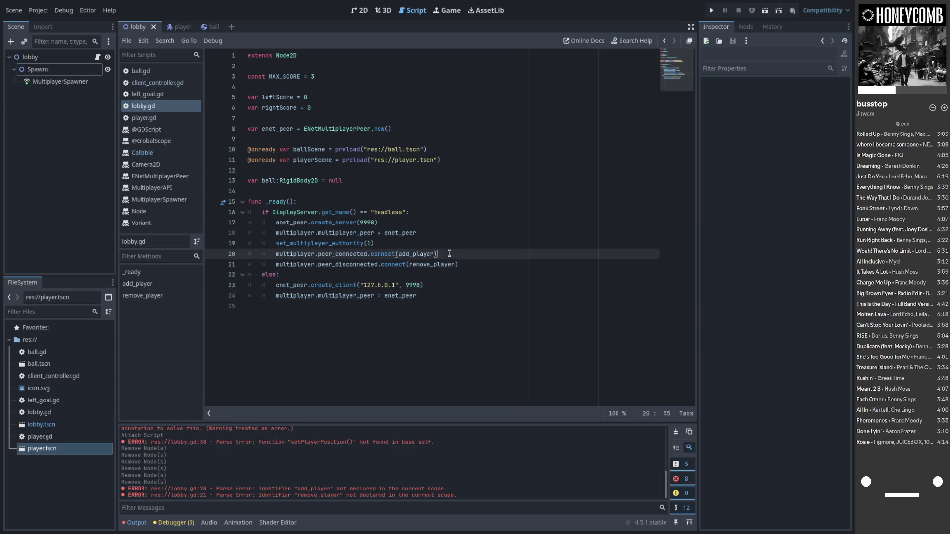
{"action": "key", "text": "ctrl+shift+k"}
{"action": "key", "text": "ctrl+shift+k"}
{"action": "left_click", "coordinate": [402, 242]}
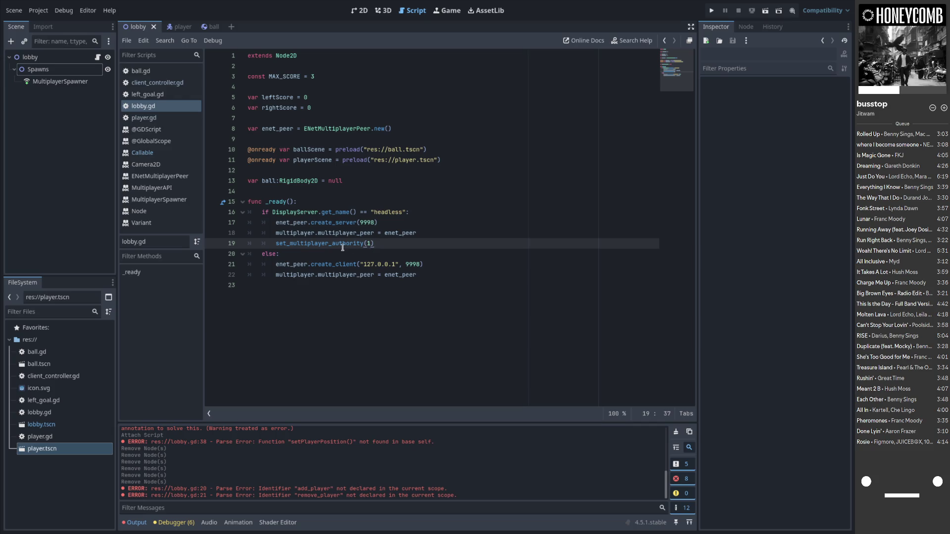
{"action": "mouse_move", "coordinate": [342, 246]}
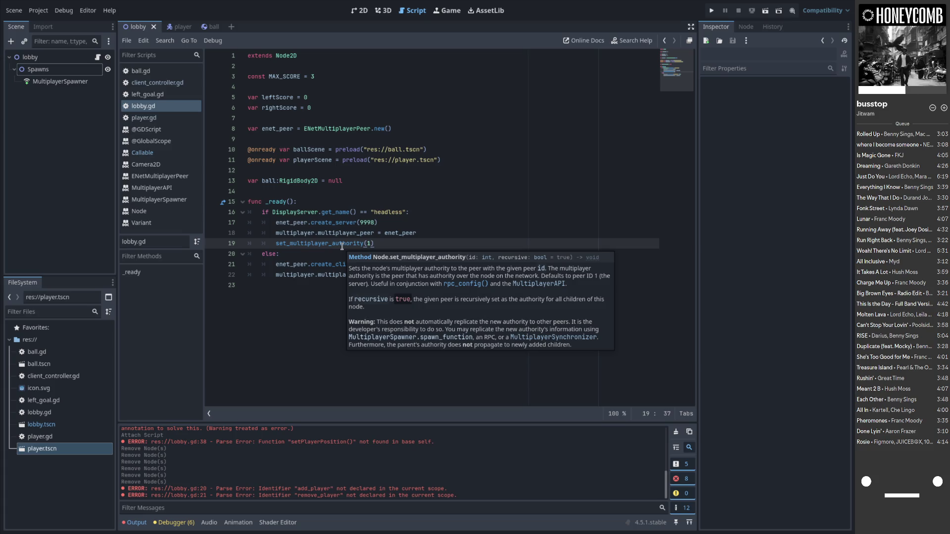
{"action": "key", "text": "ctrl+shift+k"}
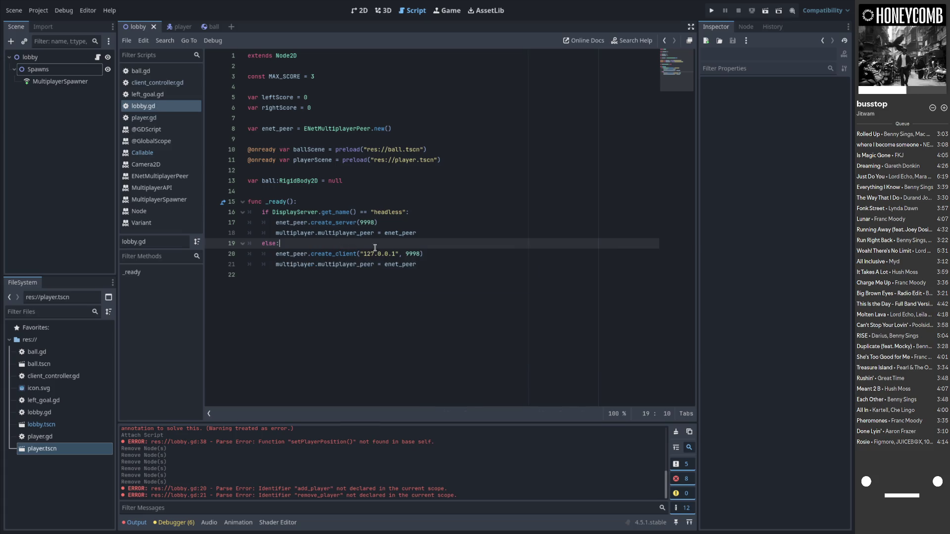
Change both the server and client ports from 9998 to 9999 and save.
{"action": "left_click", "coordinate": [377, 223]}
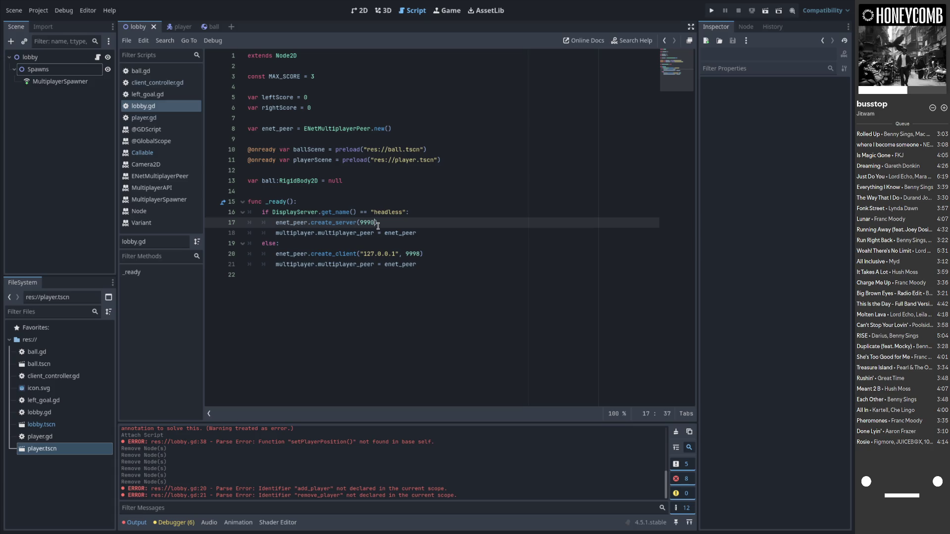
{"action": "key", "text": "BackSpace"}
{"action": "type", "text": "0"}
{"action": "left_click", "coordinate": [367, 223]}
{"action": "key", "text": "Delete"}
{"action": "key", "text": "Delete"}
{"action": "type", "text": "99"}
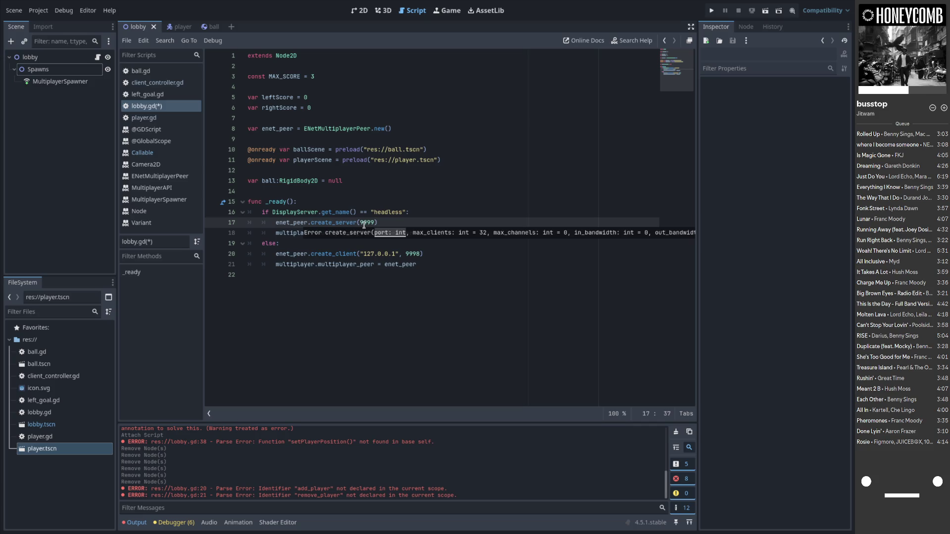
{"action": "double_click", "coordinate": [412, 254]}
{"action": "type", "text": "9999"}
{"action": "left_click", "coordinate": [424, 243]}
{"action": "key", "text": "ctrl+s"}
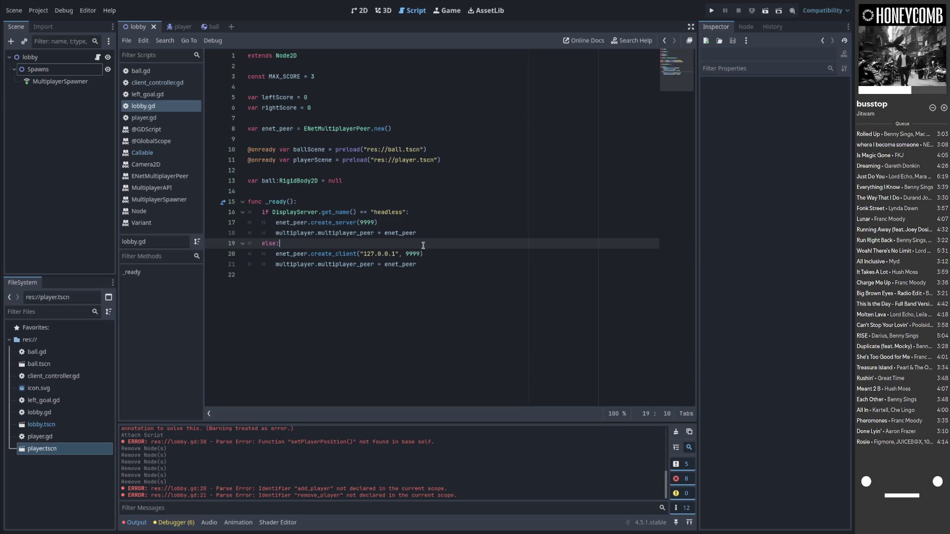
Delete the preload lines and the ball variable, then save lobby.gd.
{"action": "left_click", "coordinate": [425, 234]}
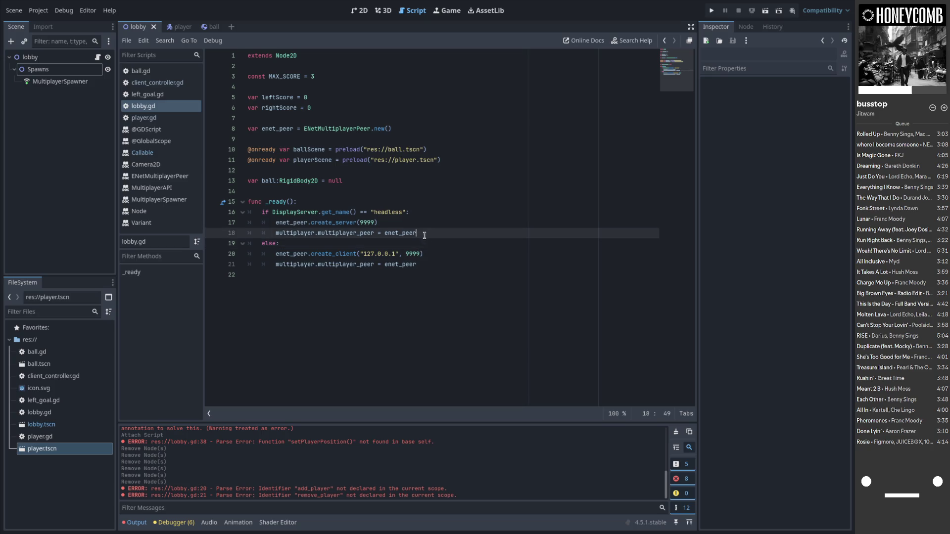
{"action": "double_click", "coordinate": [402, 233]}
{"action": "double_click", "coordinate": [337, 265]}
{"action": "double_click", "coordinate": [343, 233]}
{"action": "double_click", "coordinate": [386, 213]}
{"action": "left_click", "coordinate": [349, 181]}
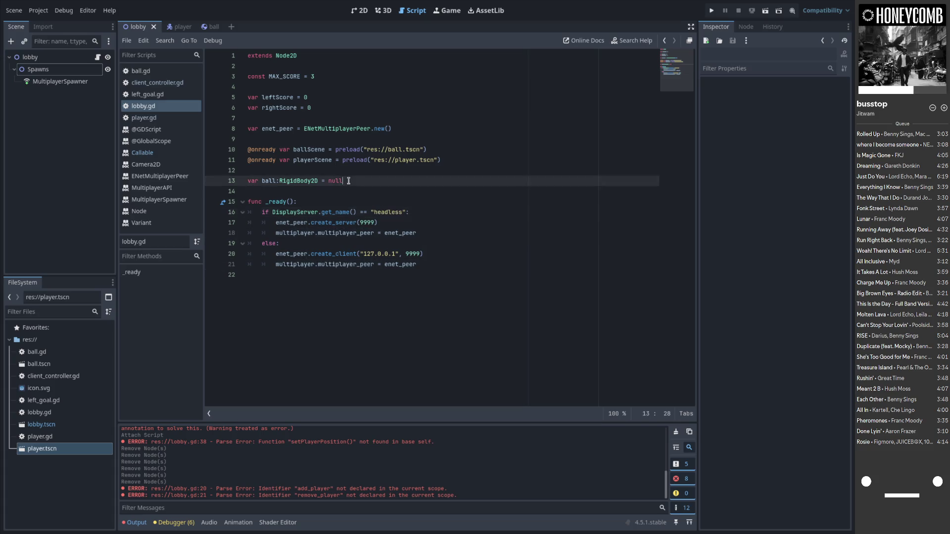
{"action": "left_click", "coordinate": [360, 171]}
{"action": "left_click", "coordinate": [427, 149]}
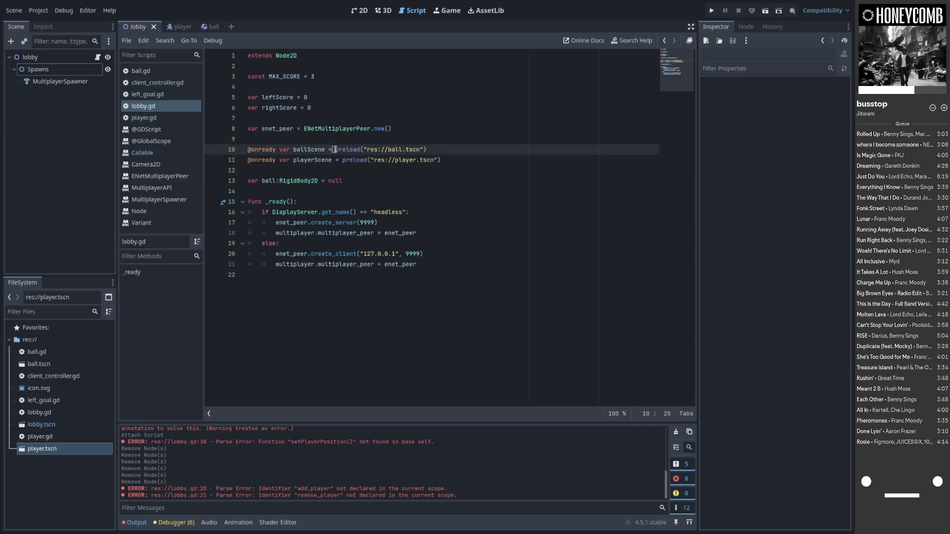
{"action": "key", "text": "ctrl+shift+k"}
{"action": "key", "text": "ctrl+shift+k"}
{"action": "key", "text": "ctrl+shift+k"}
{"action": "key", "text": "ctrl+s"}
Delete MAX_SCORE and the score variables, leaving an empty line after _ready.
{"action": "left_click", "coordinate": [414, 130]}
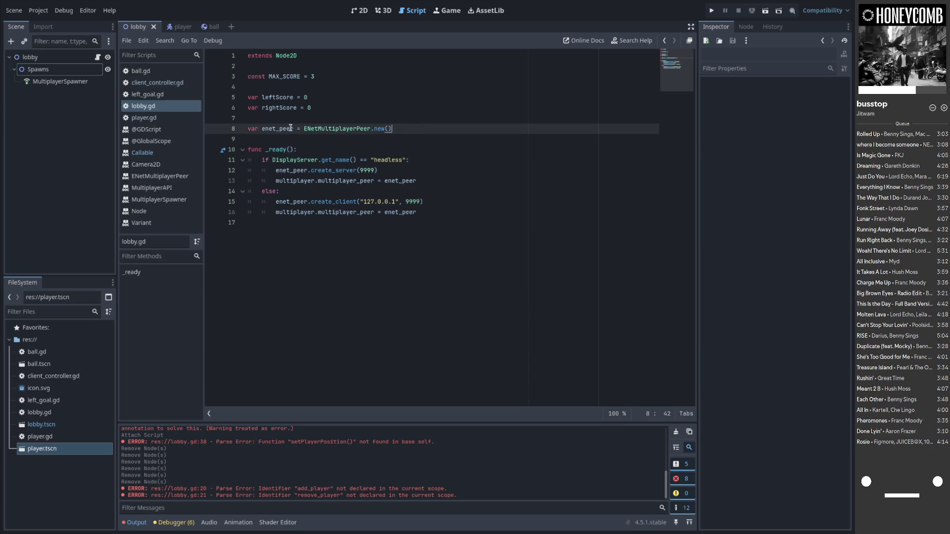
{"action": "left_click", "coordinate": [325, 99]}
{"action": "left_click", "coordinate": [336, 78]}
{"action": "key", "text": "ctrl+shift+k"}
{"action": "key", "text": "ctrl+shift+k"}
{"action": "key", "text": "ctrl+shift+k"}
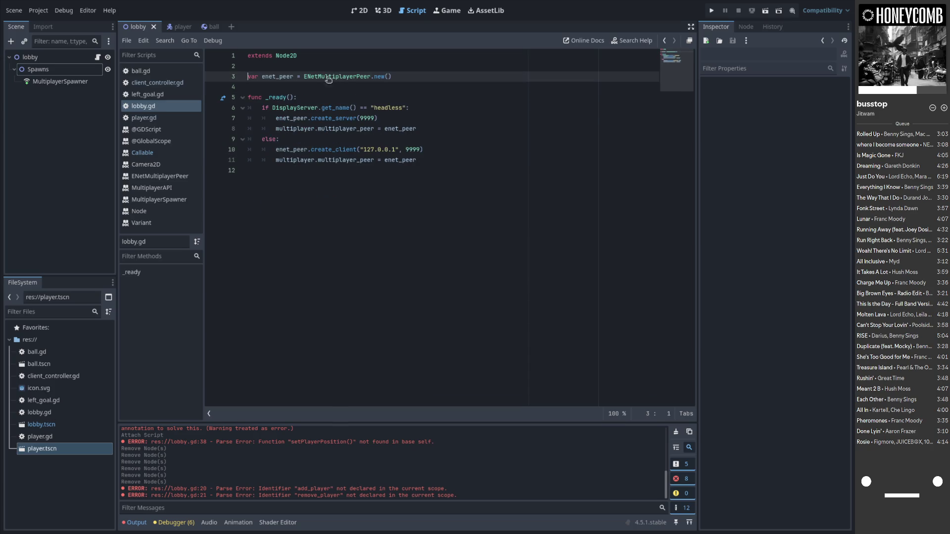
{"action": "left_click", "coordinate": [320, 65]}
{"action": "left_click", "coordinate": [349, 87]}
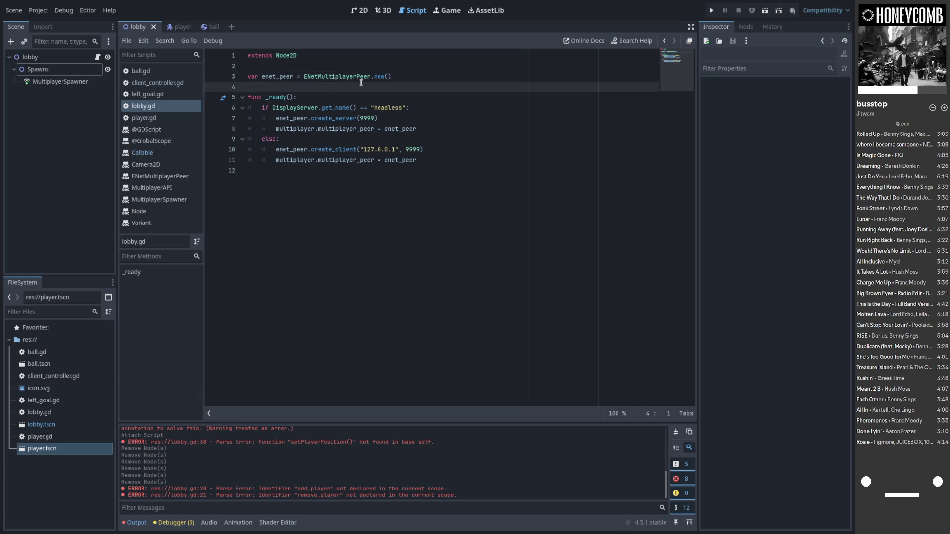
{"action": "left_click", "coordinate": [309, 98]}
{"action": "left_click", "coordinate": [379, 179]}
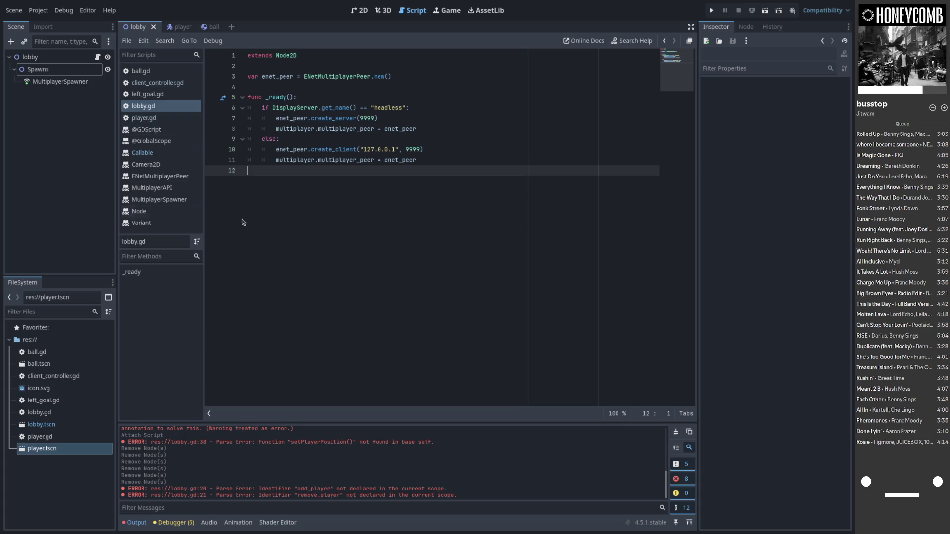
{"action": "key", "text": "Return"}
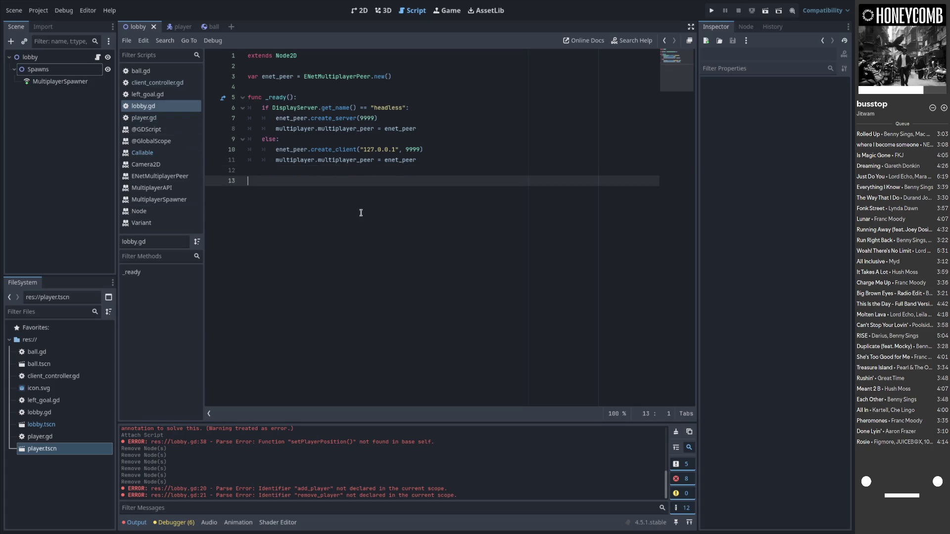
Add a _process function that prints multiplayer.get_peers().size().
{"action": "type", "text": "_process():"}
{"action": "key", "text": "Return"}
{"action": "type", "text": "proi"}
{"action": "key", "text": "Return"}
{"action": "type", "text": "mul"}
{"action": "type", "text": "tiplayer.pee"}
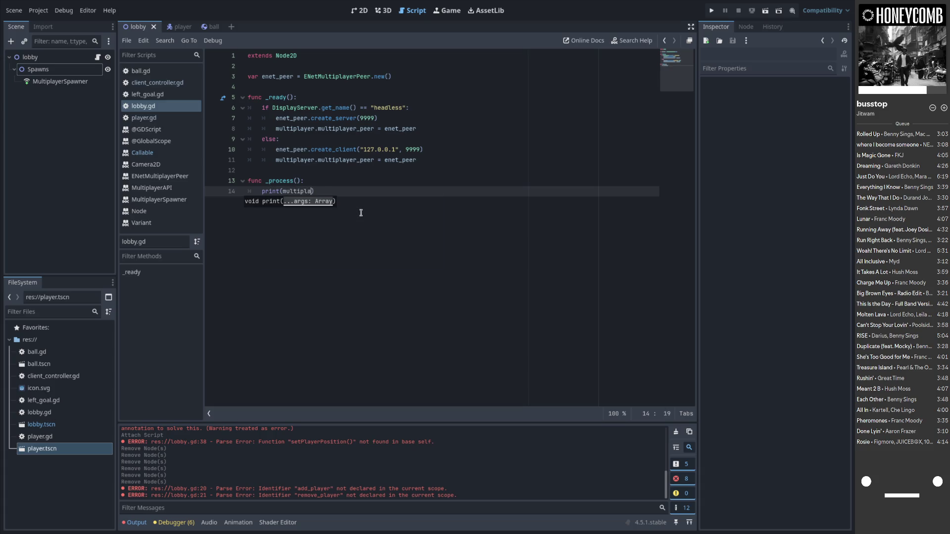
{"action": "type", "text": "r"}
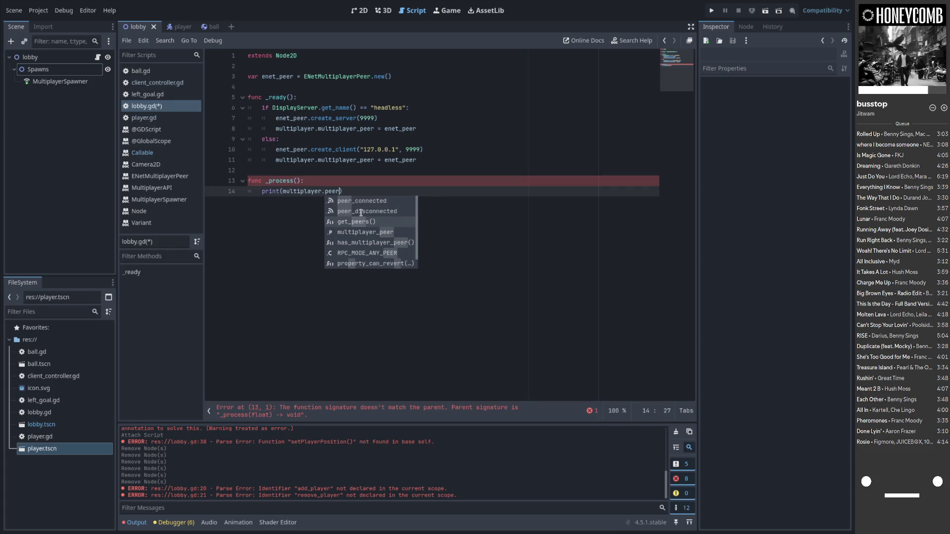
{"action": "key", "text": "BackSpace"}
{"action": "key", "text": "BackSpace"}
{"action": "key", "text": "BackSpace"}
{"action": "type", "text": "get_"}
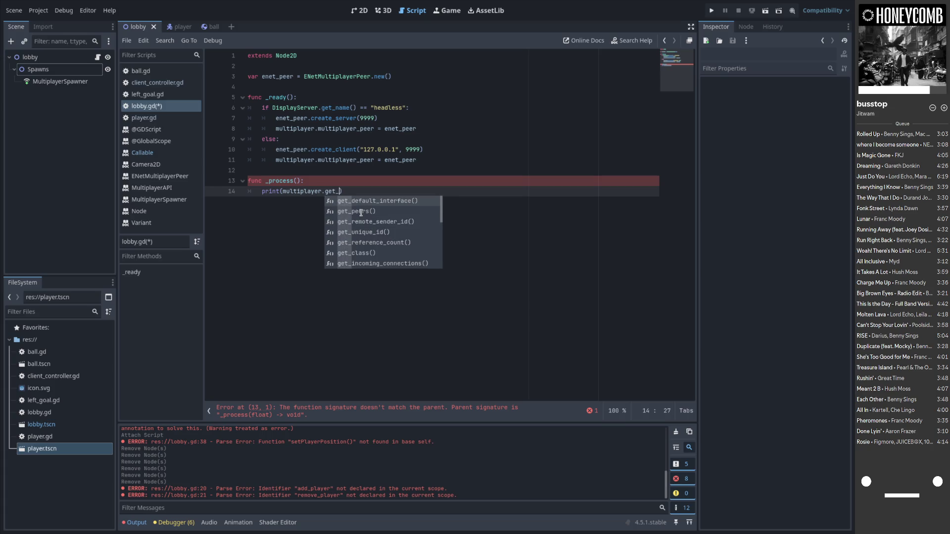
{"action": "type", "text": "peer"}
{"action": "key", "text": "Return"}
{"action": "type", "text": ".s"}
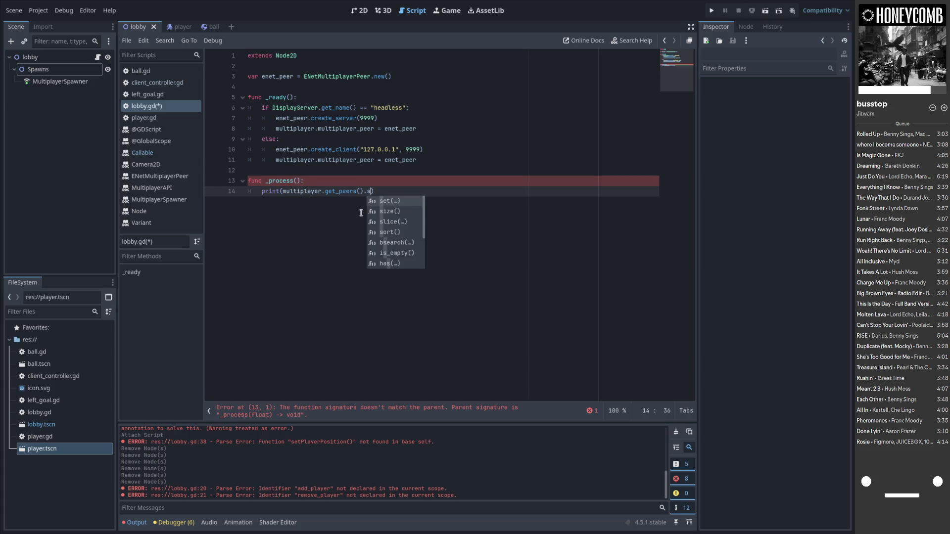
{"action": "type", "text": "ize"}
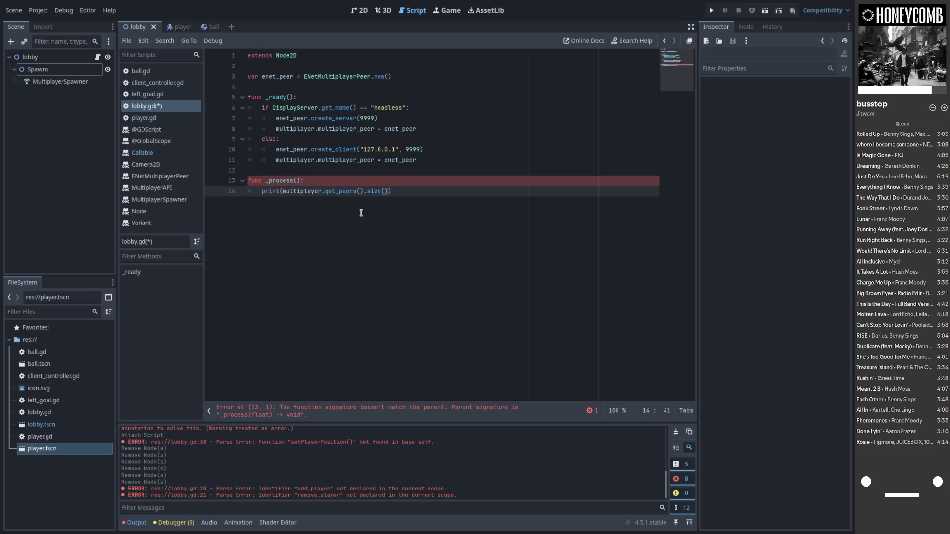
{"action": "type", "text": "("}
{"action": "key", "text": "ctrl+s"}
Give _process a delta parameter and save lobby.gd.
{"action": "left_click", "coordinate": [343, 181]}
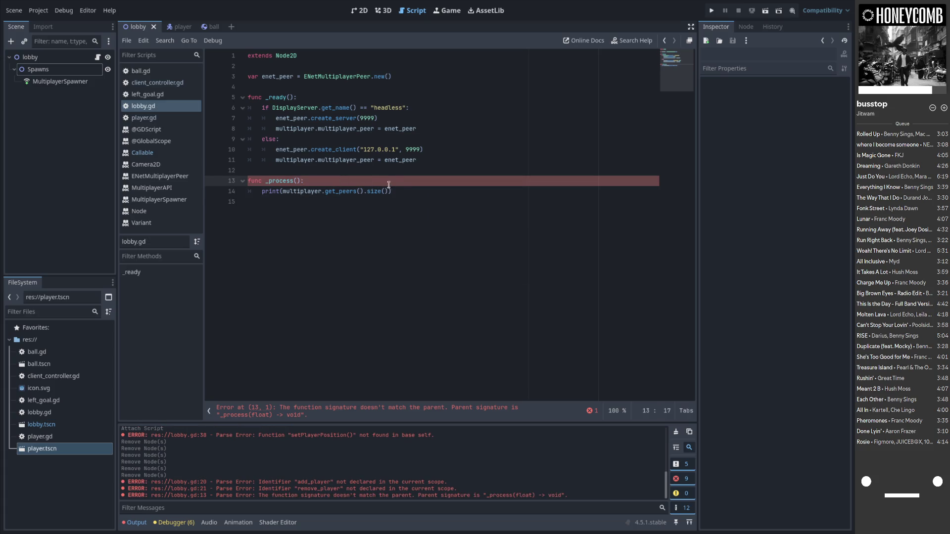
{"action": "left_click", "coordinate": [408, 191]}
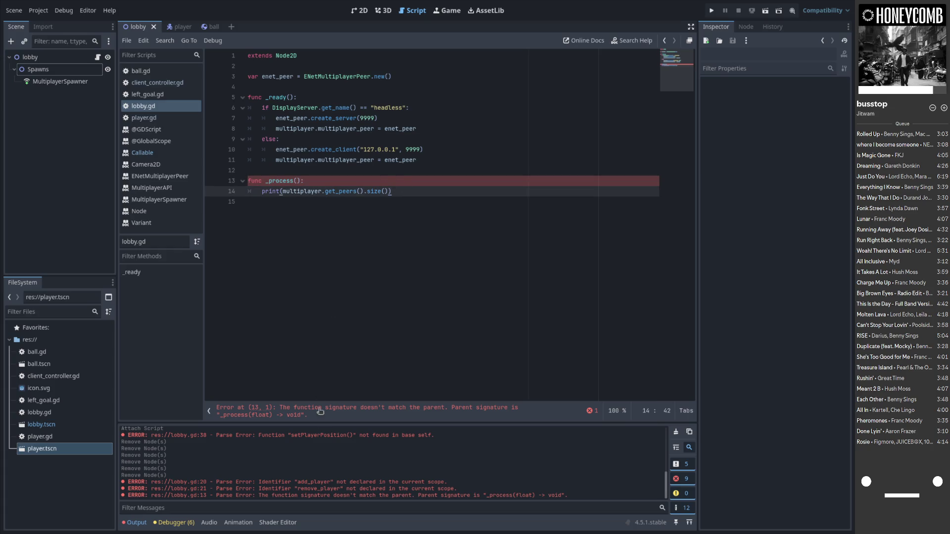
{"action": "key", "text": "ctrl+s"}
{"action": "left_click", "coordinate": [297, 181]}
{"action": "type", "text": "del"}
{"action": "key", "text": "BackSpace"}
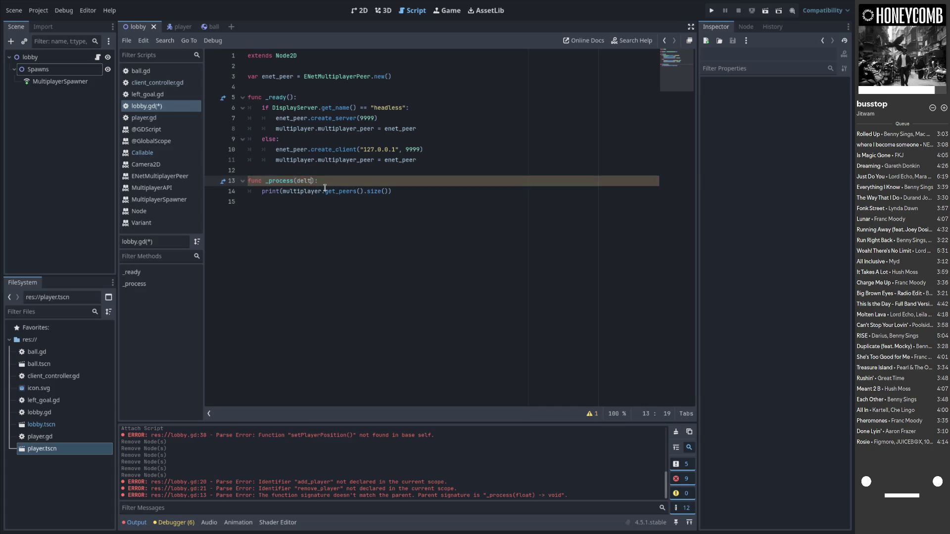
{"action": "type", "text": "a"}
{"action": "key", "text": "ctrl+s"}
Run two game instances to check the peer count, then stop and remove the _process print.
{"action": "left_click", "coordinate": [710, 11]}
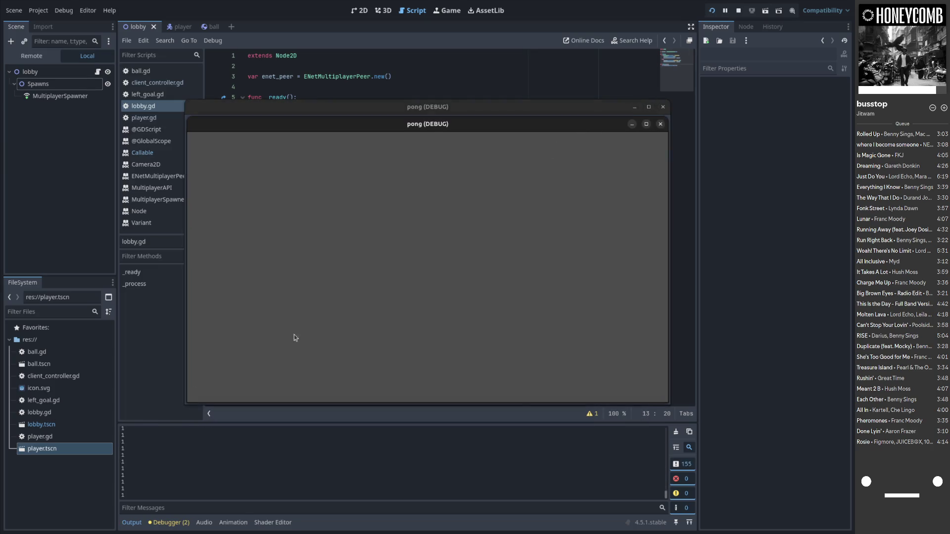
{"action": "mouse_move", "coordinate": [658, 127]}
{"action": "left_mouse_down"}
{"action": "mouse_move", "coordinate": [681, 159]}
{"action": "mouse_move", "coordinate": [717, 170]}
{"action": "left_mouse_up"}
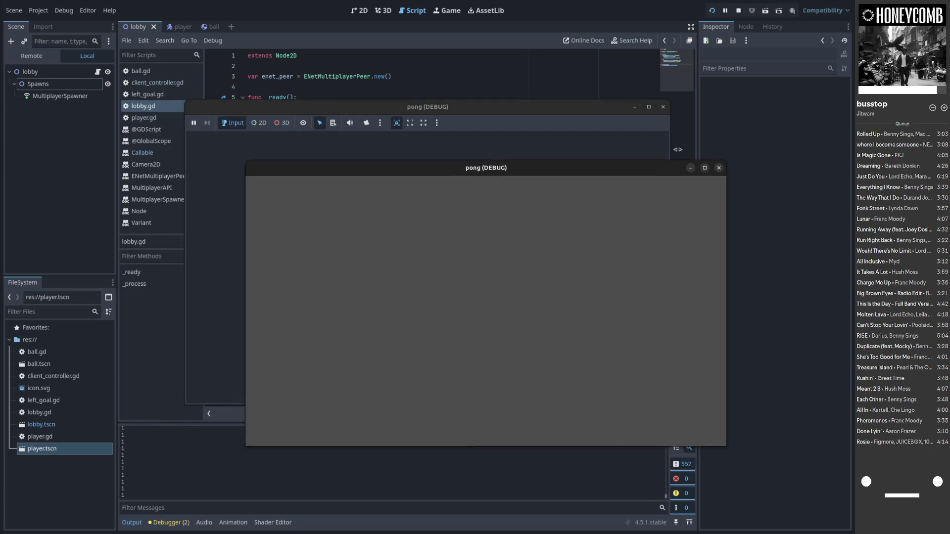
{"action": "left_click", "coordinate": [717, 169]}
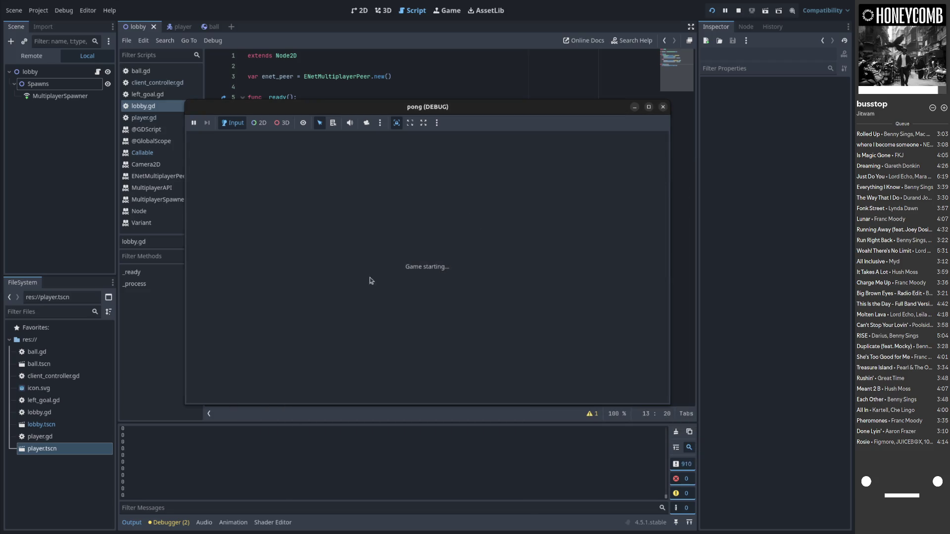
{"action": "left_click", "coordinate": [663, 106]}
{"action": "key", "text": "ctrl+s"}
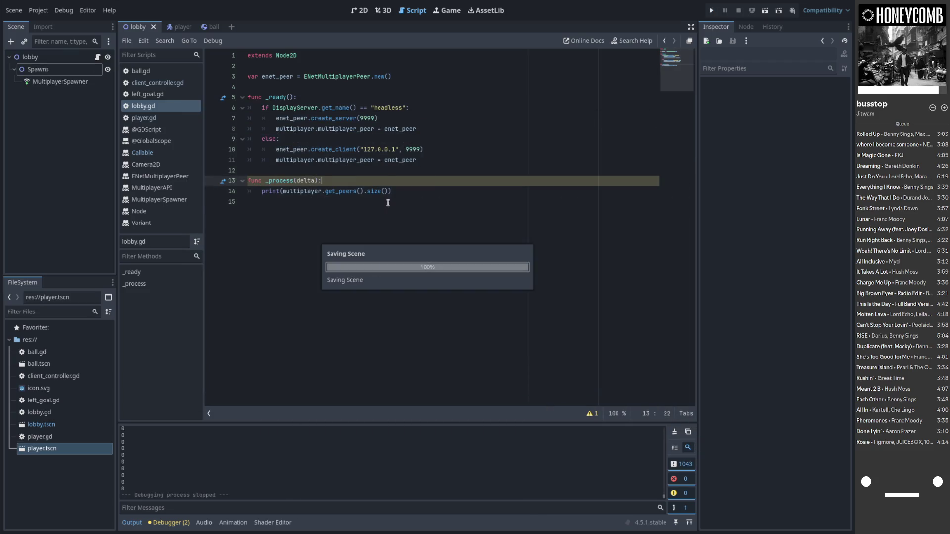
{"action": "left_click_drag", "start_coordinate": [392, 192], "coordinate": [281, 192]}
{"action": "left_click", "coordinate": [420, 190]}
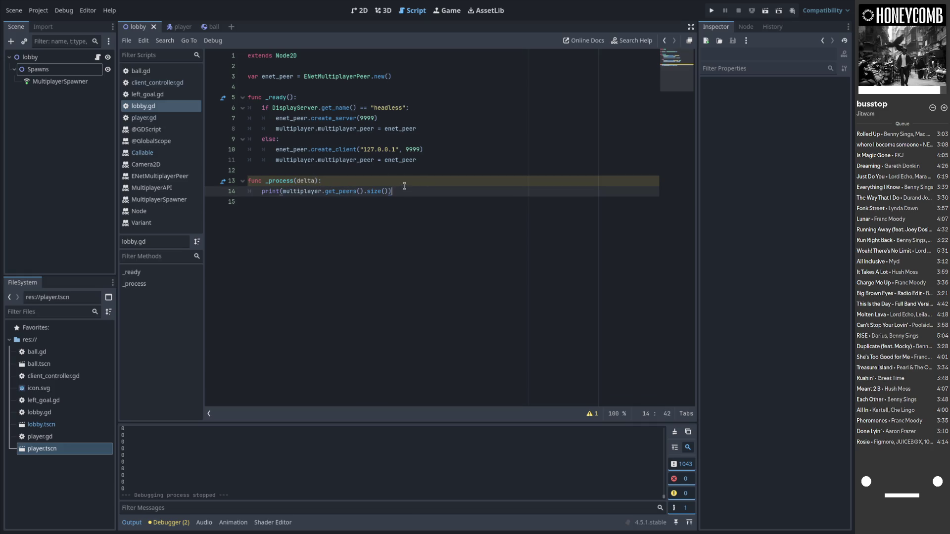
{"action": "key", "text": "ctrl+z"}
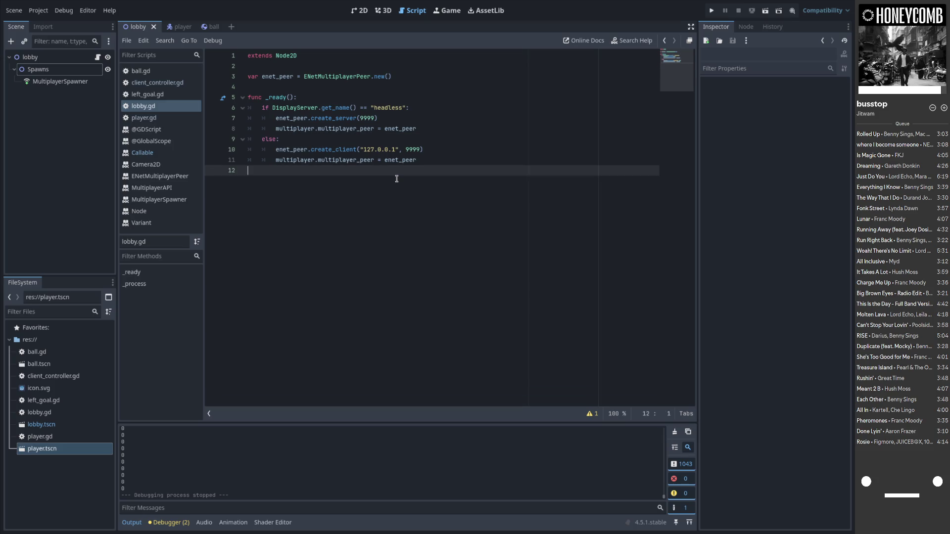
Delete ball.gd, ball.tscn, left_goal.gd, player.gd and player.tscn from the FileSystem.
{"action": "key", "text": "ctrl+z"}
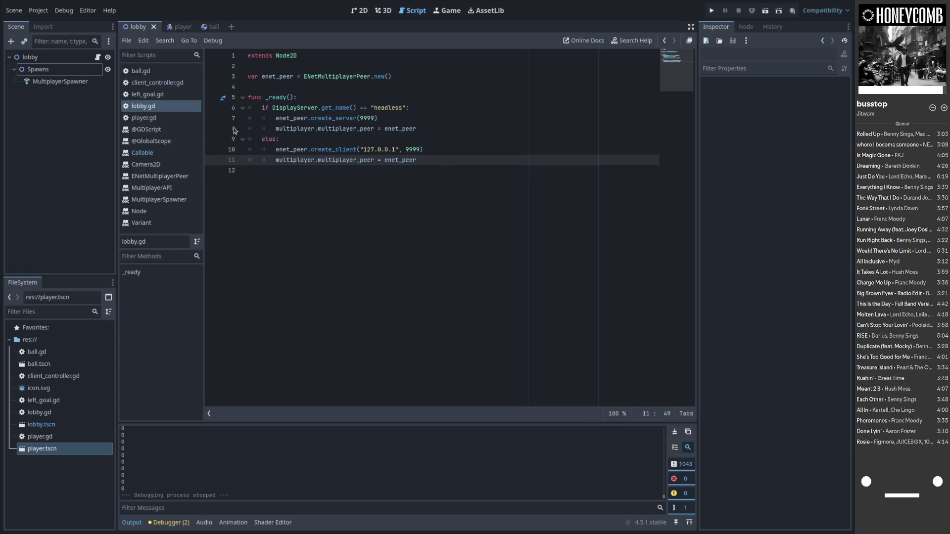
{"action": "left_click", "coordinate": [49, 353]}
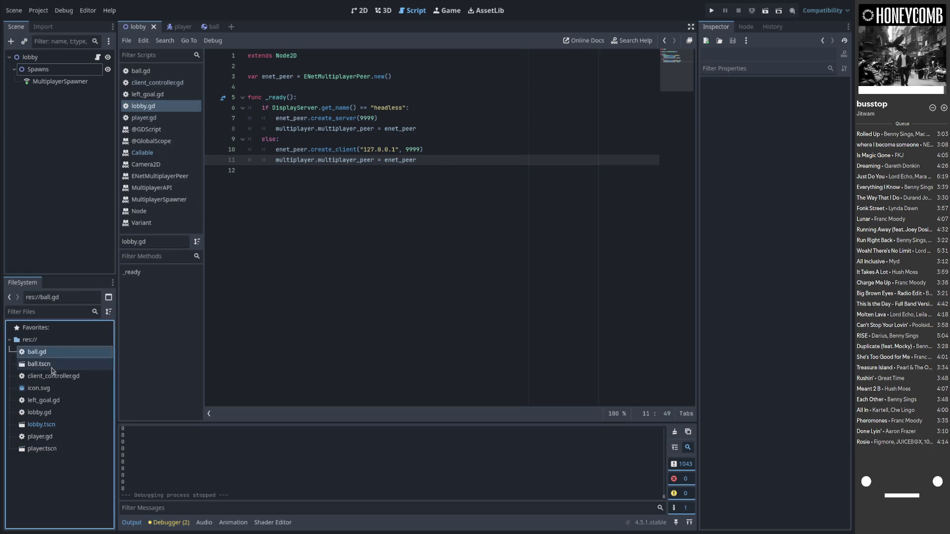
{"action": "left_click", "coordinate": [51, 365], "text": "shift"}
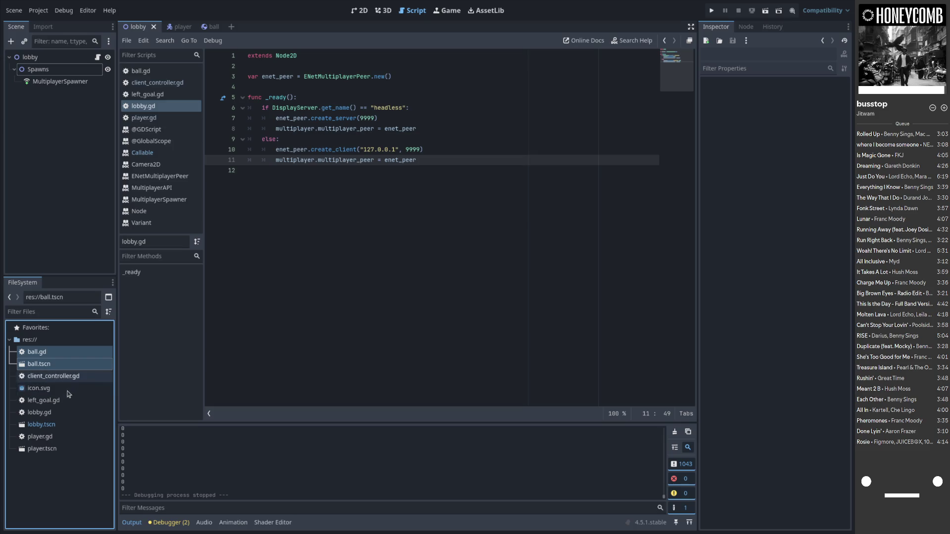
{"action": "left_click", "coordinate": [61, 404], "text": "ctrl"}
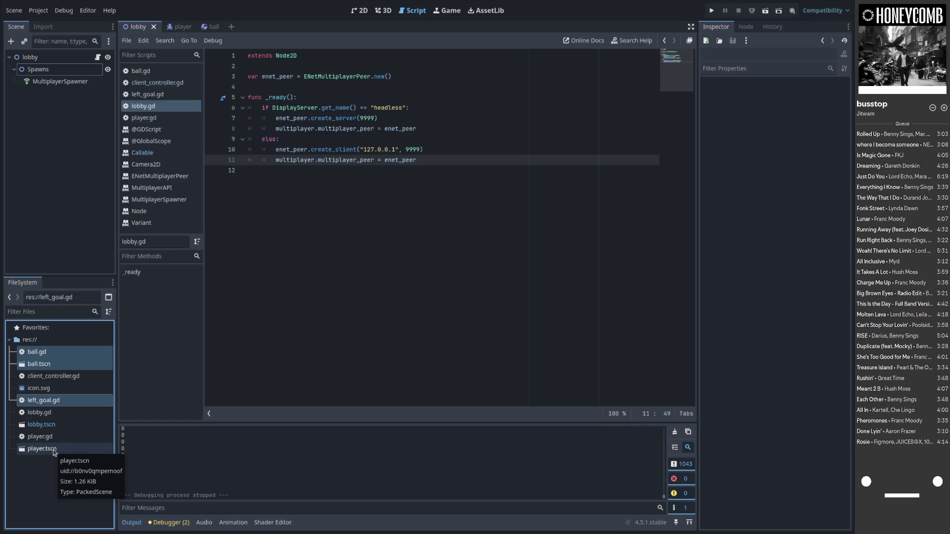
{"action": "left_click", "coordinate": [53, 450], "text": "ctrl"}
{"action": "left_click", "coordinate": [53, 438], "text": "ctrl"}
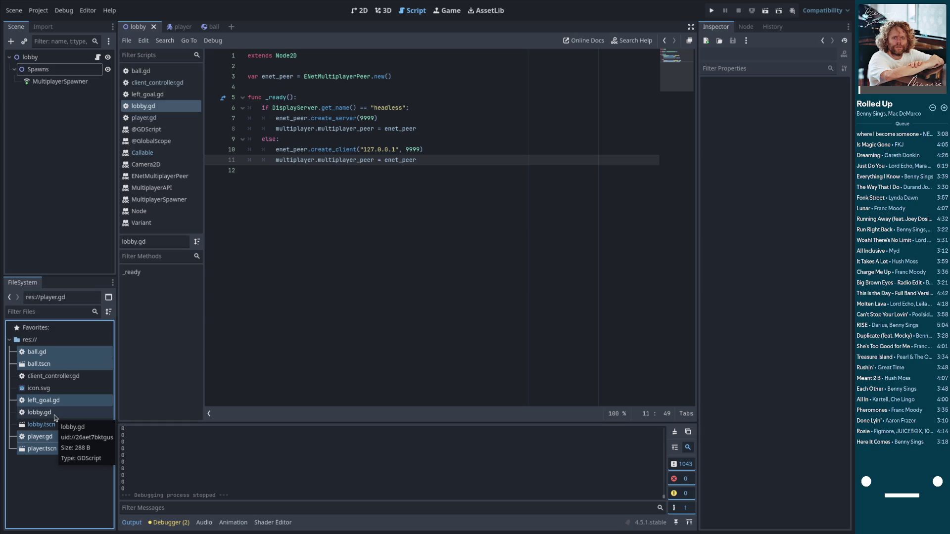
{"action": "right_click", "coordinate": [63, 404]}
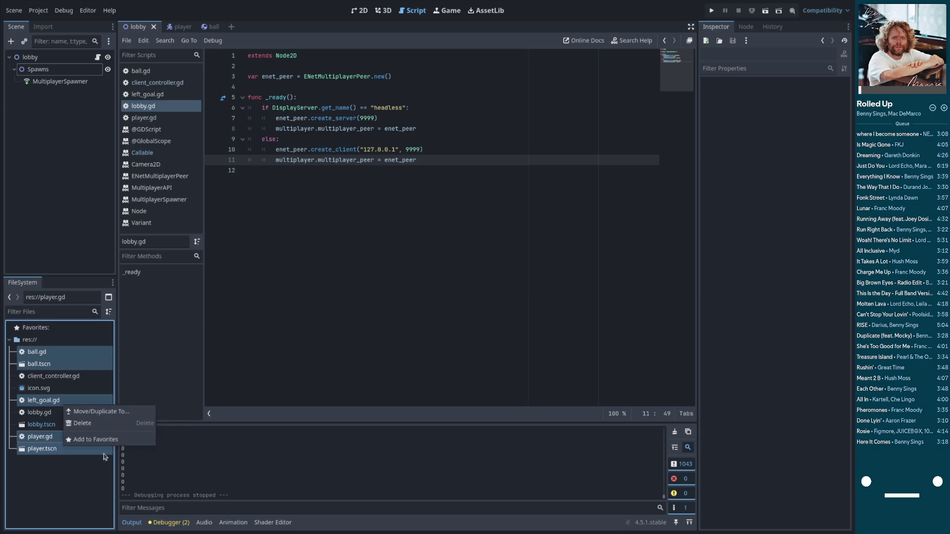
{"action": "left_click", "coordinate": [99, 424]}
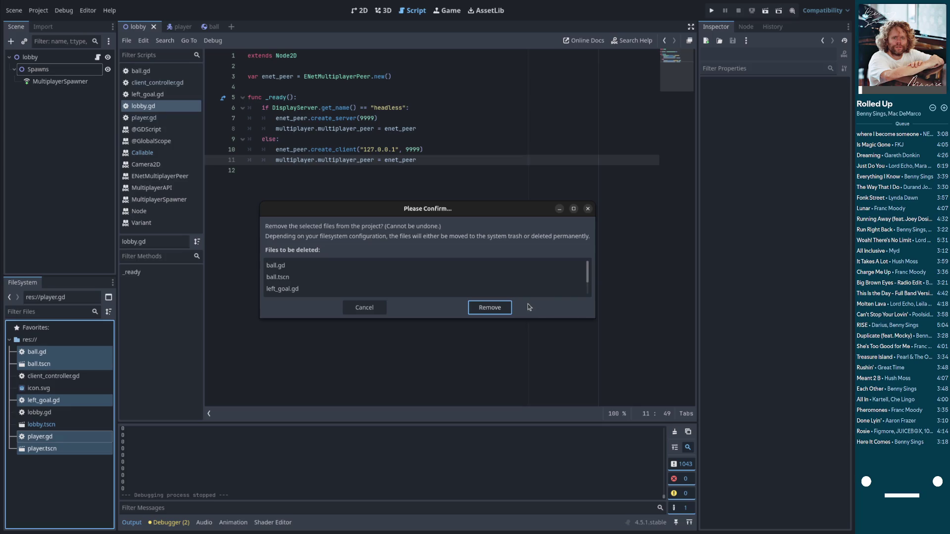
{"action": "left_click", "coordinate": [496, 303]}
{"action": "double_click", "coordinate": [31, 57]}
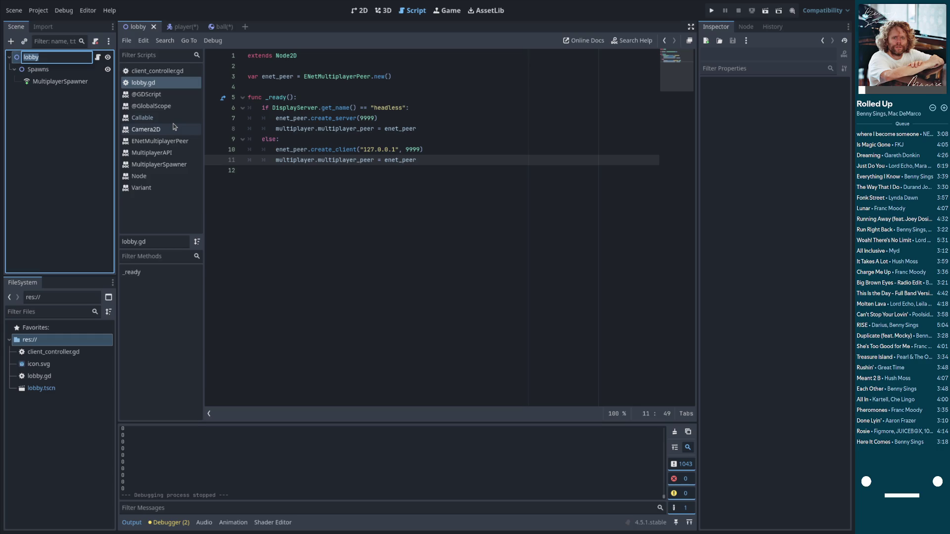
Rename the lobby scene's root node to LobbyManager.
{"action": "type", "text": "server"}
{"action": "key", "text": "Return"}
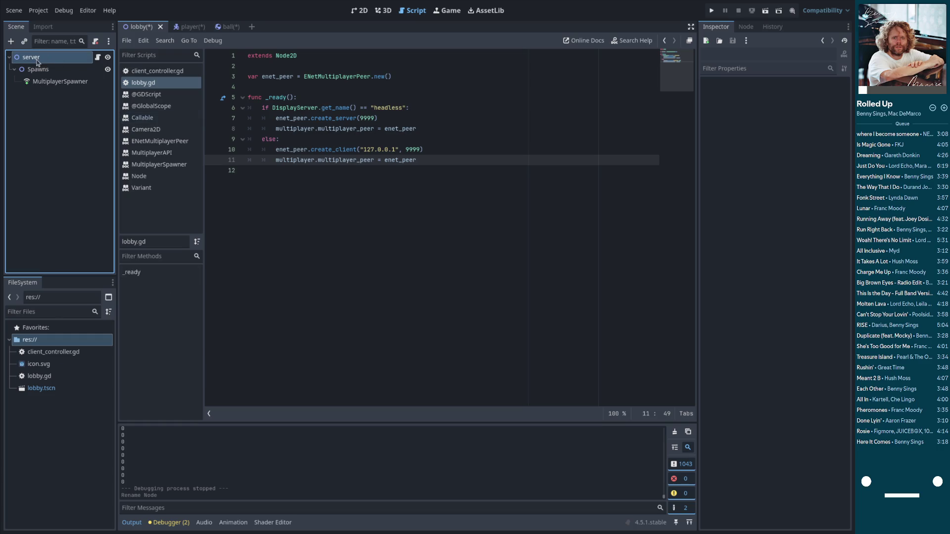
{"action": "double_click", "coordinate": [36, 59]}
{"action": "type", "text": "Ser"}
{"action": "key", "text": "Return"}
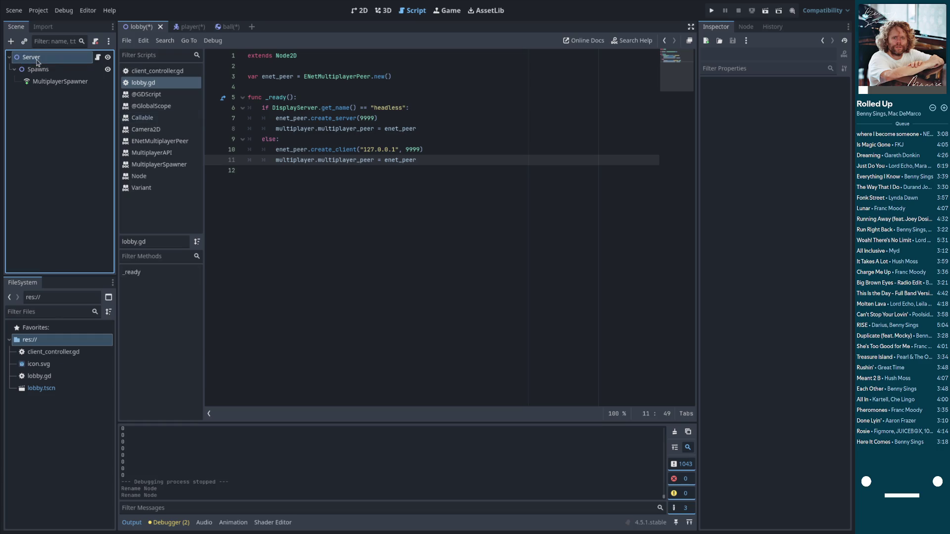
{"action": "double_click", "coordinate": [36, 59]}
{"action": "type", "text": "LobbyM"}
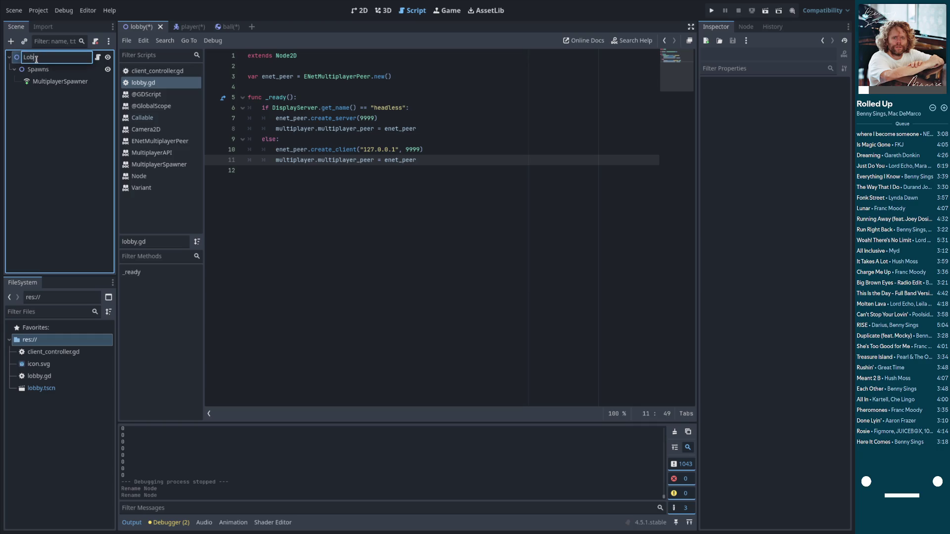
{"action": "type", "text": "anager"}
{"action": "key", "text": "Return"}
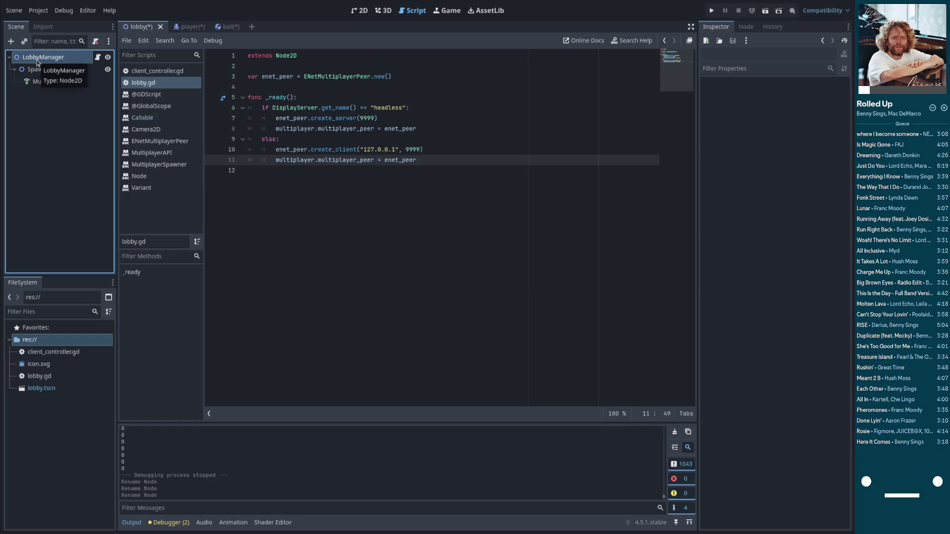
Rename lobby.tscn and lobby.gd to lobby_manager.tscn and lobby_manager.gd.
{"action": "left_click", "coordinate": [49, 388]}
{"action": "key", "text": "F2"}
{"action": "type", "text": "Lobby"}
{"action": "key", "text": "BackSpace"}
{"action": "key", "text": "BackSpace"}
{"action": "key", "text": "BackSpace"}
{"action": "type", "text": "lobby_mana"}
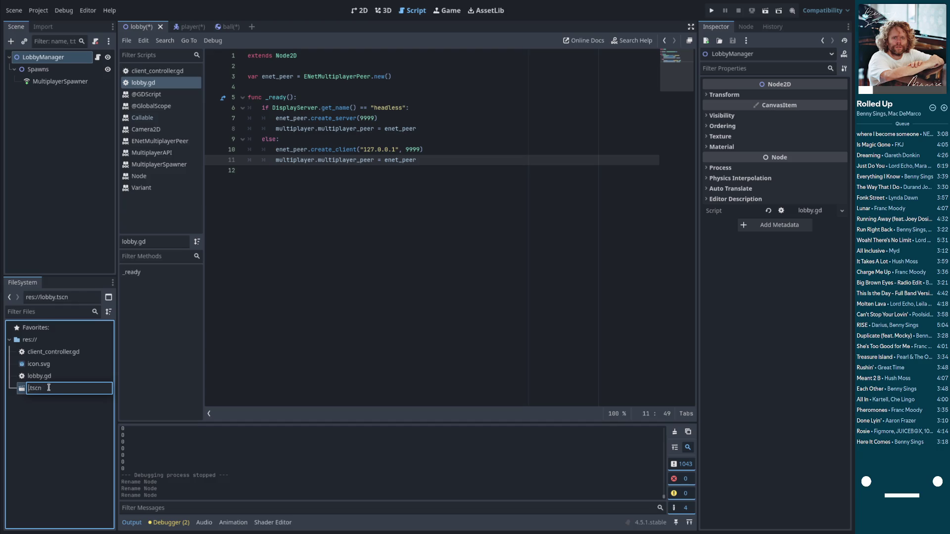
{"action": "type", "text": "ger"}
{"action": "key", "text": "Return"}
{"action": "left_click", "coordinate": [45, 375]}
{"action": "key", "text": "F2"}
{"action": "type", "text": "lobby"}
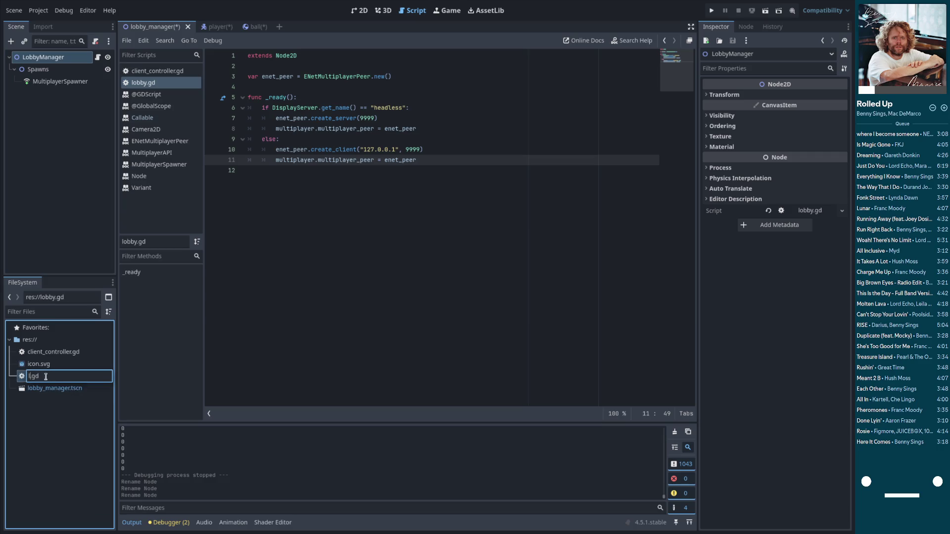
{"action": "type", "text": "_manager"}
{"action": "key", "text": "Return"}
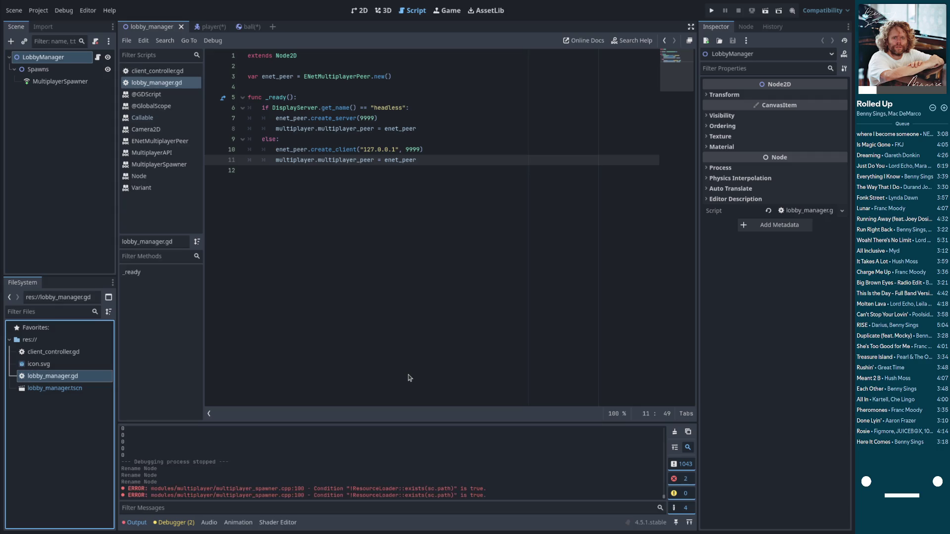
{"action": "left_click", "coordinate": [351, 238]}
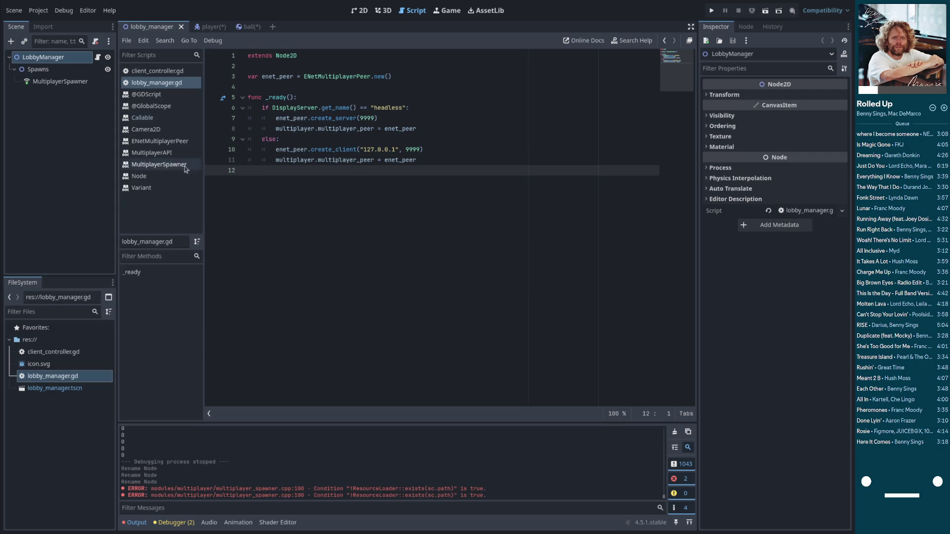
Rename the Spawns node to Lobbies.
{"action": "left_click", "coordinate": [62, 82]}
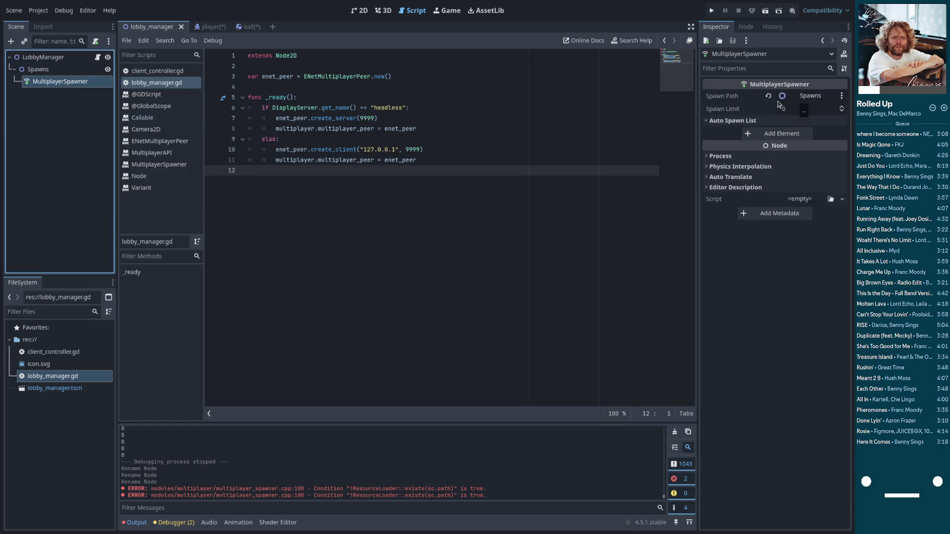
{"action": "left_click", "coordinate": [50, 75]}
{"action": "left_click", "coordinate": [50, 75]}
{"action": "type", "text": "Lobbies"}
{"action": "key", "text": "Return"}
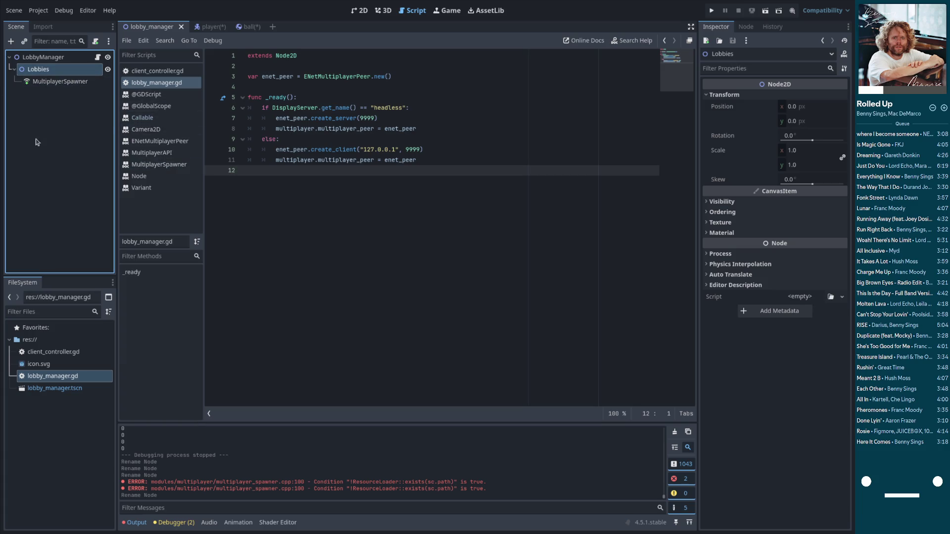
Close the player and ball scene tabs, answering the ball scene's save prompt.
{"action": "left_click", "coordinate": [210, 28]}
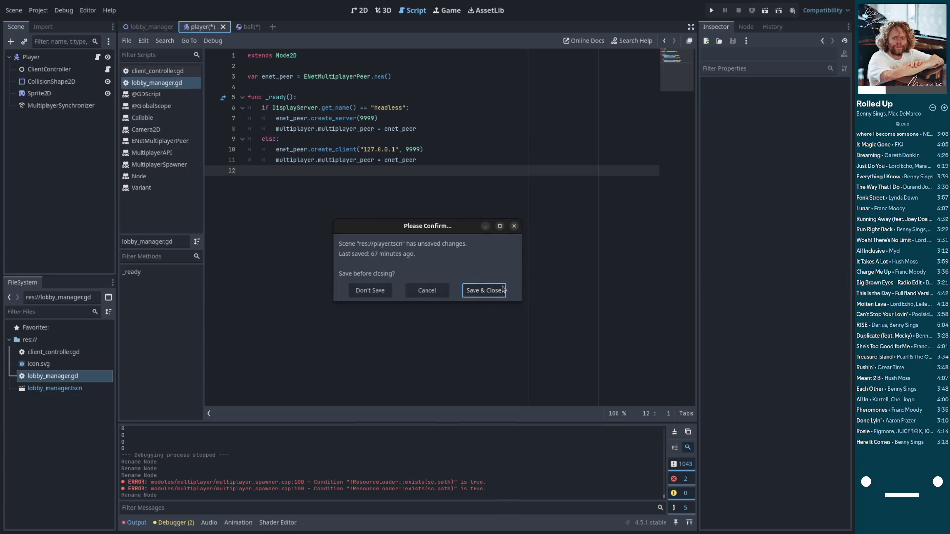
{"action": "left_click", "coordinate": [352, 292]}
{"action": "left_click", "coordinate": [221, 28]}
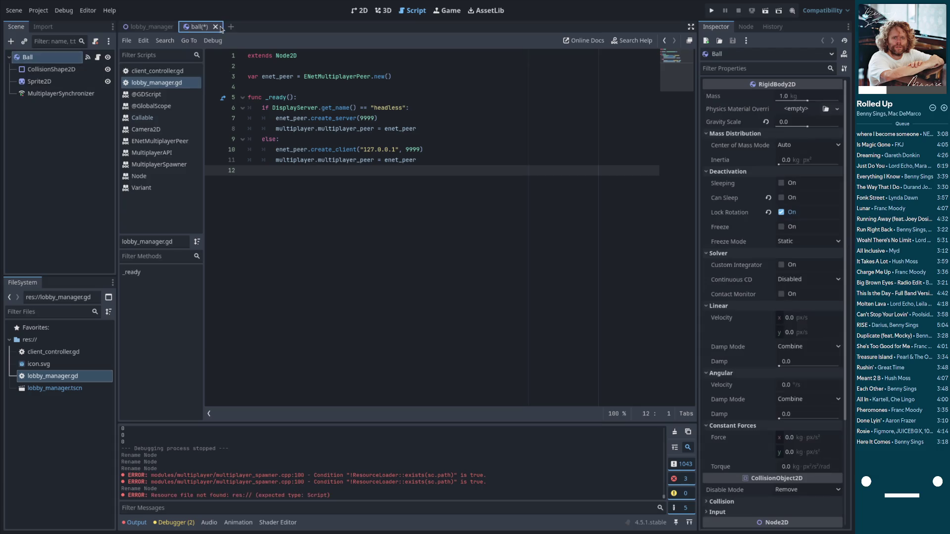
{"action": "left_click", "coordinate": [216, 28]}
{"action": "left_click", "coordinate": [371, 289]}
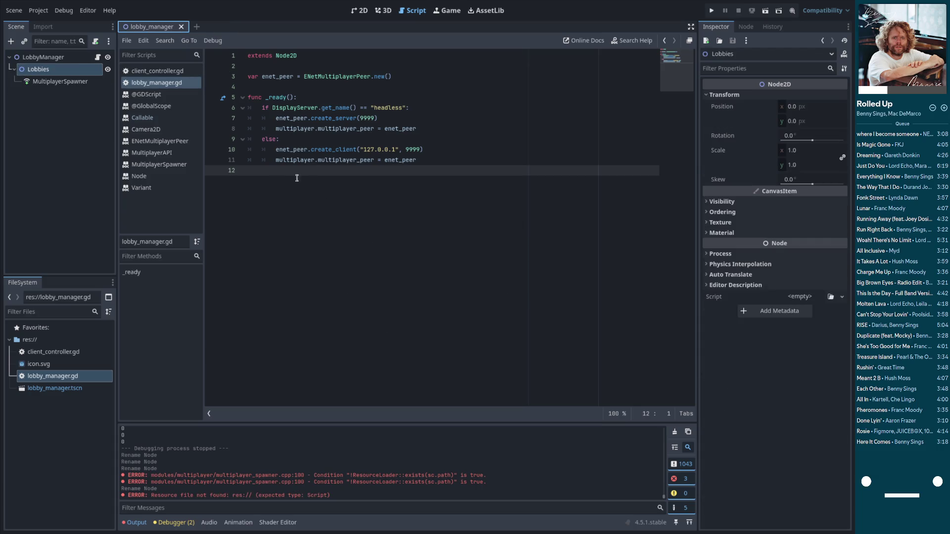
Close client_controller.gd and the other extra scripts and help pages, keeping lobby_manager.gd.
{"action": "middle_click", "coordinate": [167, 72]}
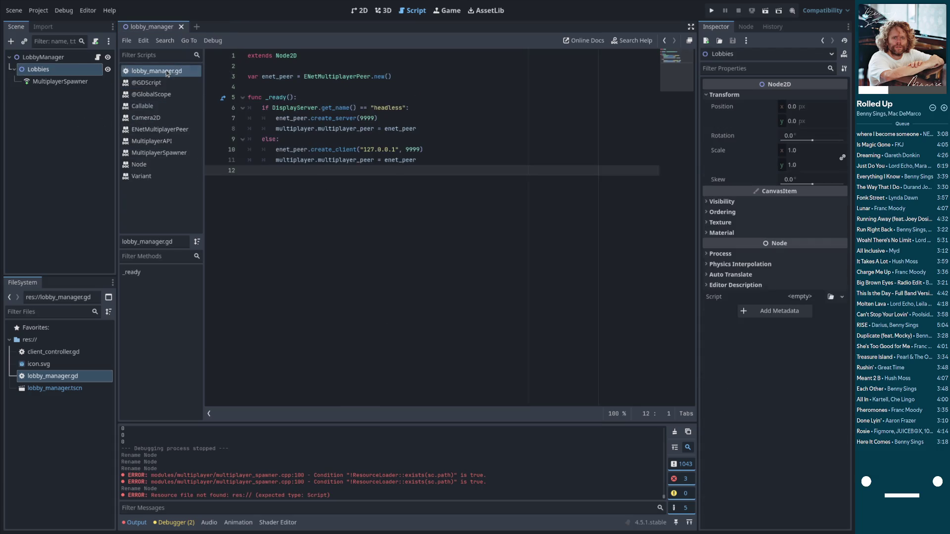
{"action": "middle_click", "coordinate": [165, 72]}
{"action": "middle_click", "coordinate": [164, 71]}
{"action": "middle_click", "coordinate": [165, 72]}
{"action": "middle_click", "coordinate": [165, 72]}
{"action": "middle_click", "coordinate": [164, 72]}
{"action": "middle_click", "coordinate": [165, 72]}
{"action": "middle_click", "coordinate": [165, 72]}
{"action": "middle_click", "coordinate": [165, 72]}
{"action": "middle_click", "coordinate": [165, 71]}
{"action": "middle_click", "coordinate": [164, 71]}
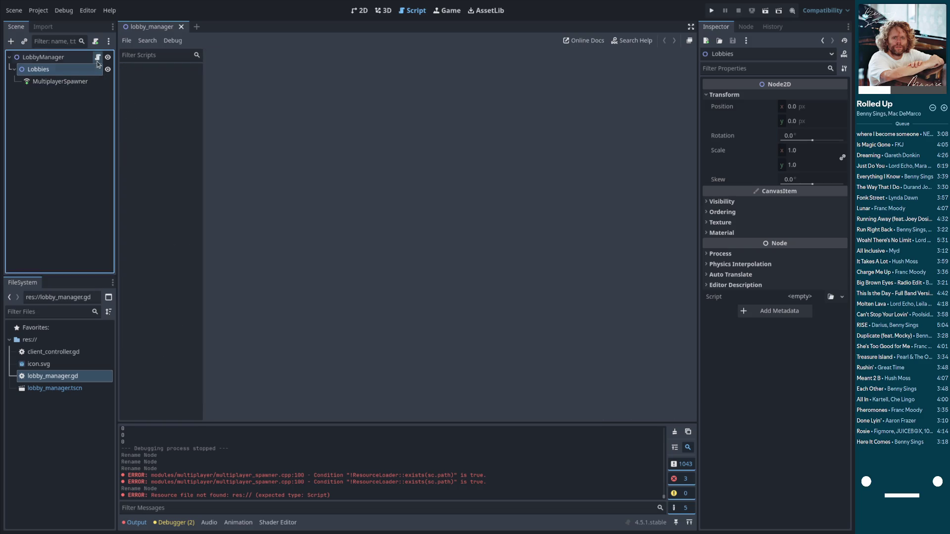
{"action": "left_click", "coordinate": [98, 57]}
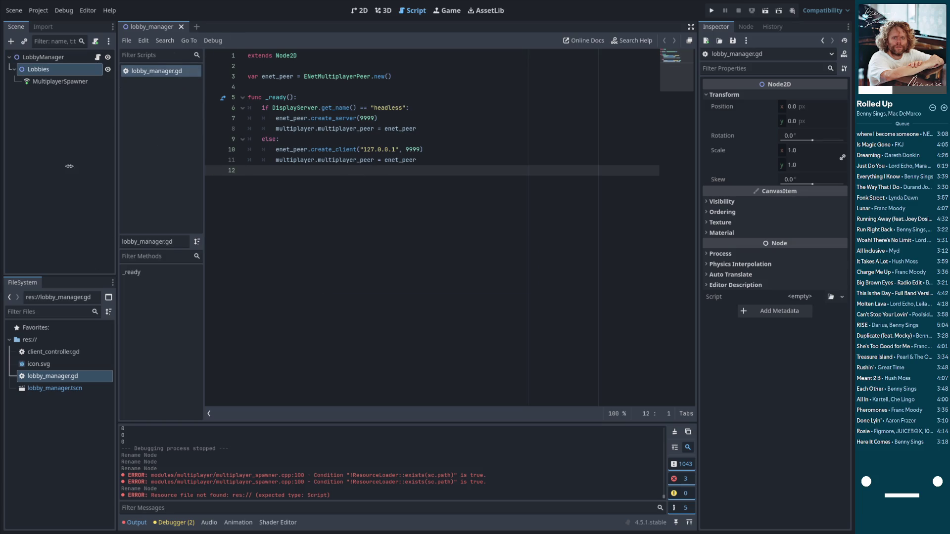
{"action": "right_click", "coordinate": [34, 340]}
Create an objects folder in the res:// project root.
{"action": "mouse_move", "coordinate": [91, 346]}
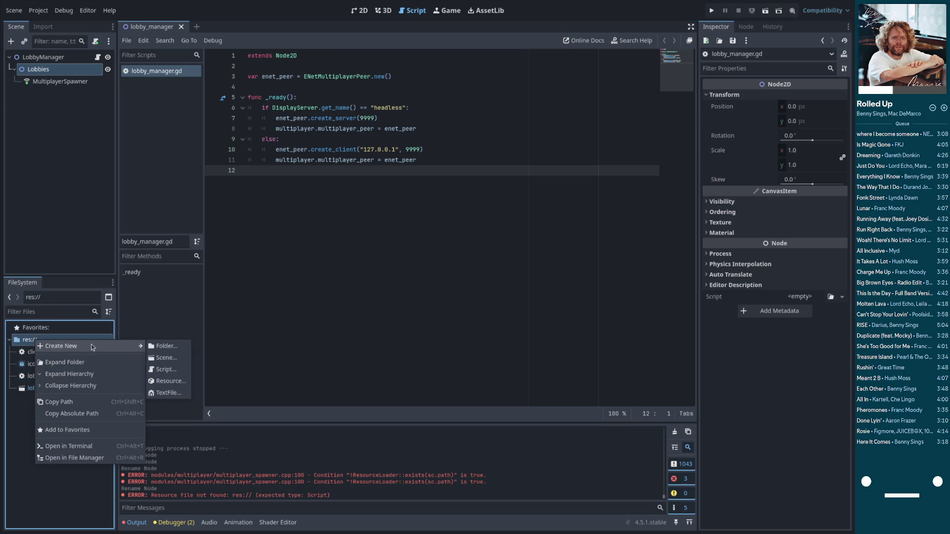
{"action": "left_click", "coordinate": [177, 348]}
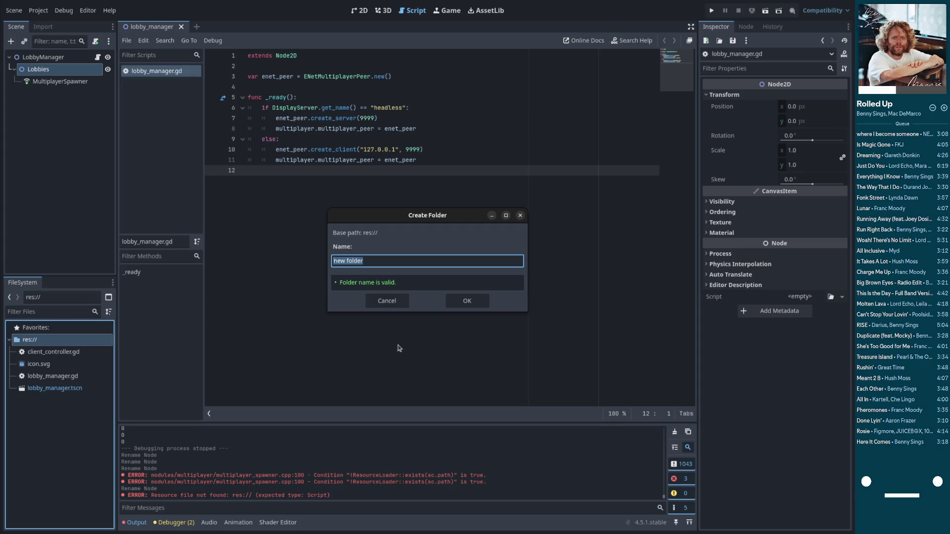
{"action": "left_click", "coordinate": [390, 297]}
{"action": "left_click", "coordinate": [196, 27]}
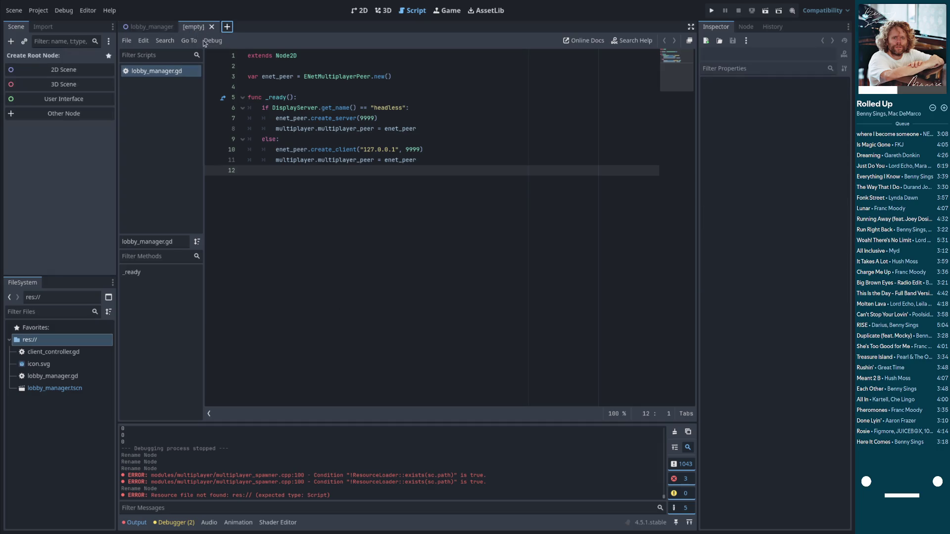
{"action": "left_click", "coordinate": [215, 26]}
{"action": "right_click", "coordinate": [40, 344]}
{"action": "mouse_move", "coordinate": [124, 341]}
{"action": "left_click", "coordinate": [171, 342]}
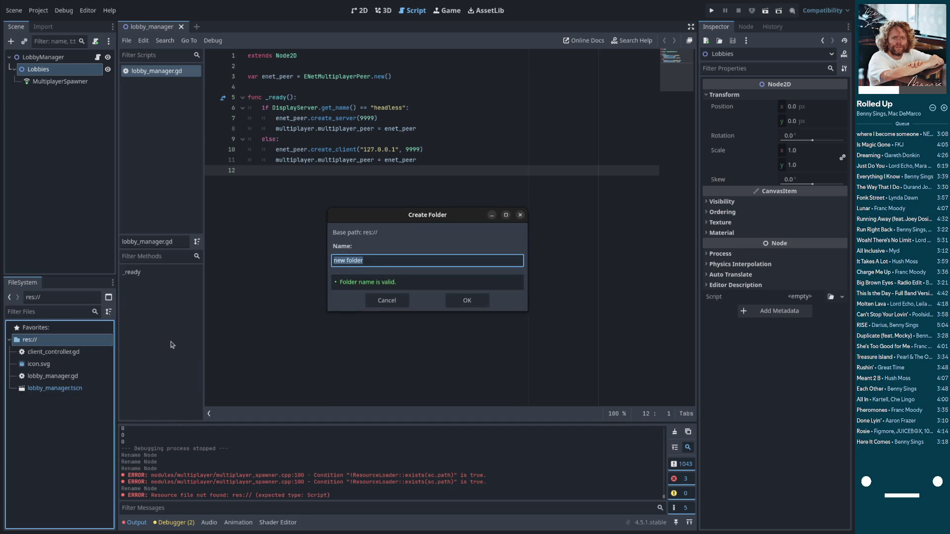
{"action": "type", "text": "sc"}
{"action": "key", "text": "BackSpace"}
{"action": "key", "text": "BackSpace"}
{"action": "key", "text": "BackSpace"}
{"action": "type", "text": "objects"}
{"action": "key", "text": "Return"}
Create a levels folder in res://.
{"action": "right_click", "coordinate": [56, 342]}
{"action": "mouse_move", "coordinate": [109, 346]}
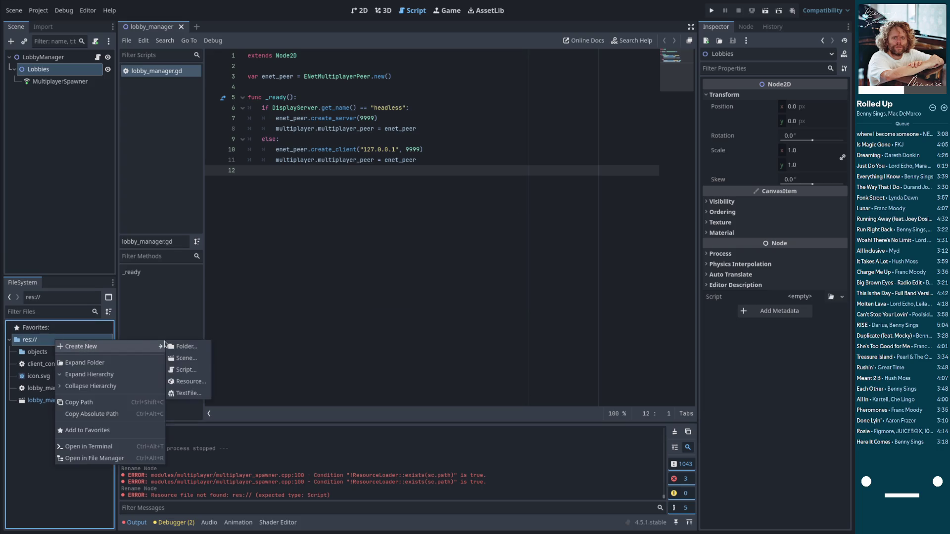
{"action": "left_click", "coordinate": [178, 346]}
{"action": "type", "text": "leve"}
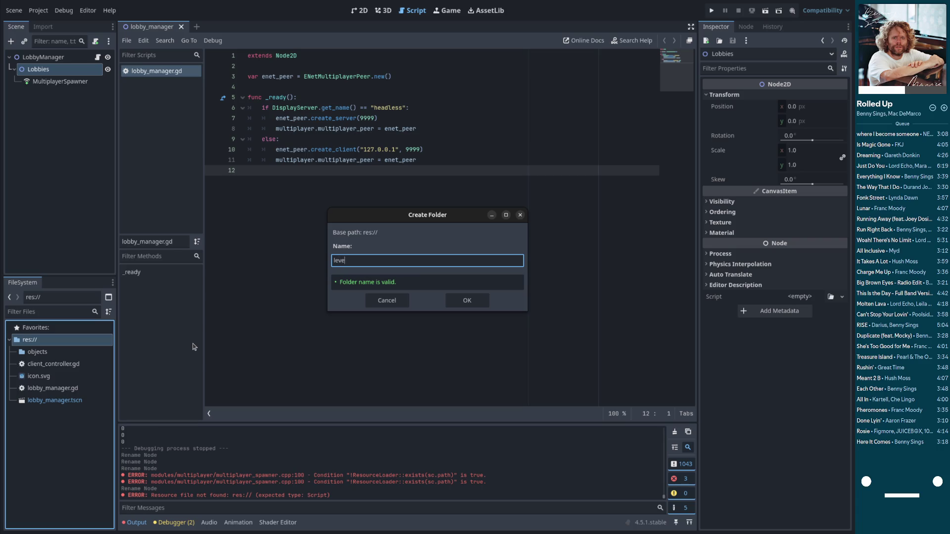
{"action": "key", "text": "BackSpace"}
{"action": "key", "text": "BackSpace"}
{"action": "key", "text": "BackSpace"}
{"action": "type", "text": "l"}
{"action": "key", "text": "Return"}
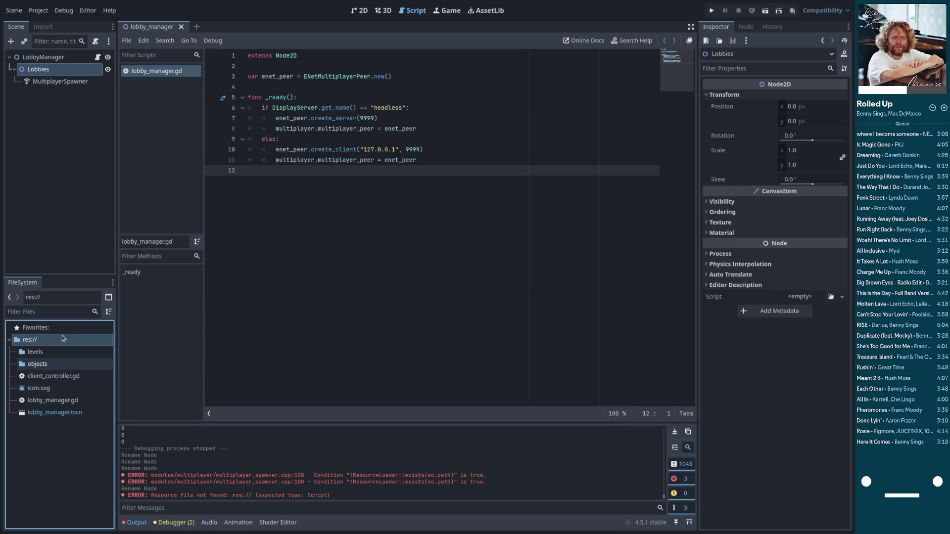
Create a menus folder in res:// and rename it to ui.
{"action": "right_click", "coordinate": [59, 340]}
{"action": "mouse_move", "coordinate": [114, 346]}
{"action": "left_click", "coordinate": [211, 347]}
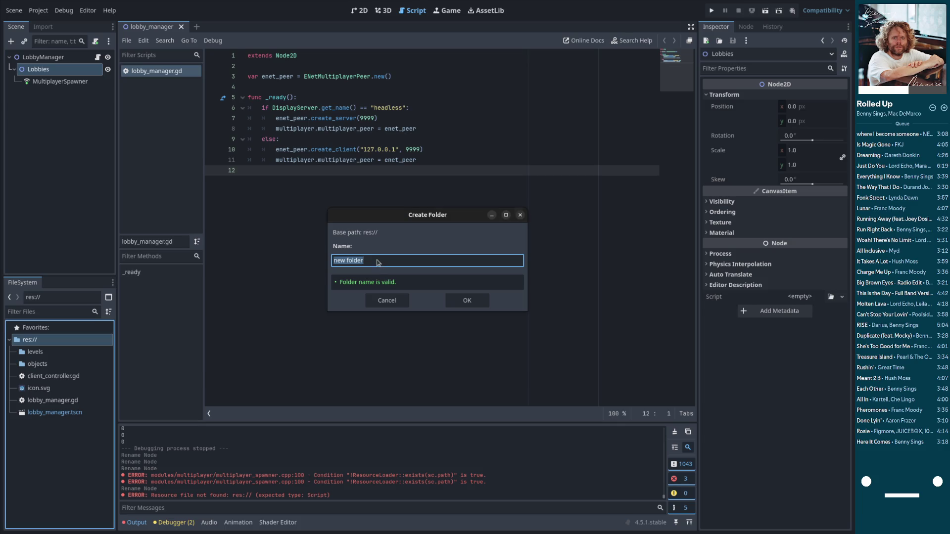
{"action": "type", "text": "menus"}
{"action": "key", "text": "Return"}
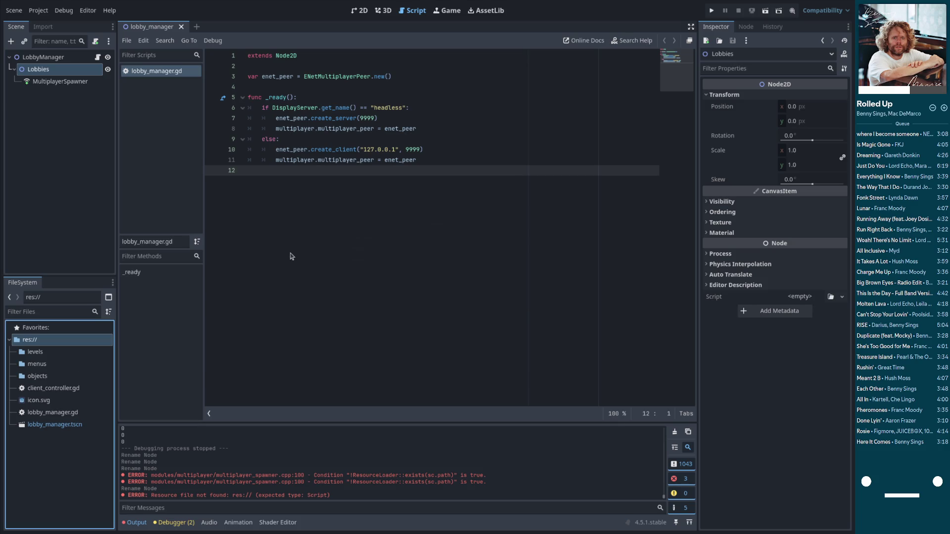
{"action": "left_click", "coordinate": [34, 362]}
{"action": "key", "text": "F2"}
{"action": "type", "text": "ui"}
{"action": "key", "text": "Return"}
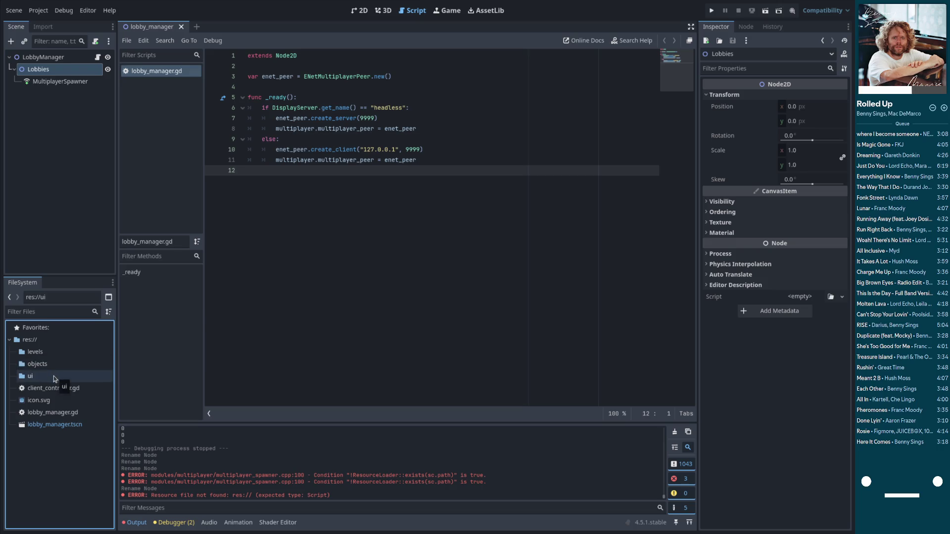
Create a multiplayer folder in res://.
{"action": "left_click", "coordinate": [44, 366]}
{"action": "left_click", "coordinate": [48, 355]}
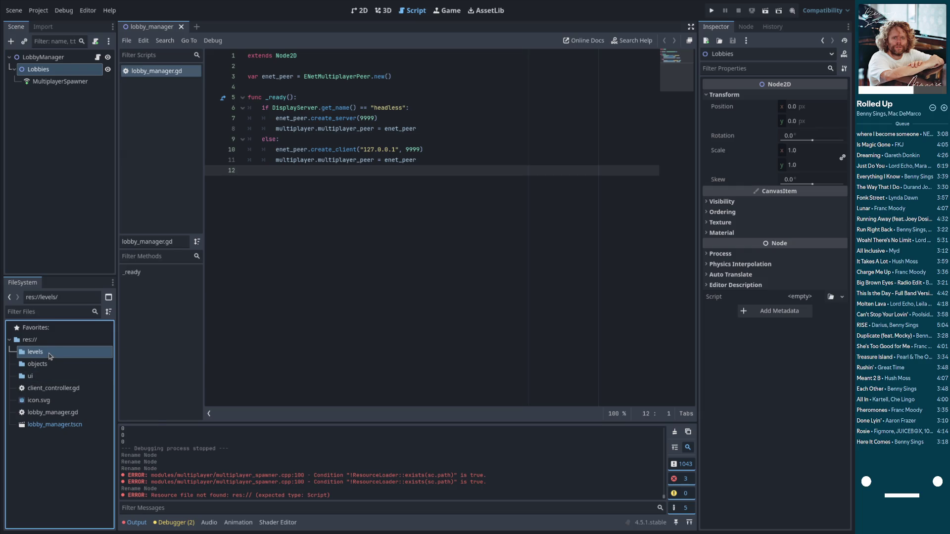
{"action": "right_click", "coordinate": [49, 356]}
{"action": "left_click", "coordinate": [41, 390]}
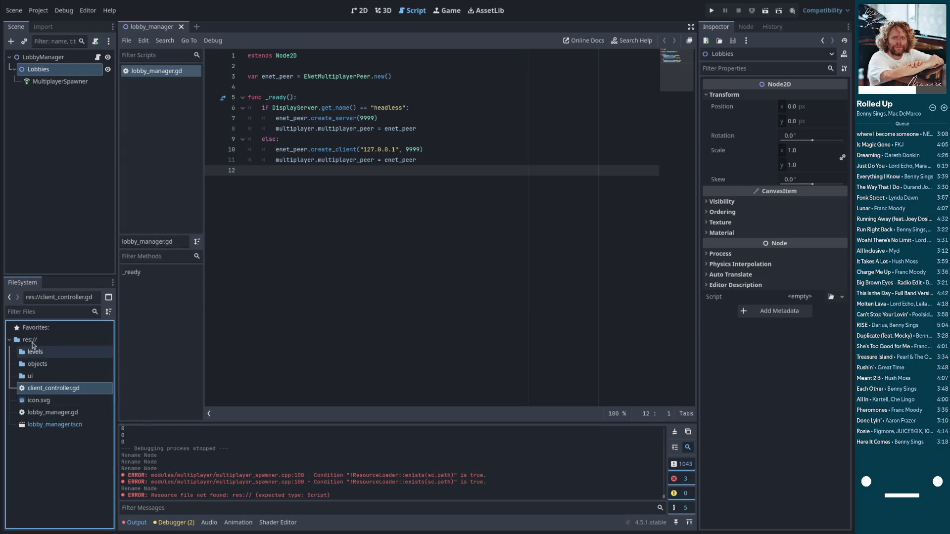
{"action": "right_click", "coordinate": [31, 340]}
{"action": "mouse_move", "coordinate": [99, 349]}
{"action": "left_click", "coordinate": [171, 349]}
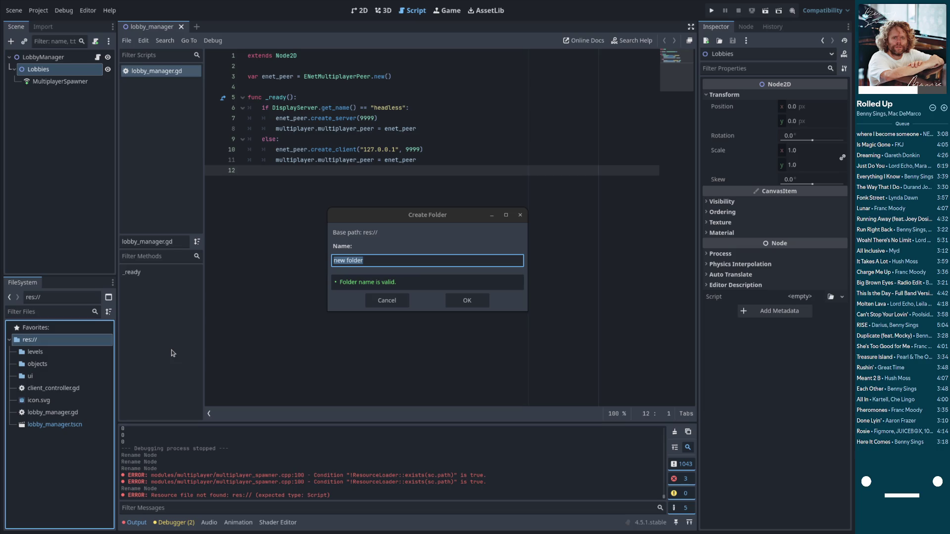
{"action": "type", "text": "multiplayer"}
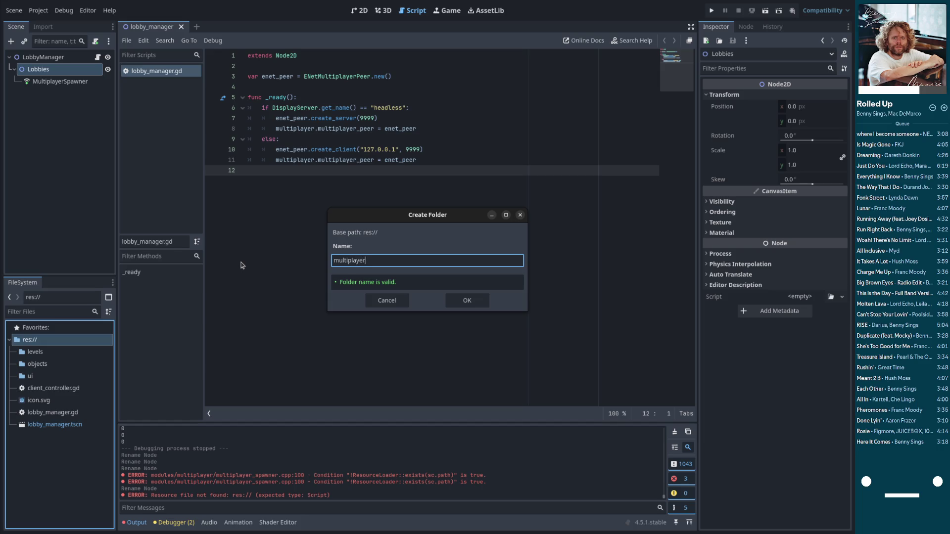
{"action": "key", "text": "Return"}
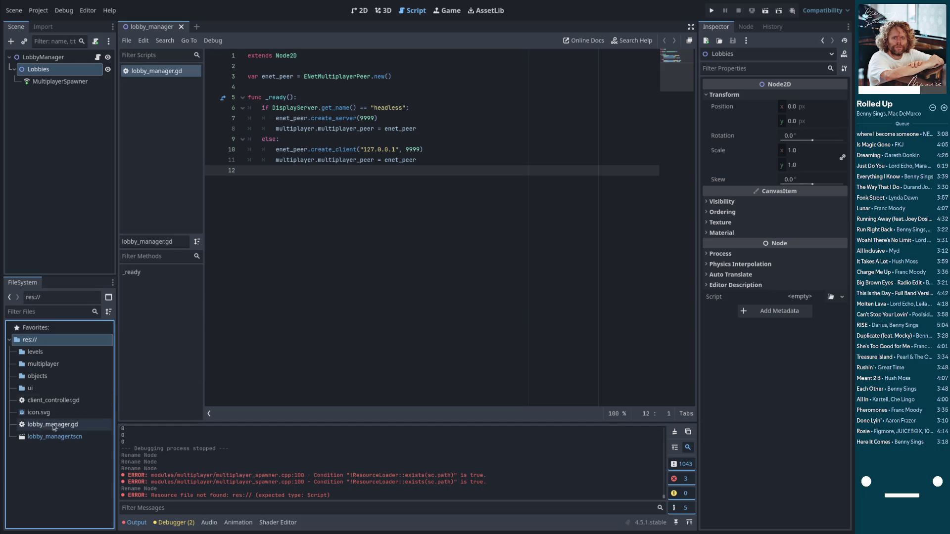
Move client_controller.gd, lobby_manager.gd and lobby_manager.tscn into the multiplayer folder.
{"action": "left_click", "coordinate": [43, 404]}
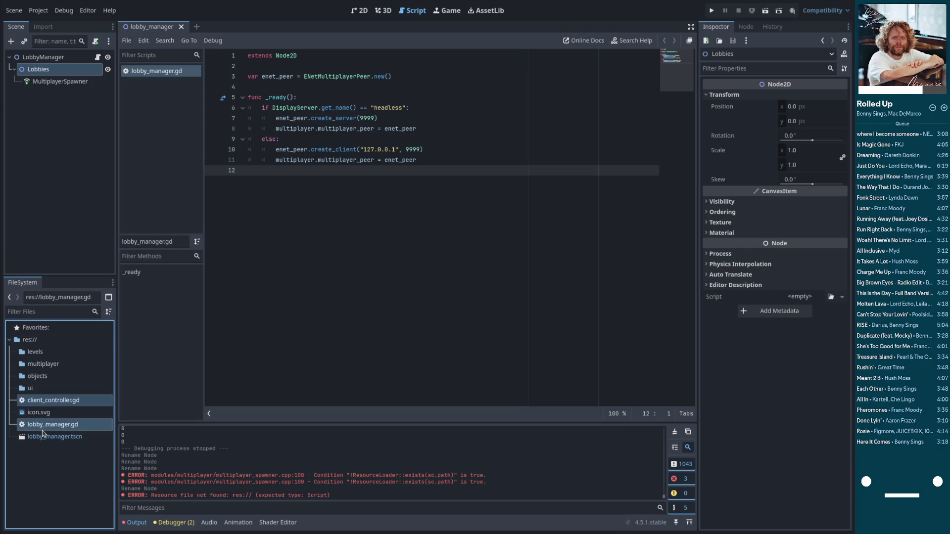
{"action": "left_click", "coordinate": [45, 436], "text": "ctrl"}
{"action": "left_click", "coordinate": [44, 424], "text": "ctrl"}
{"action": "left_click_drag", "start_coordinate": [45, 424], "coordinate": [43, 364]}
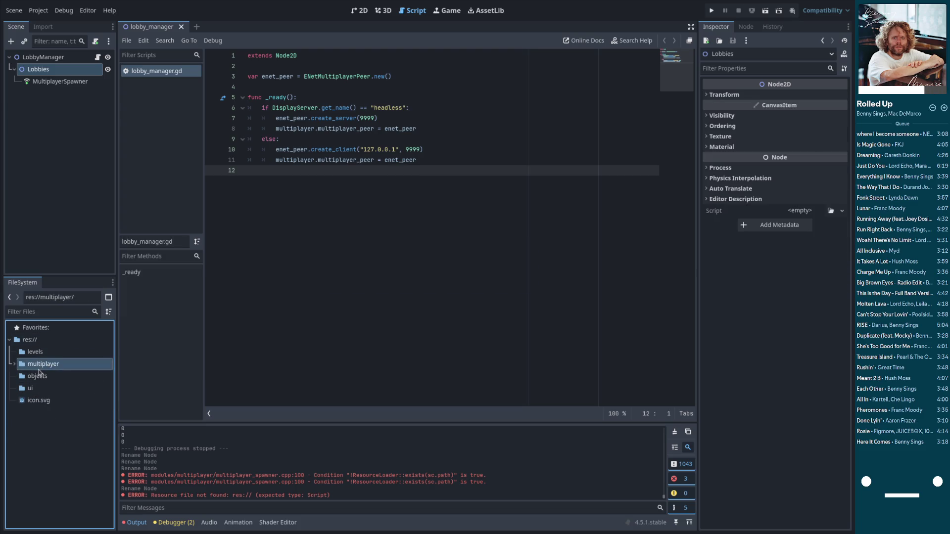
{"action": "key", "text": "Right"}
{"action": "key", "text": "Down"}
{"action": "key", "text": "Down"}
{"action": "key", "text": "Down"}
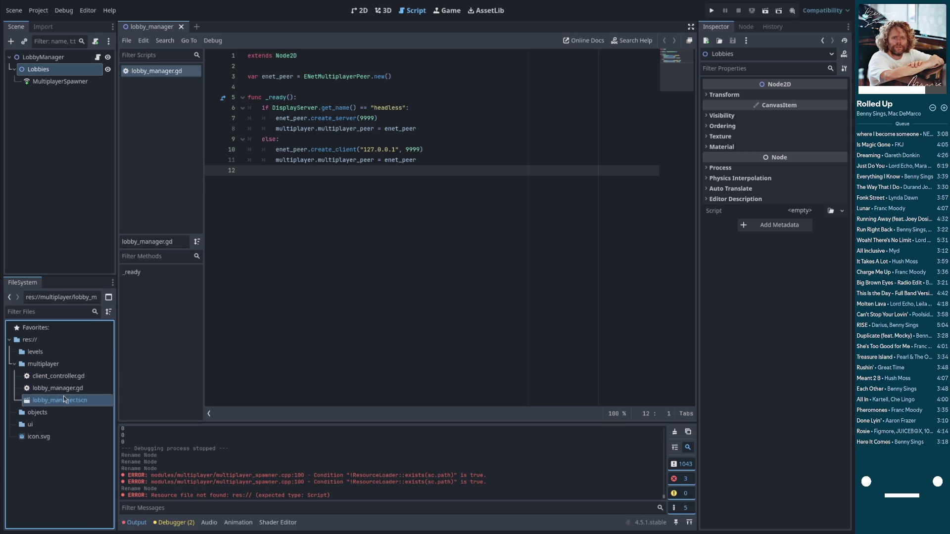
{"action": "left_click", "coordinate": [51, 356]}
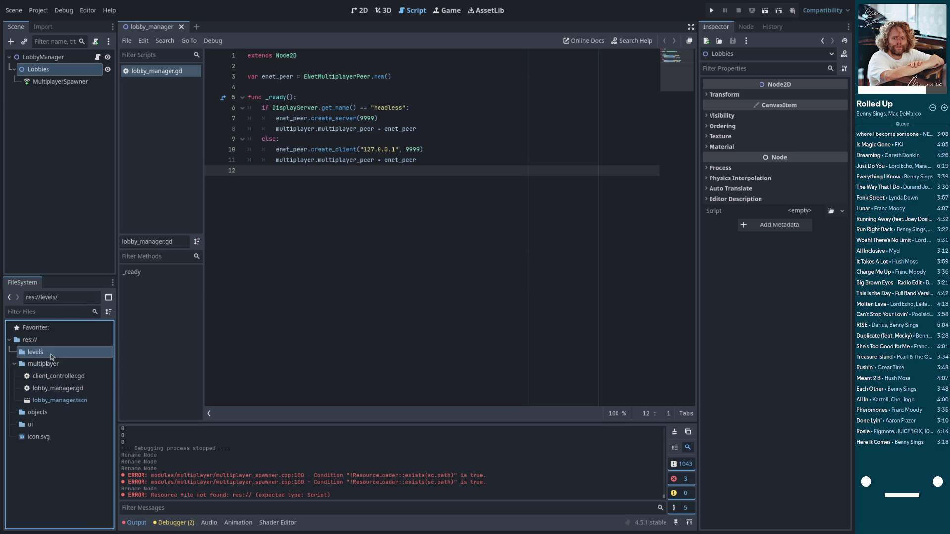
{"action": "right_click", "coordinate": [39, 425]}
Create a User Interface scene named login inside the ui folder.
{"action": "mouse_move", "coordinate": [90, 357]}
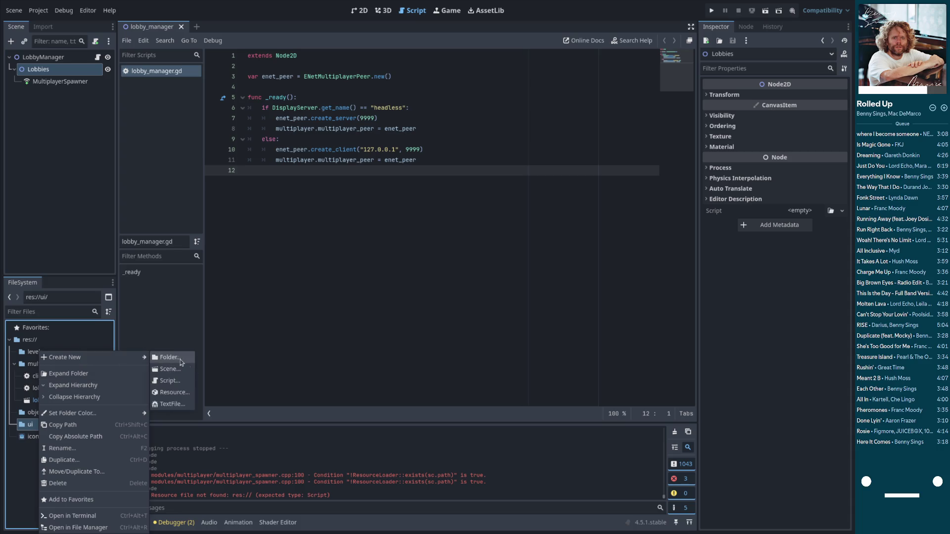
{"action": "left_click", "coordinate": [176, 370]}
{"action": "left_click", "coordinate": [395, 233]}
{"action": "left_click", "coordinate": [420, 268]}
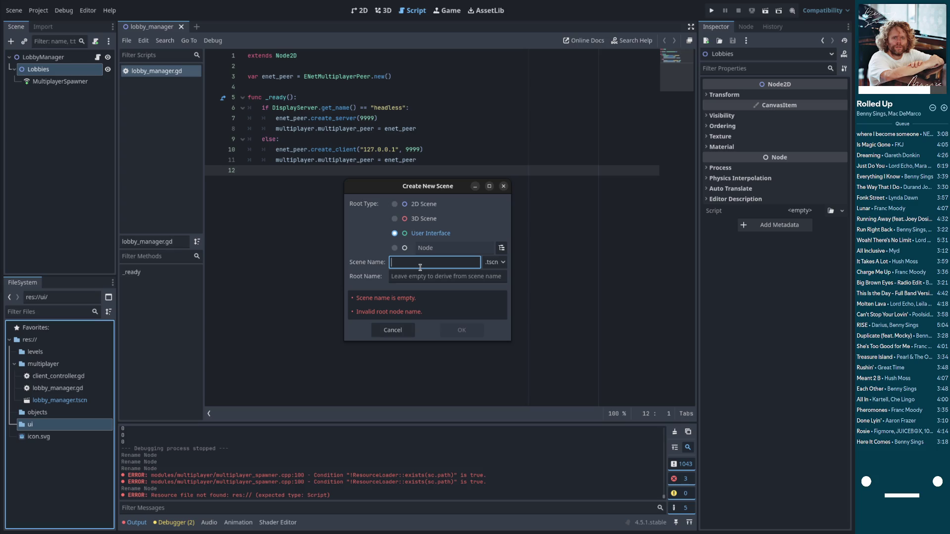
{"action": "type", "text": "J"}
{"action": "key", "text": "BackSpace"}
{"action": "key", "text": "BackSpace"}
{"action": "key", "text": "BackSpace"}
{"action": "type", "text": "connect"}
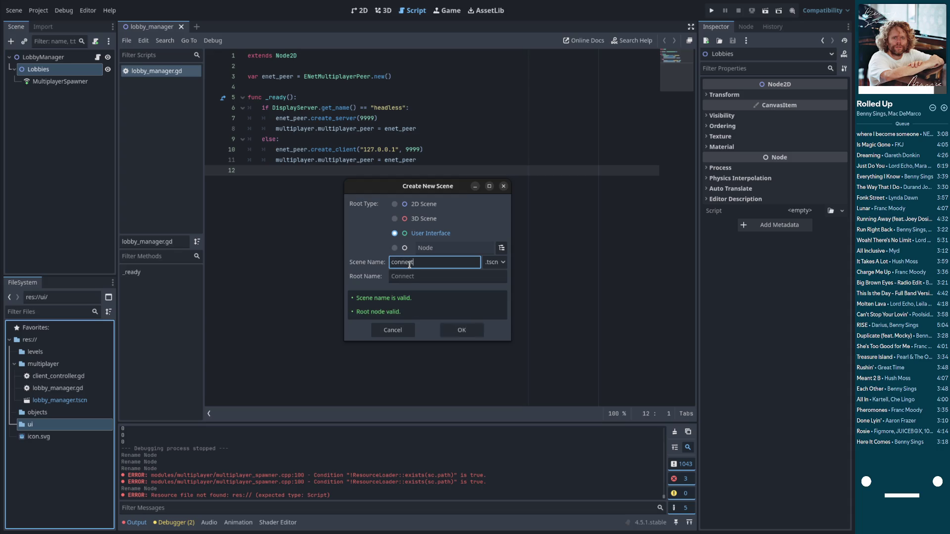
{"action": "key", "text": "BackSpace"}
{"action": "key", "text": "BackSpace"}
{"action": "key", "text": "BackSpace"}
{"action": "type", "text": "logi"}
{"action": "key", "text": "Return"}
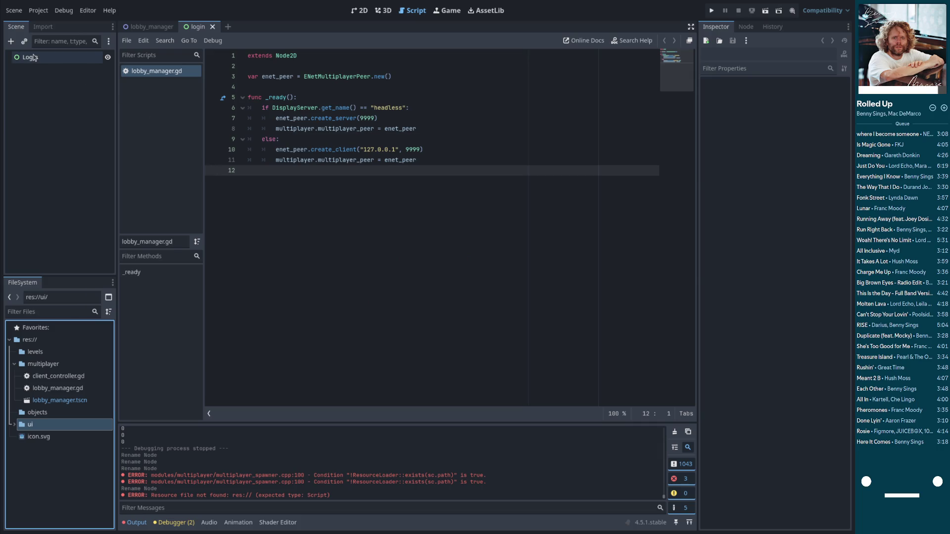
Browse the Control node types for Login without adding one, then view the scene in 2D.
{"action": "left_click", "coordinate": [33, 57]}
{"action": "key", "text": "ctrl+a"}
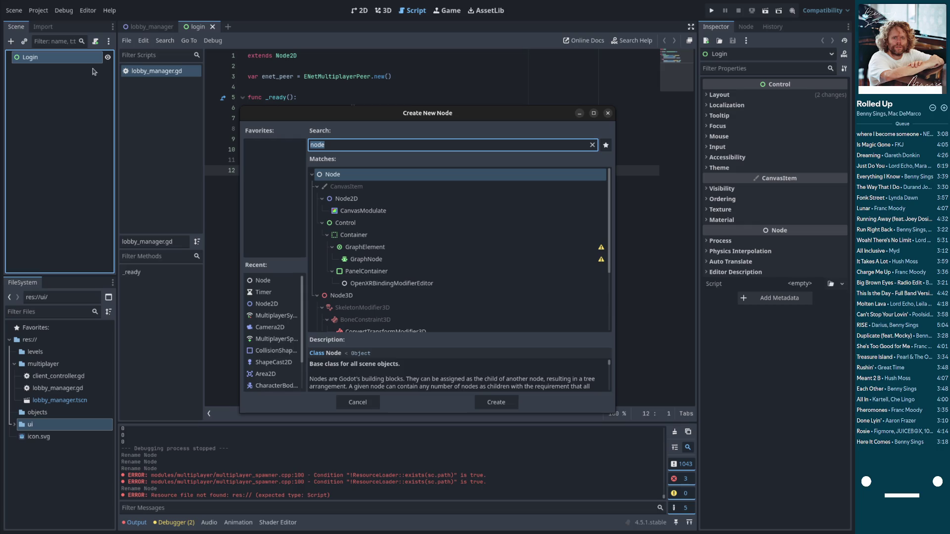
{"action": "type", "text": "g"}
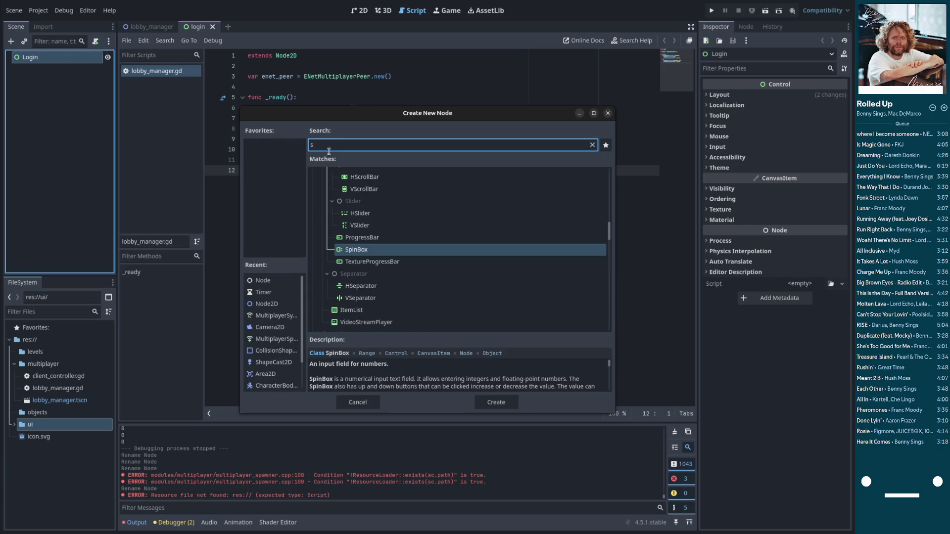
{"action": "key", "text": "BackSpace"}
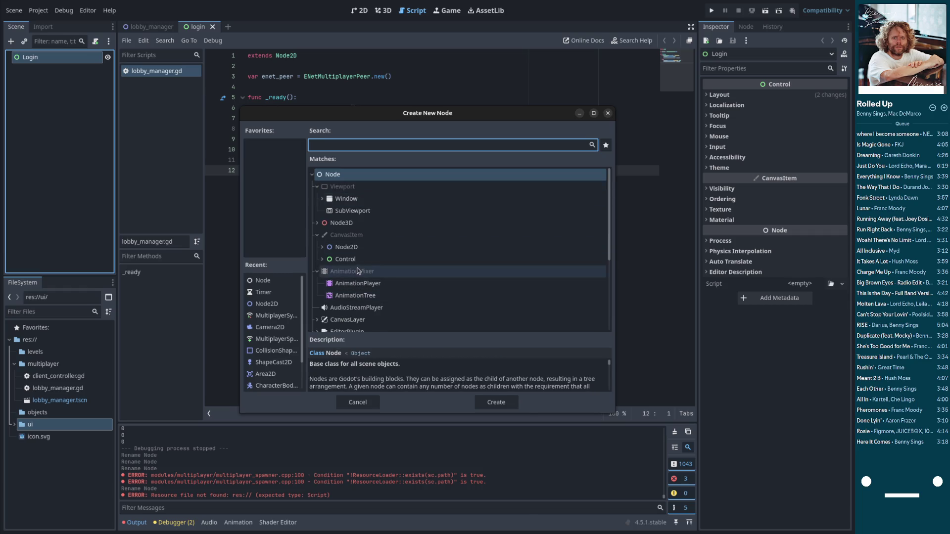
{"action": "left_click", "coordinate": [323, 259]}
{"action": "scroll", "coordinate": [355, 213], "scroll_direction": "down", "scroll_amount": 3}
{"action": "scroll", "coordinate": [356, 212], "scroll_direction": "up", "scroll_amount": 2}
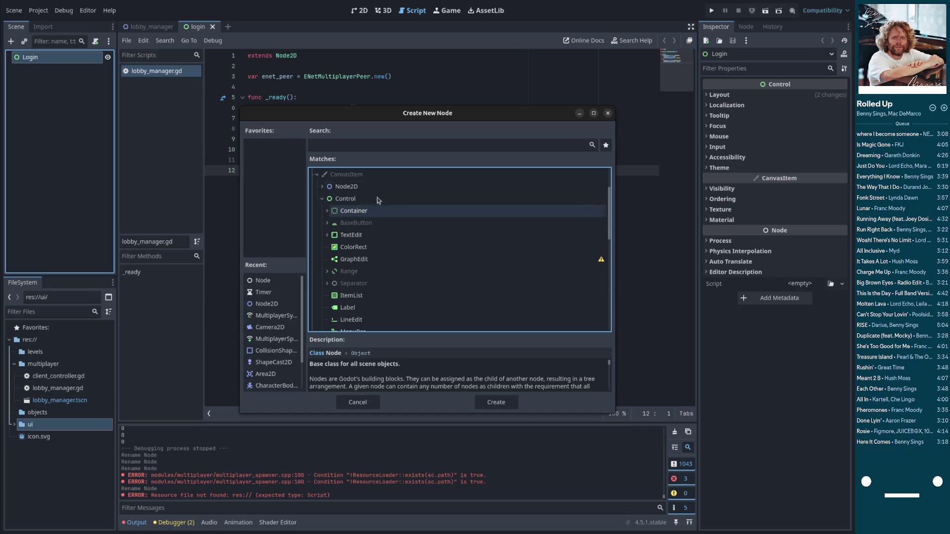
{"action": "left_click", "coordinate": [608, 115]}
{"action": "left_click", "coordinate": [359, 10]}
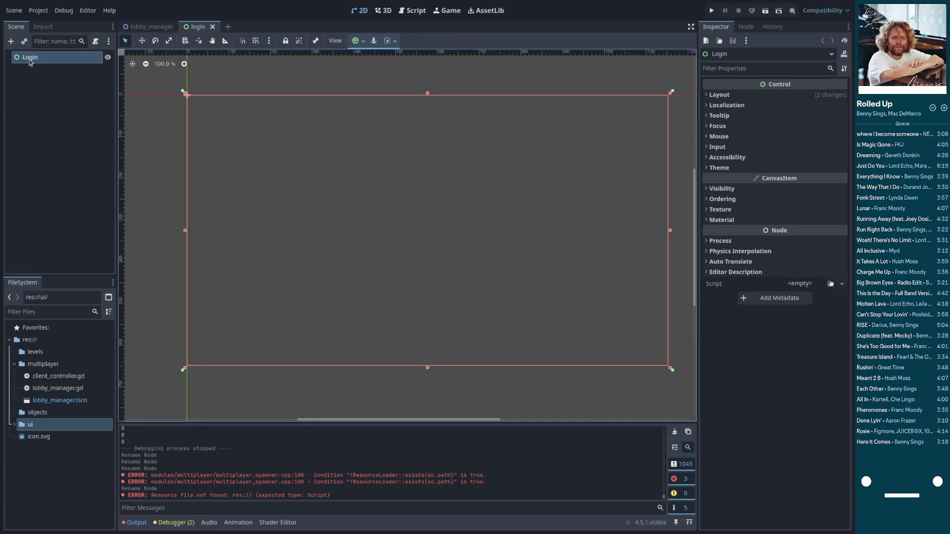
Add a PanelContainer under Login anchored to the Center preset.
{"action": "key", "text": "ctrl+a"}
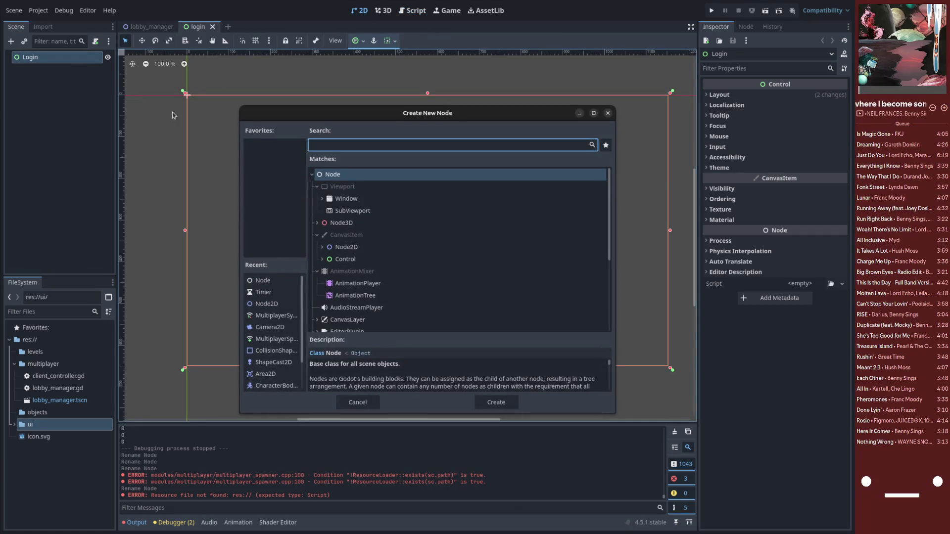
{"action": "type", "text": "panel"}
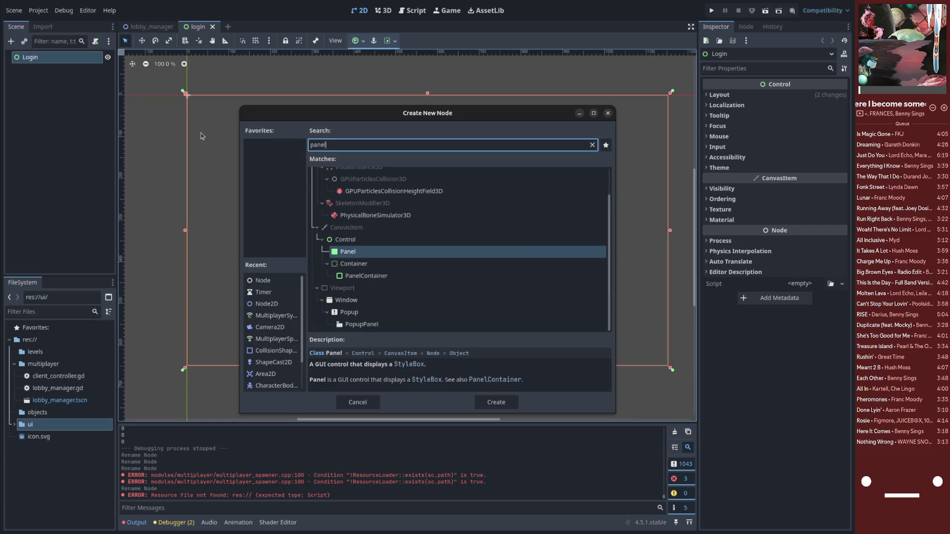
{"action": "key", "text": "Down"}
{"action": "key", "text": "Return"}
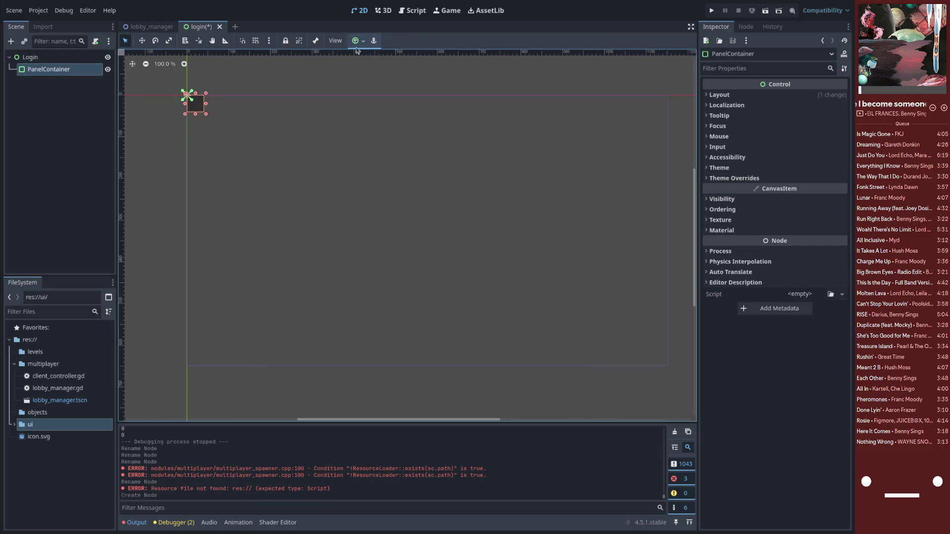
{"action": "left_click", "coordinate": [357, 41]}
{"action": "left_click", "coordinate": [375, 87]}
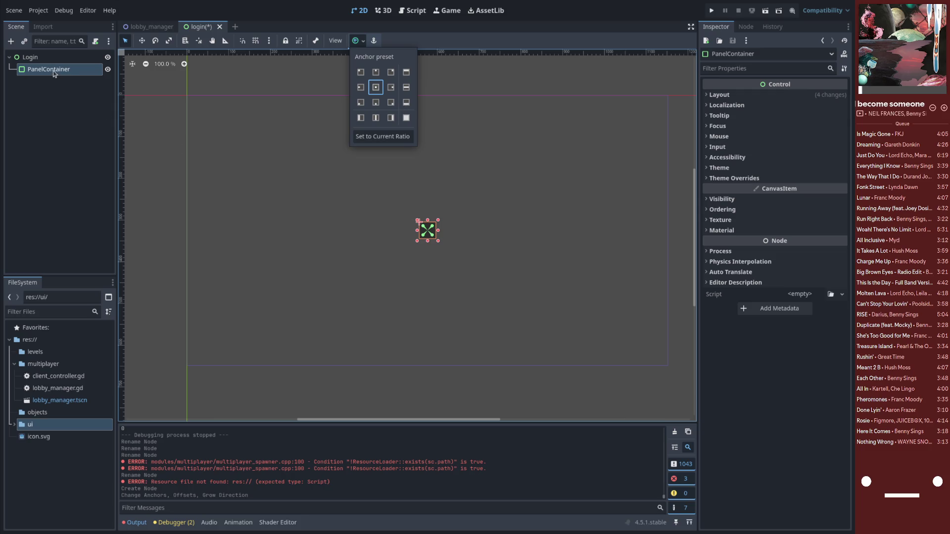
Add a TextEdit child to the PanelContainer and rename it NameEntry.
{"action": "left_click", "coordinate": [54, 73]}
{"action": "key", "text": "ctrl+a"}
{"action": "type", "text": "text"}
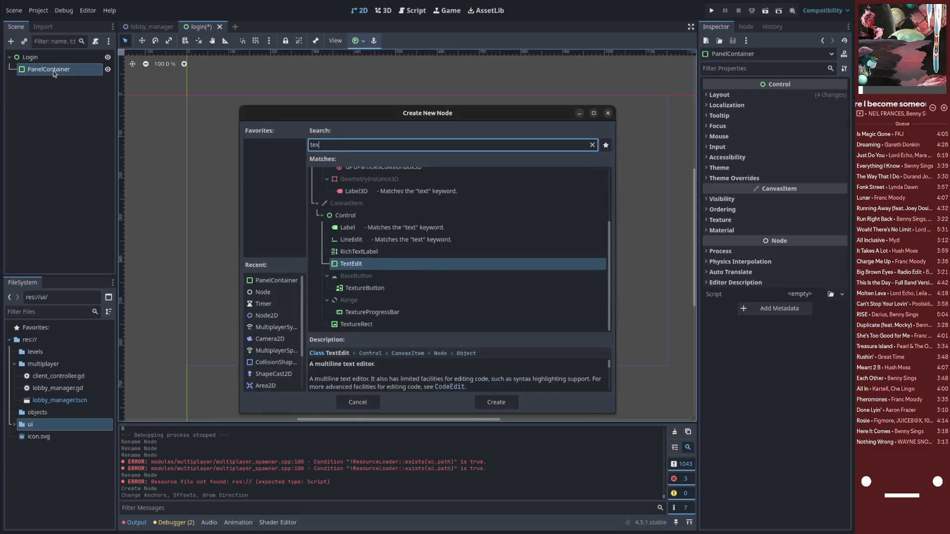
{"action": "key", "text": "Return"}
{"action": "double_click", "coordinate": [53, 82]}
{"action": "type", "text": "NameEntry"}
{"action": "key", "text": "Return"}
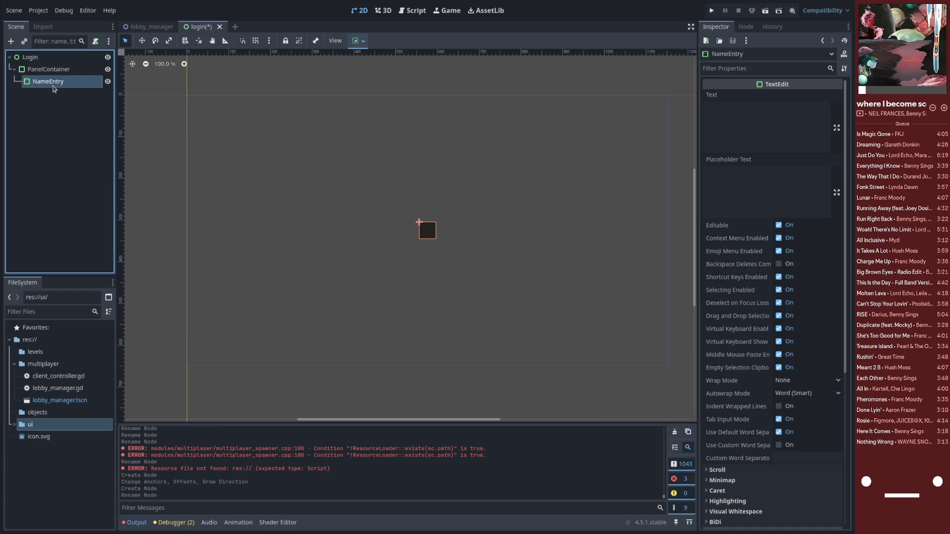
Set NameEntry's placeholder text to 'username' and save the login scene.
{"action": "left_click", "coordinate": [47, 70]}
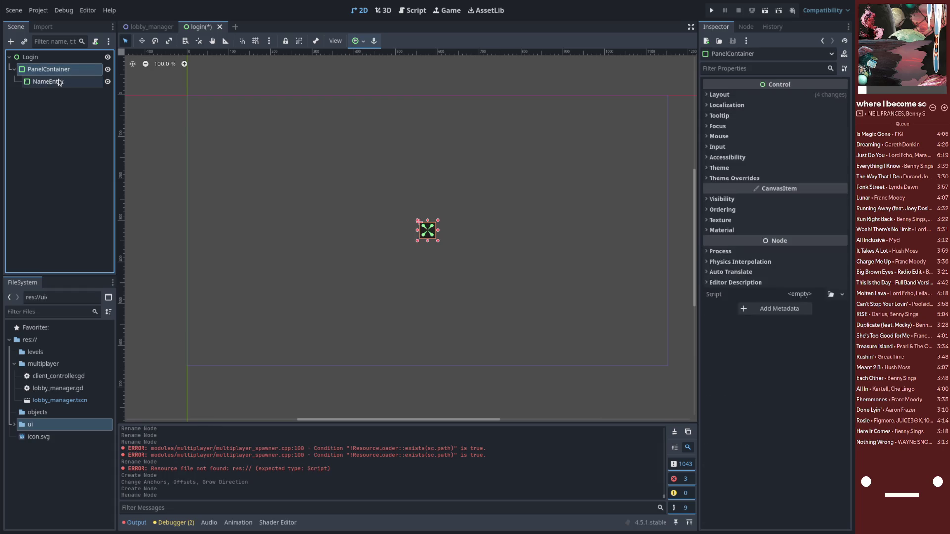
{"action": "left_click", "coordinate": [57, 86]}
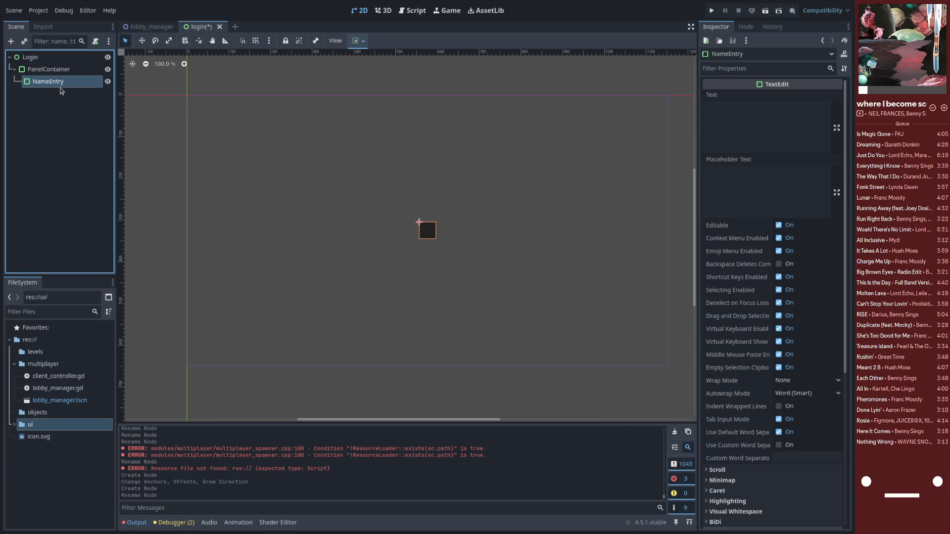
{"action": "left_click", "coordinate": [739, 188]}
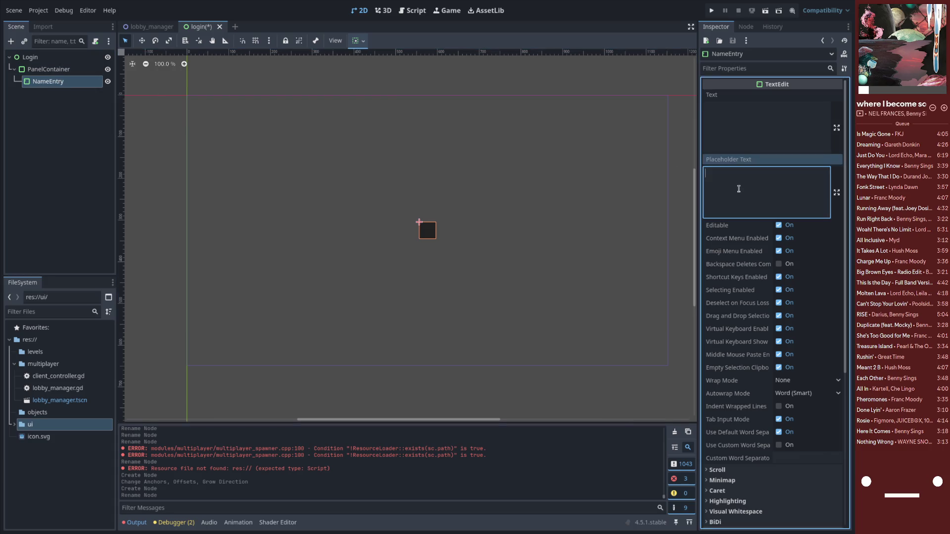
{"action": "type", "text": "username"}
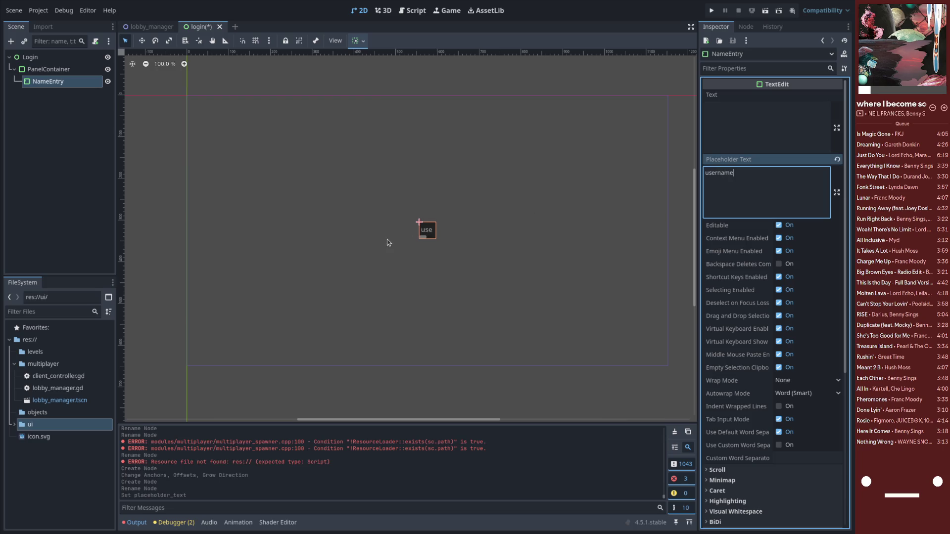
{"action": "key", "text": "ctrl+s"}
{"action": "left_click", "coordinate": [52, 70]}
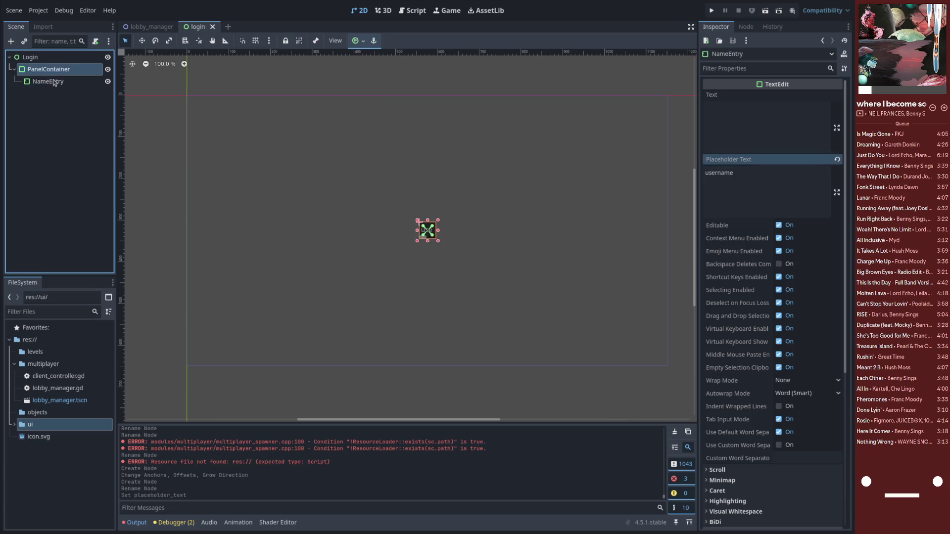